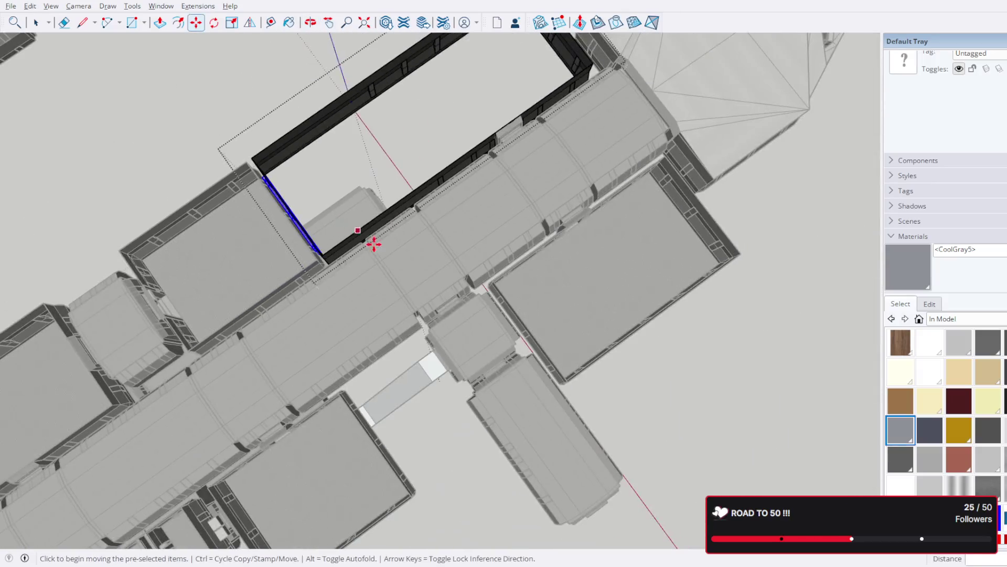
Step: Orbit around and down into the enclosure to reach the back wall band
mouse_move(521, 134)
middle_mouse_down()
mouse_move(778, 94)
mouse_move(414, 225)
mouse_move(625, 160)
middle_mouse_up()
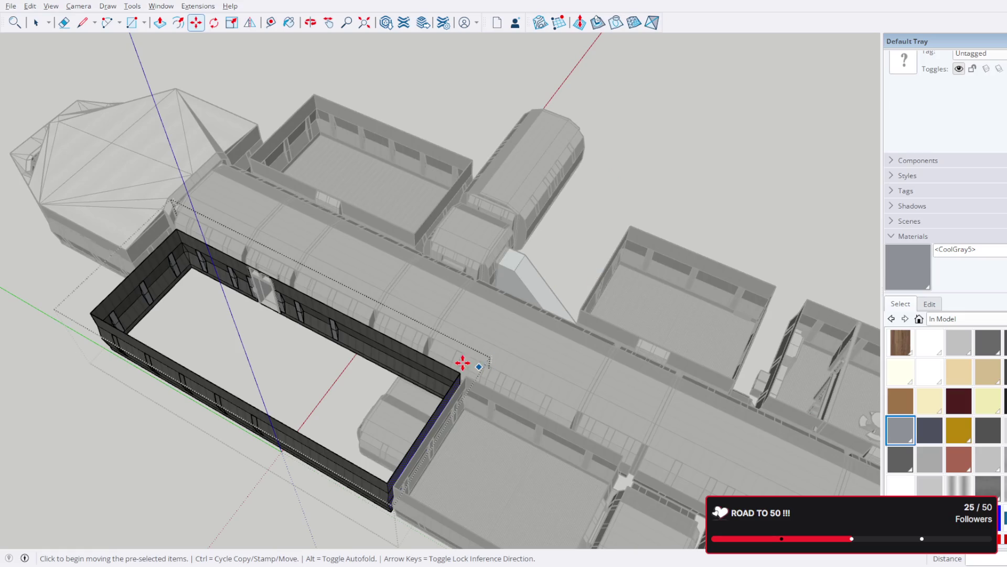
mouse_move(516, 323)
middle_mouse_down()
mouse_move(480, 284)
mouse_move(542, 239)
mouse_move(544, 260)
middle_mouse_up()
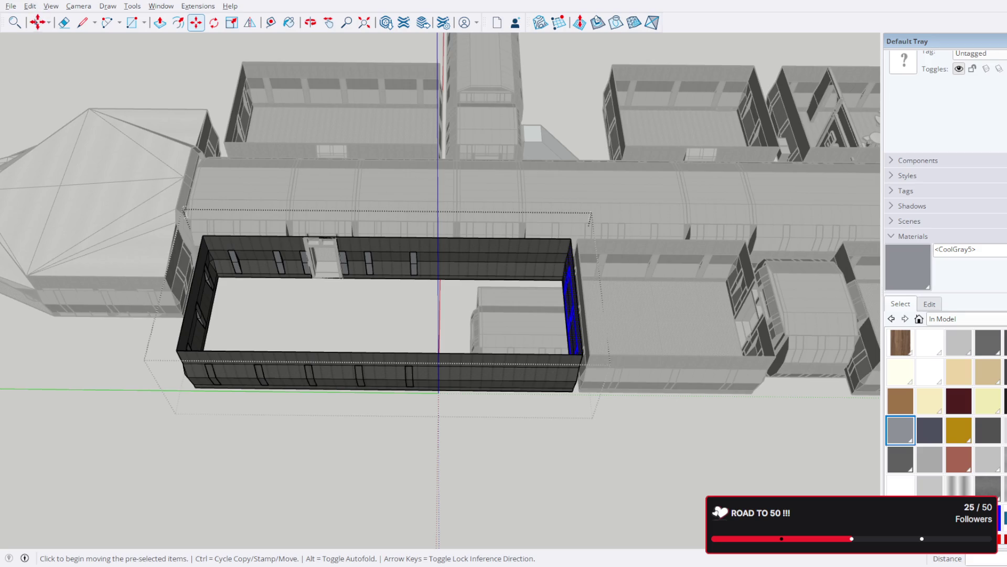
left_click(36, 25)
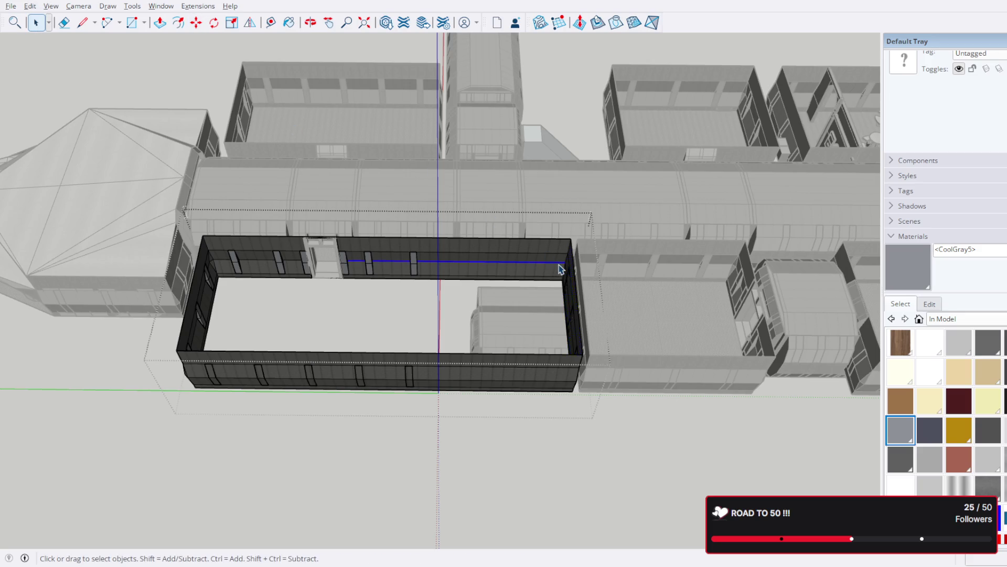
scroll(559, 269, "up", 2)
mouse_move(549, 271)
middle_mouse_down()
mouse_move(599, 251)
mouse_move(589, 297)
middle_mouse_up()
scroll(590, 296, "up", 3)
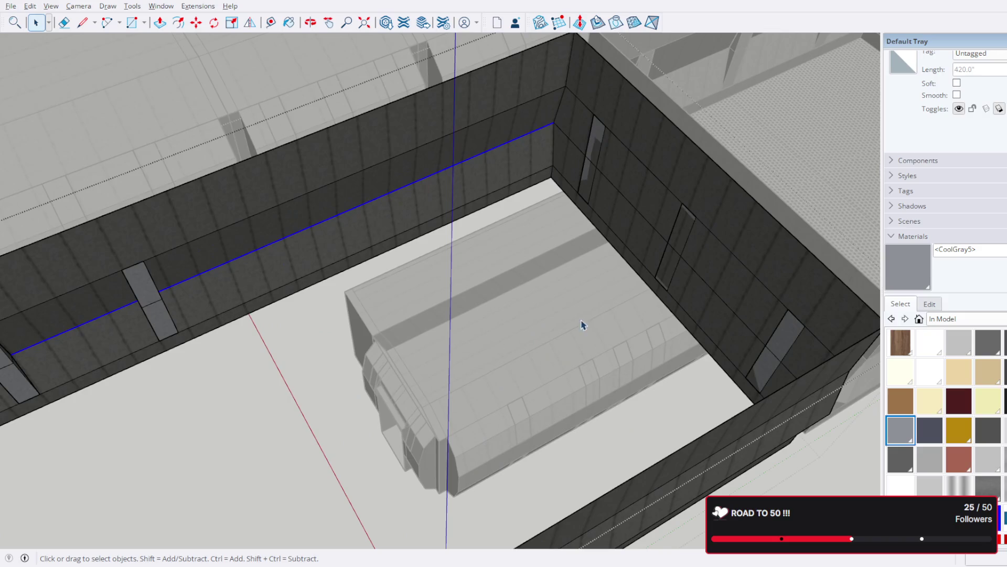
scroll(627, 176, "up", 2)
mouse_move(660, 231)
middle_mouse_down()
mouse_move(509, 228)
mouse_move(762, 189)
middle_mouse_up()
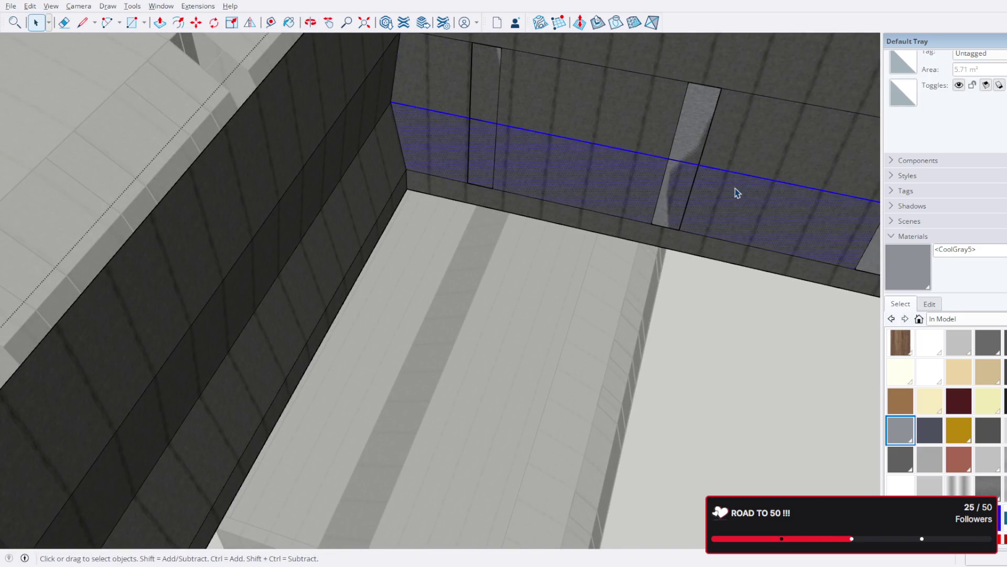
Step: Delete the back wall's middle band faces, opening gaps between its pillars
left_click(782, 169)
left_click(806, 164)
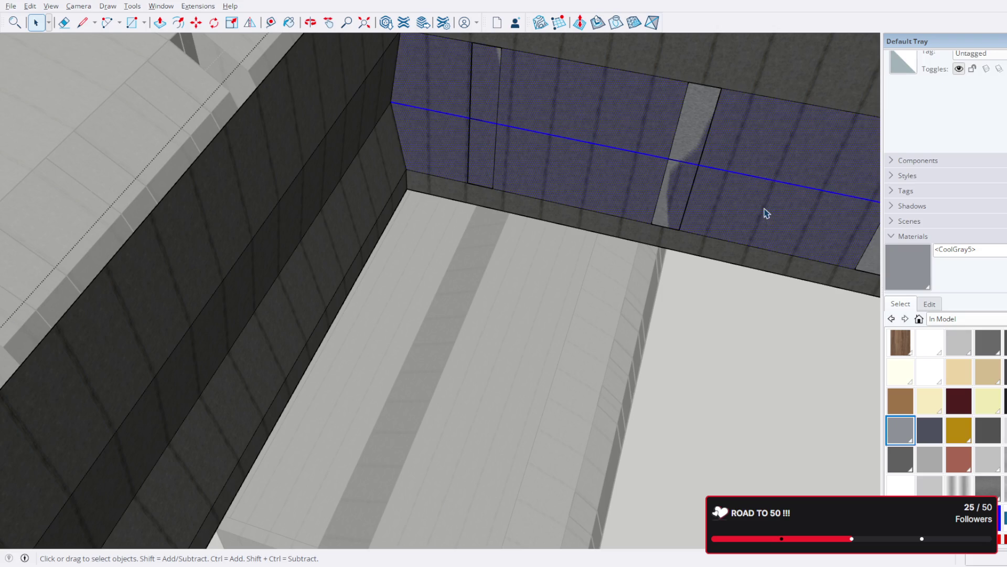
key("Delete")
mouse_move(622, 157)
middle_mouse_down()
mouse_move(544, 226)
mouse_move(384, 166)
mouse_move(357, 174)
mouse_move(360, 189)
mouse_move(389, 196)
middle_mouse_up()
scroll(502, 208, "up", 3)
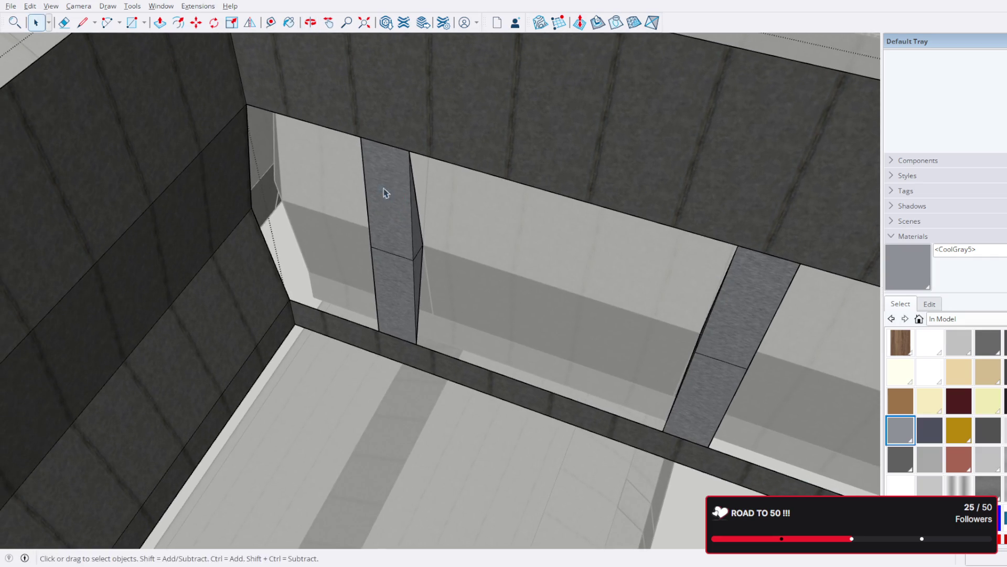
left_click(84, 23)
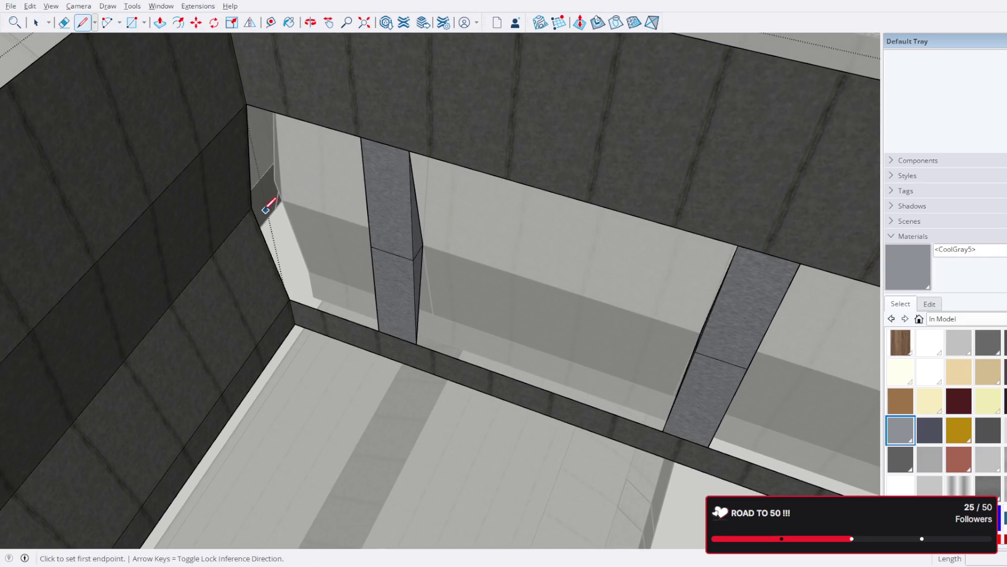
Step: Draw edges between the open corner vertices beside the new gap so dark faces close the corner
left_click(251, 207)
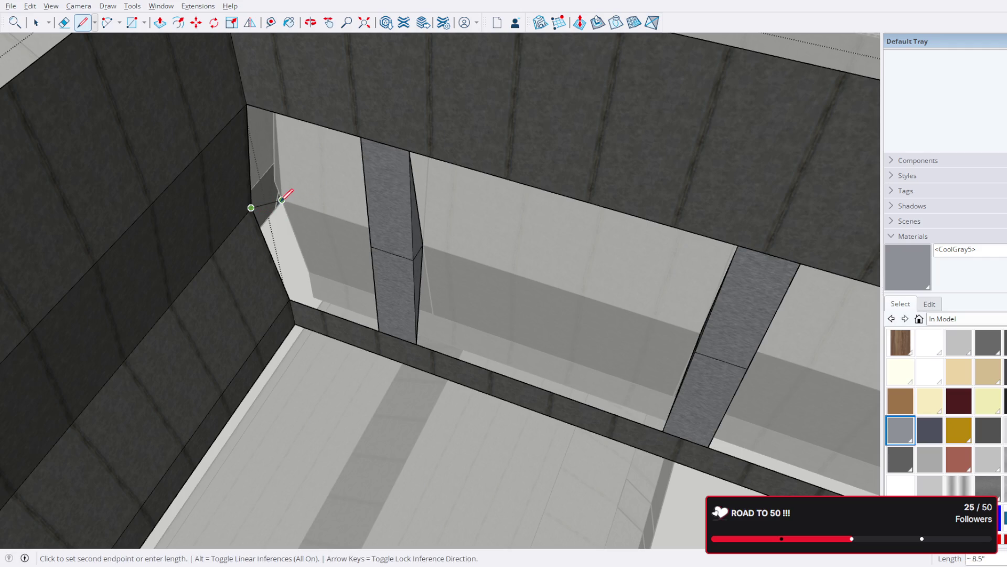
scroll(316, 217, "up", 2)
scroll(313, 218, "up", 2)
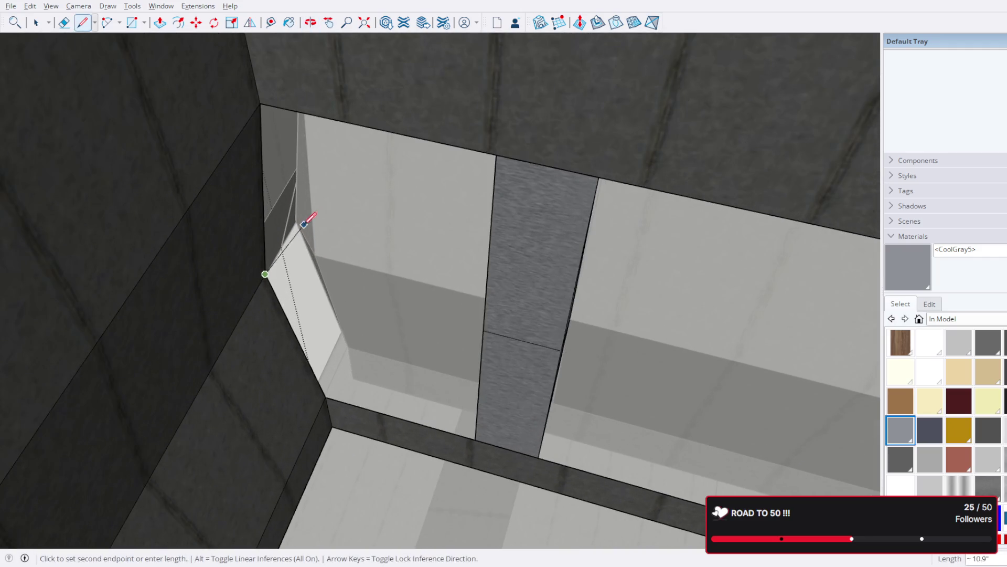
left_click(316, 254)
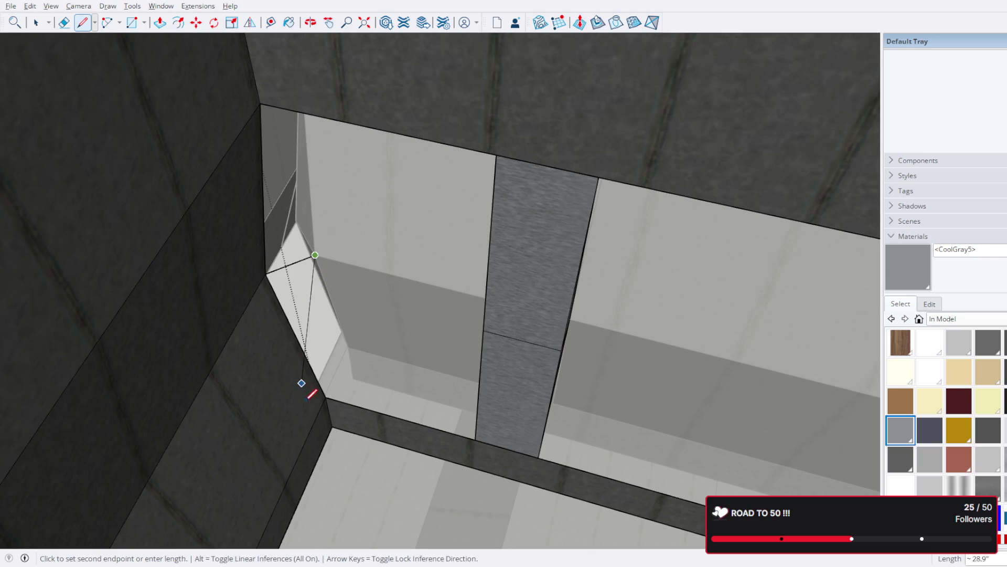
left_click(325, 396)
left_click(316, 254)
middle_click_drag(279, 71, 290, 148)
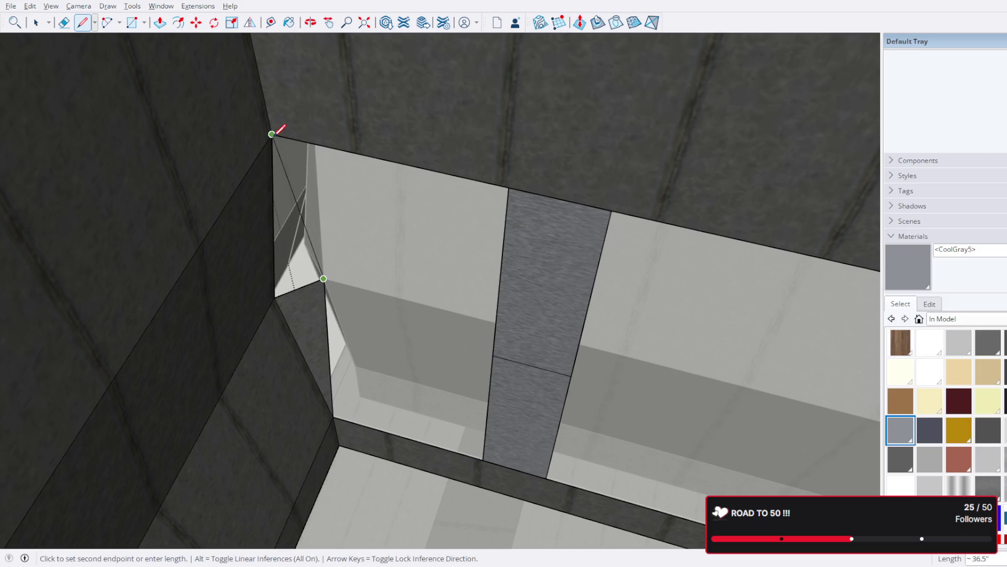
left_click(272, 134)
key("space")
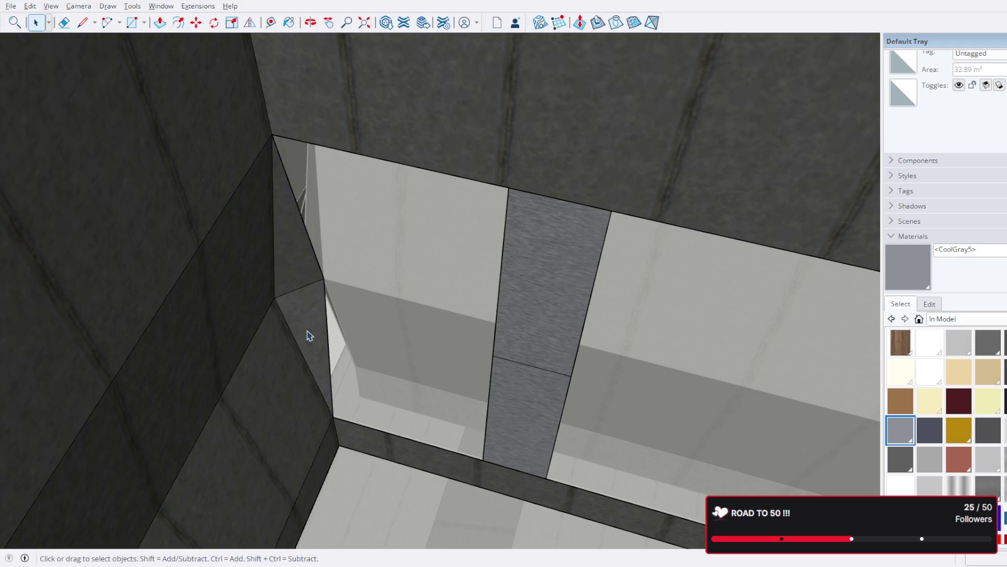
key("Escape")
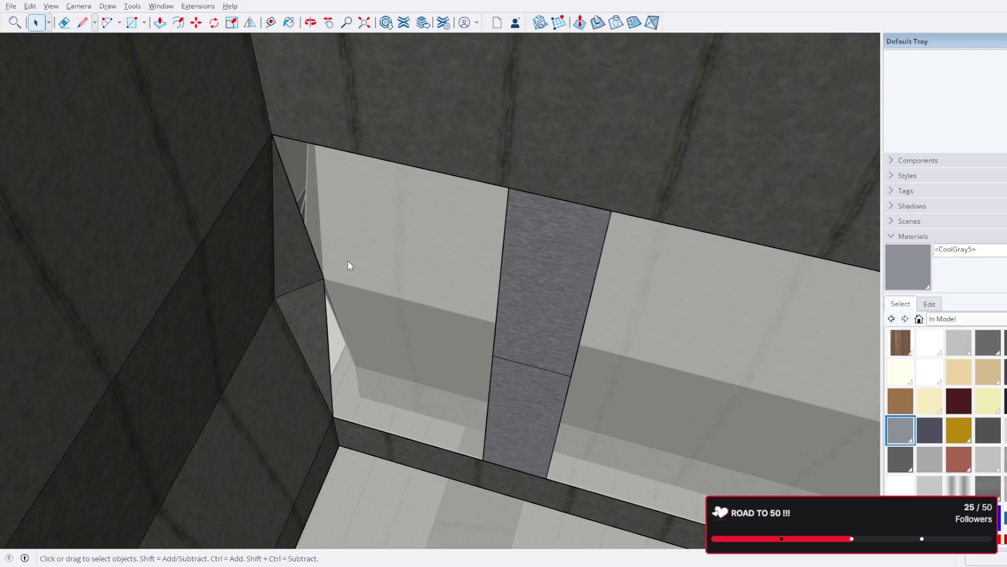
Step: Draw a closed edge loop around the open outer corner beside the adjacent block to form a face
left_click(82, 24)
left_click(324, 279)
mouse_move(543, 307)
middle_mouse_down()
mouse_move(614, 348)
mouse_move(510, 122)
mouse_move(2, 119)
mouse_move(450, 176)
mouse_move(603, 221)
mouse_move(462, 239)
mouse_move(551, 260)
mouse_move(504, 268)
middle_mouse_up()
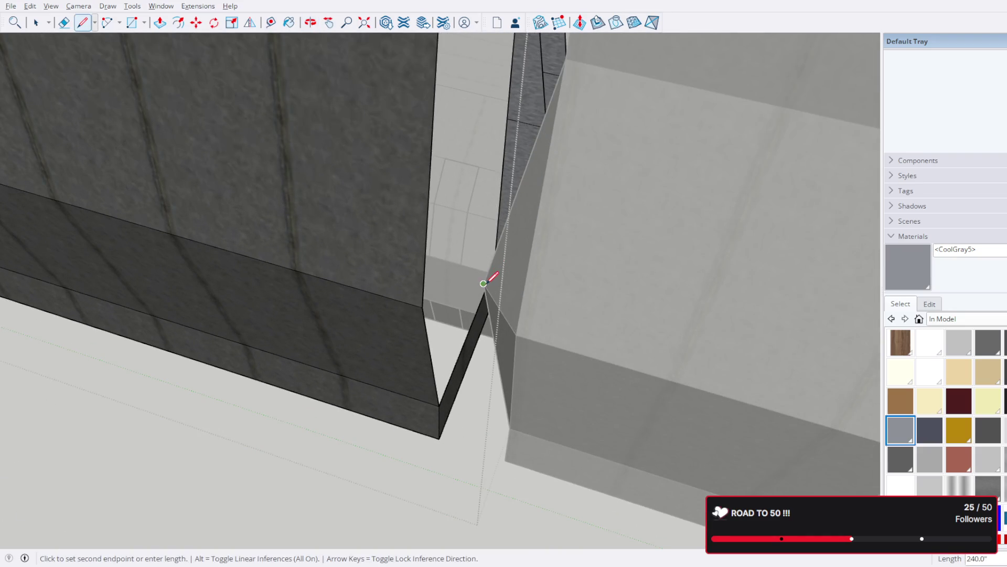
left_click(483, 284)
left_click(439, 406)
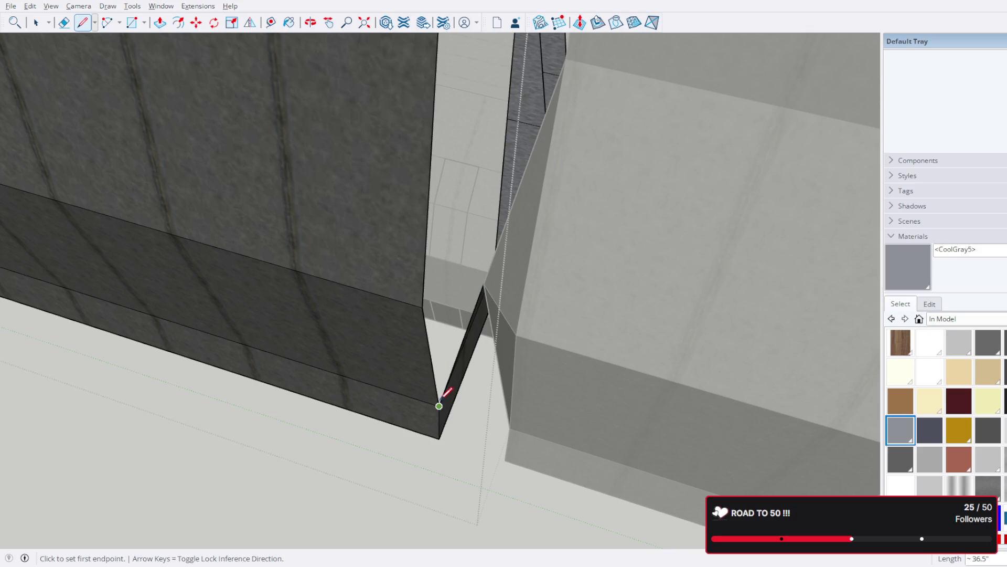
left_click(423, 307)
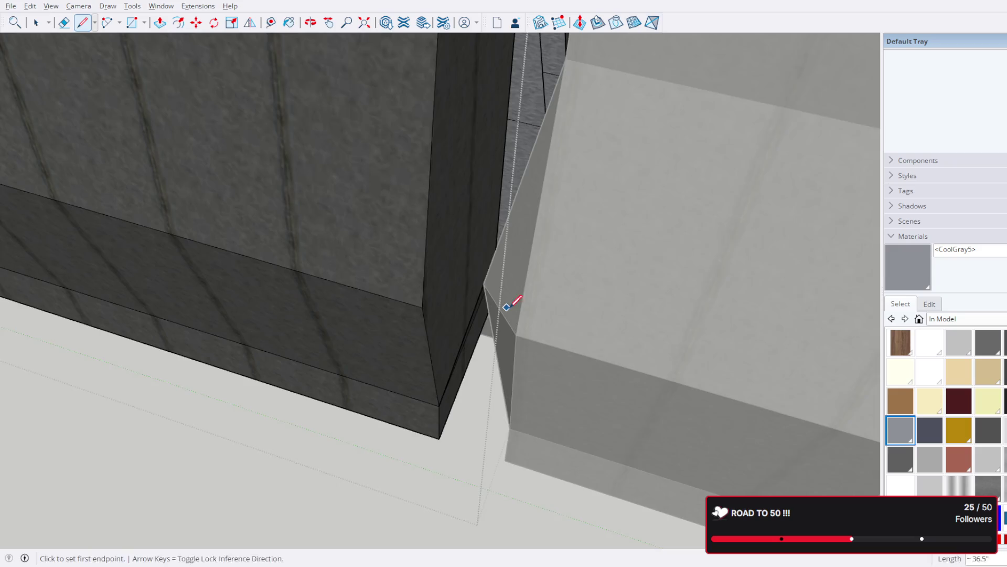
middle_click_drag(512, 303, 526, 310)
Step: Add an edge across the corner and a splitting edge through the dark face, then review the enclosure from above
left_click(492, 296)
left_click(442, 315)
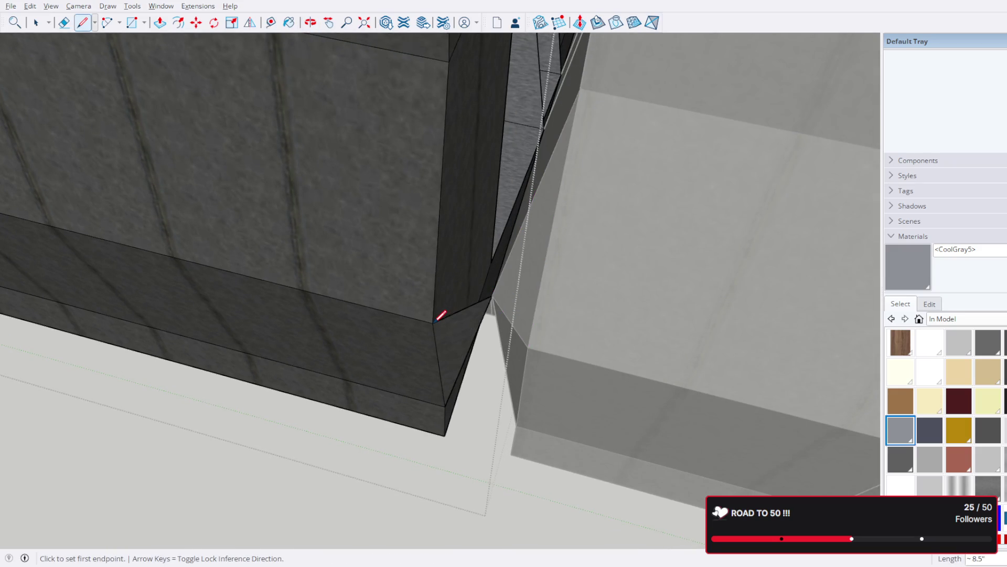
scroll(405, 354, "up", 3)
left_click(359, 444)
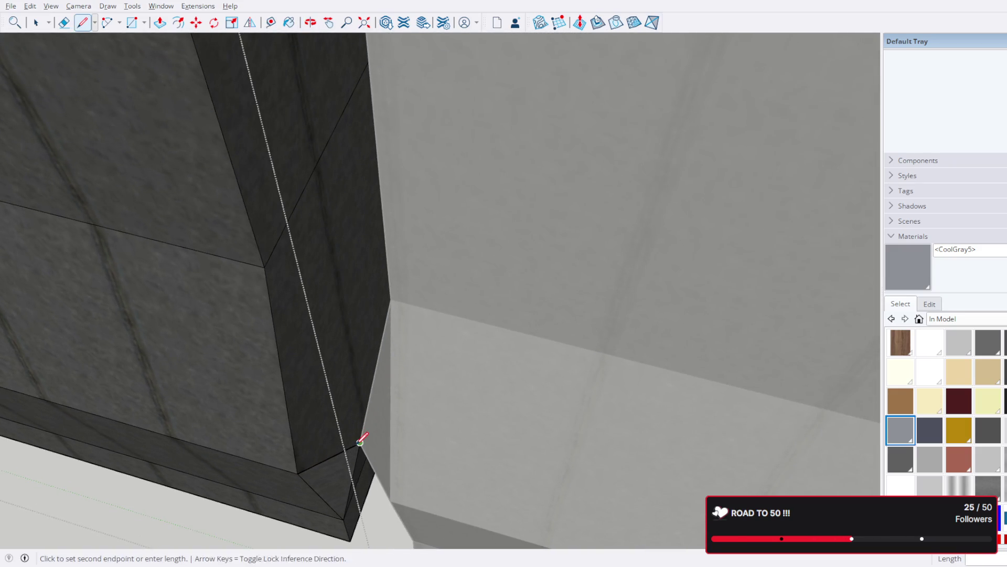
left_click(264, 267)
scroll(202, 251, "down", 5)
middle_click_drag(814, 286, 477, 243)
left_click(33, 25)
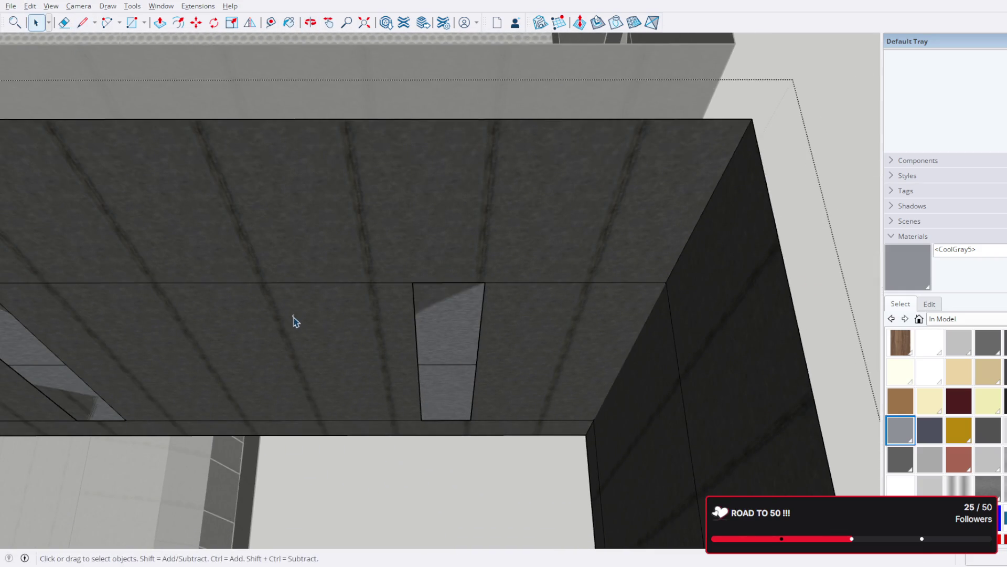
scroll(353, 347, "down", 3)
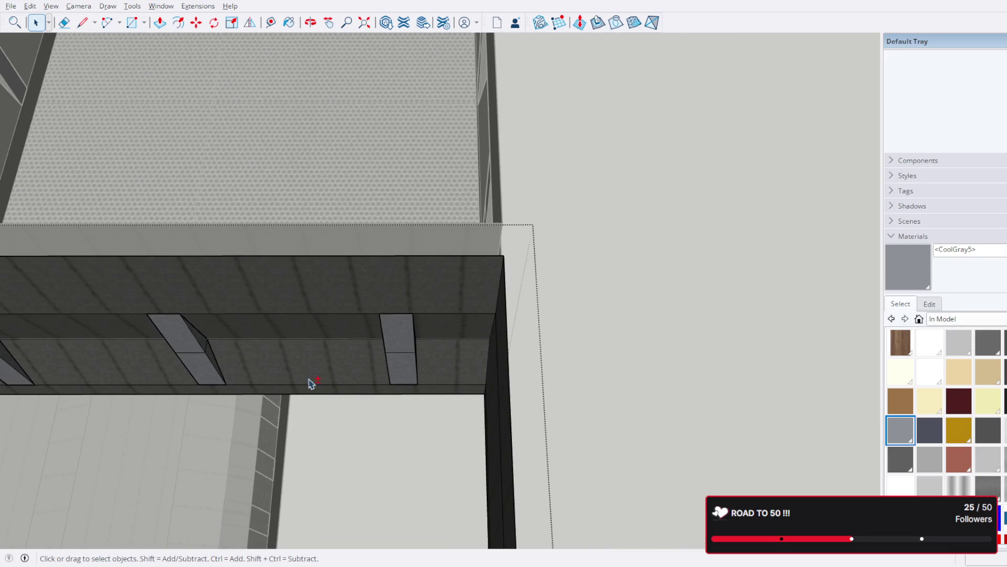
scroll(310, 383, "down", 3)
mouse_move(441, 297)
middle_mouse_down()
mouse_move(383, 207)
mouse_move(333, 191)
middle_mouse_up()
scroll(295, 175, "up", 3)
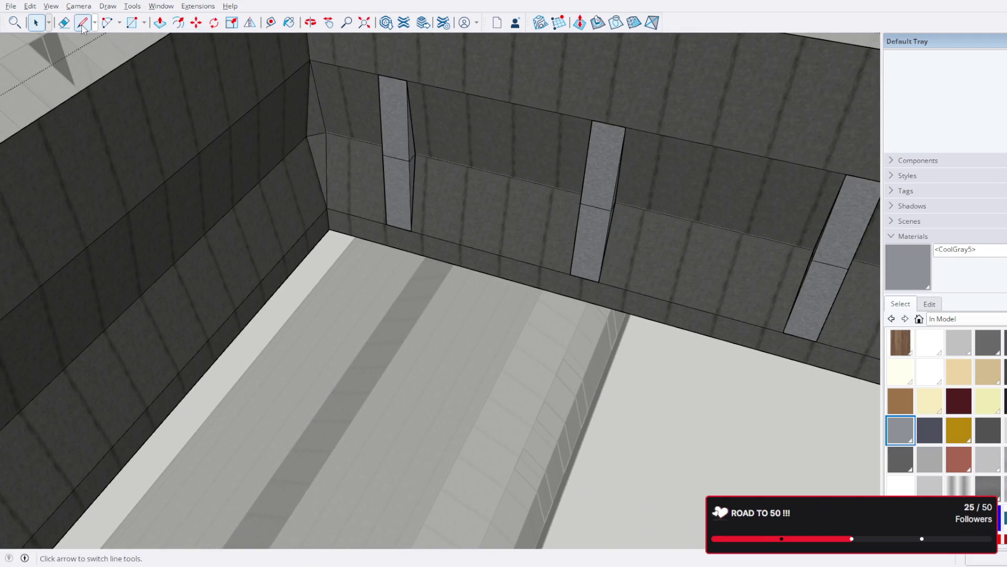
Step: Draw an edge along the back wall's bottom from one floor corner to the other
key("l")
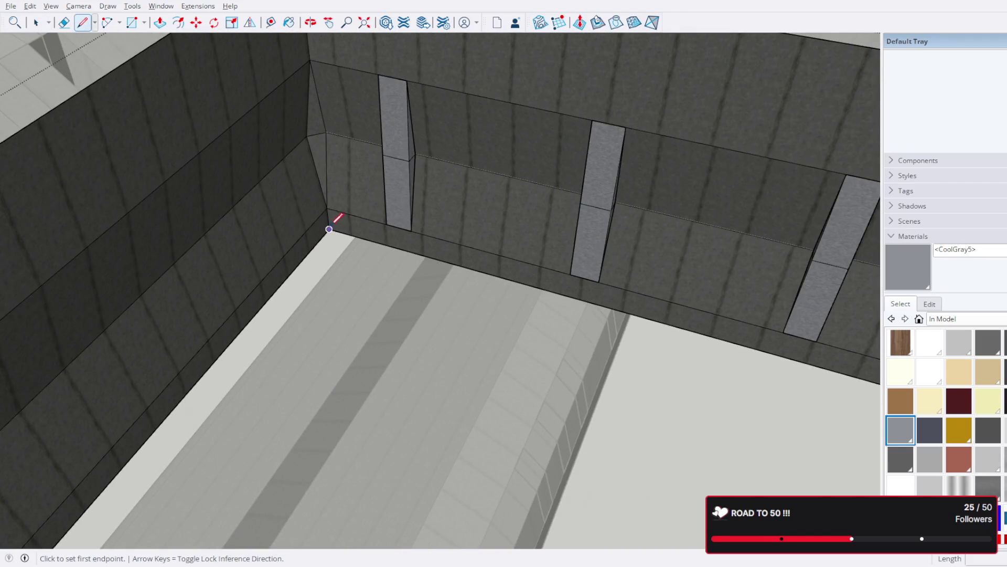
left_click(329, 228)
scroll(329, 228, "down", 3)
mouse_move(495, 299)
middle_mouse_down()
mouse_move(635, 301)
mouse_move(356, 252)
mouse_move(628, 248)
middle_mouse_up()
scroll(671, 236, "up", 2)
left_click(669, 239)
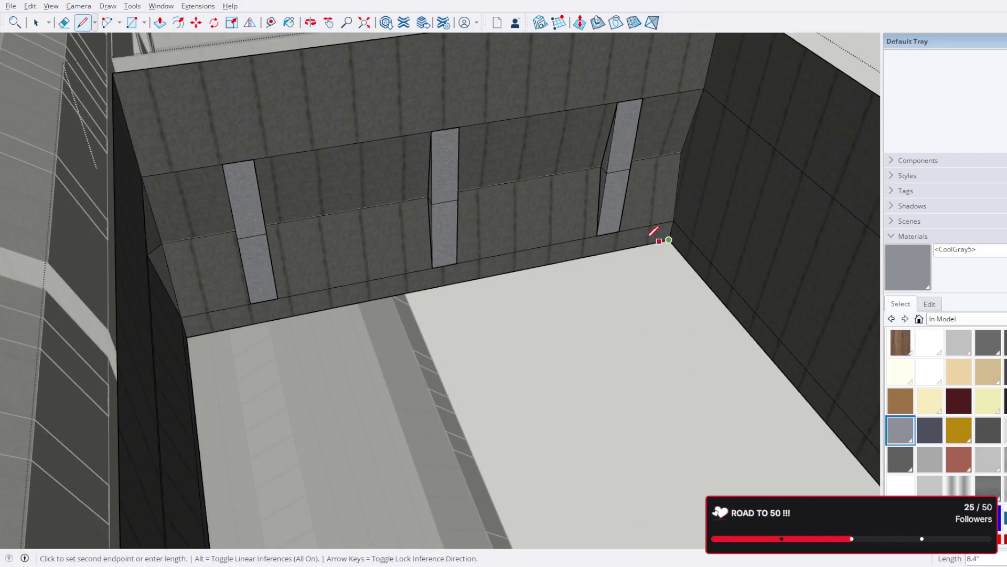
scroll(629, 276, "down", 3)
mouse_move(685, 303)
middle_mouse_down()
mouse_move(463, 208)
mouse_move(376, 102)
middle_mouse_up()
scroll(376, 101, "up", 3)
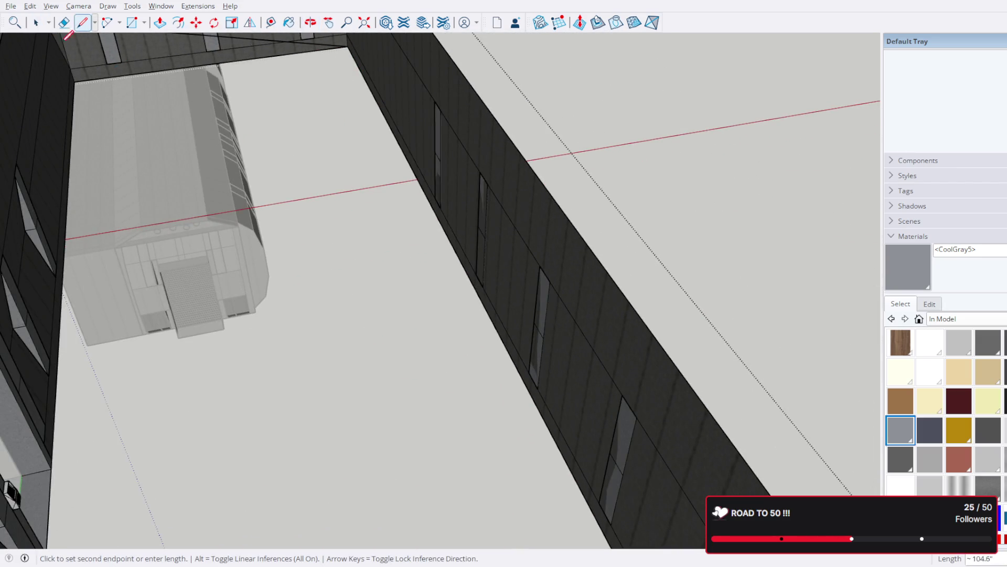
scroll(292, 187, "down", 3)
key("Escape")
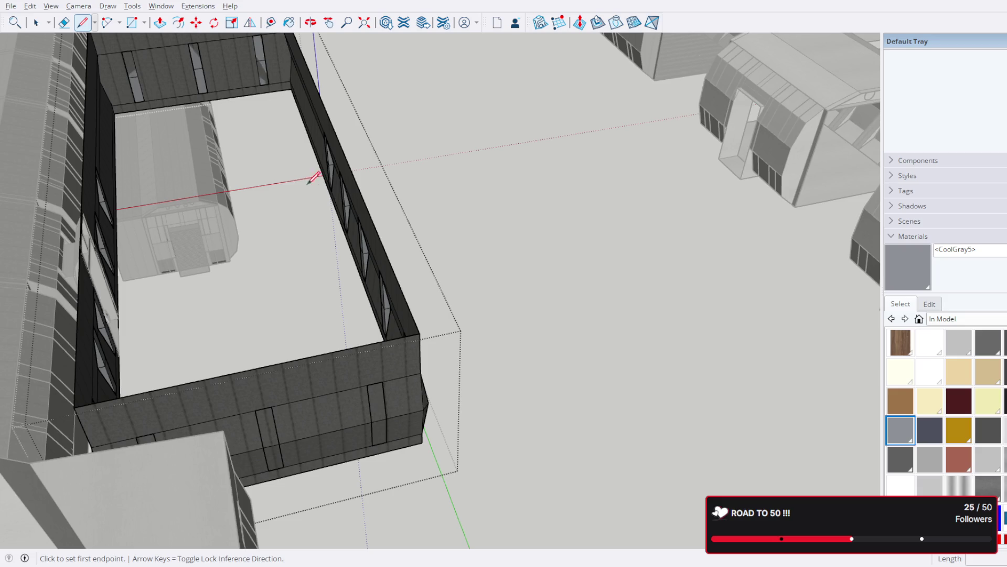
Step: Orbit around the building to check the far wall's completed ring of openings
mouse_move(292, 157)
middle_mouse_down()
mouse_move(430, 153)
mouse_move(247, 198)
mouse_move(441, 191)
middle_mouse_up()
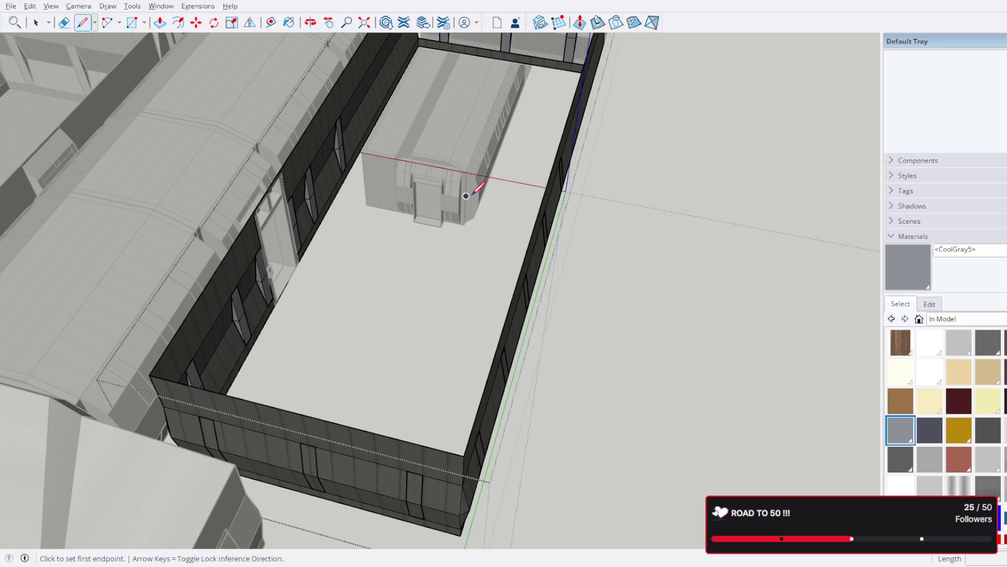
mouse_move(466, 195)
middle_mouse_down()
mouse_move(488, 188)
mouse_move(187, 128)
middle_mouse_up()
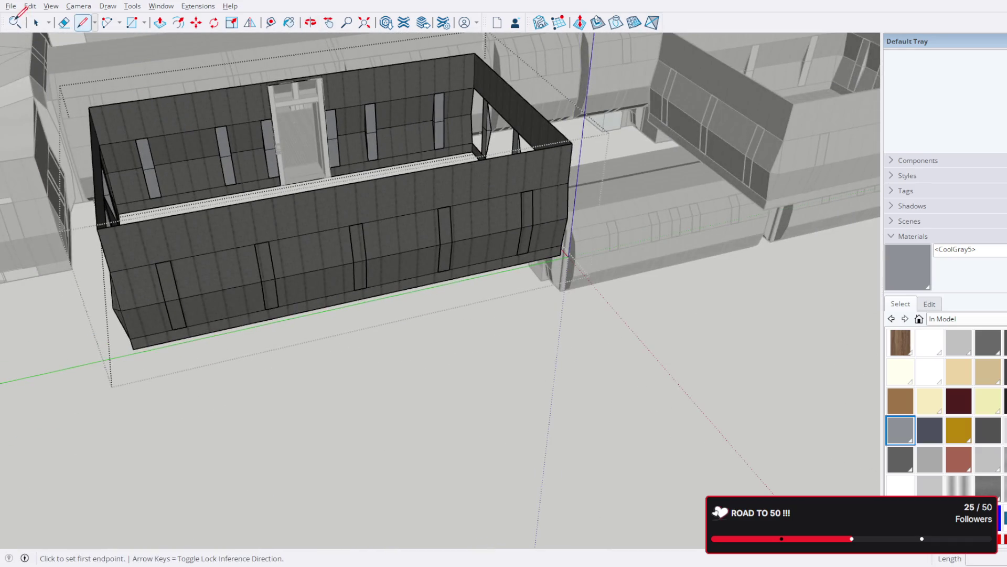
left_click(36, 22)
mouse_move(358, 218)
middle_mouse_down()
mouse_move(513, 221)
mouse_move(441, 181)
middle_mouse_up()
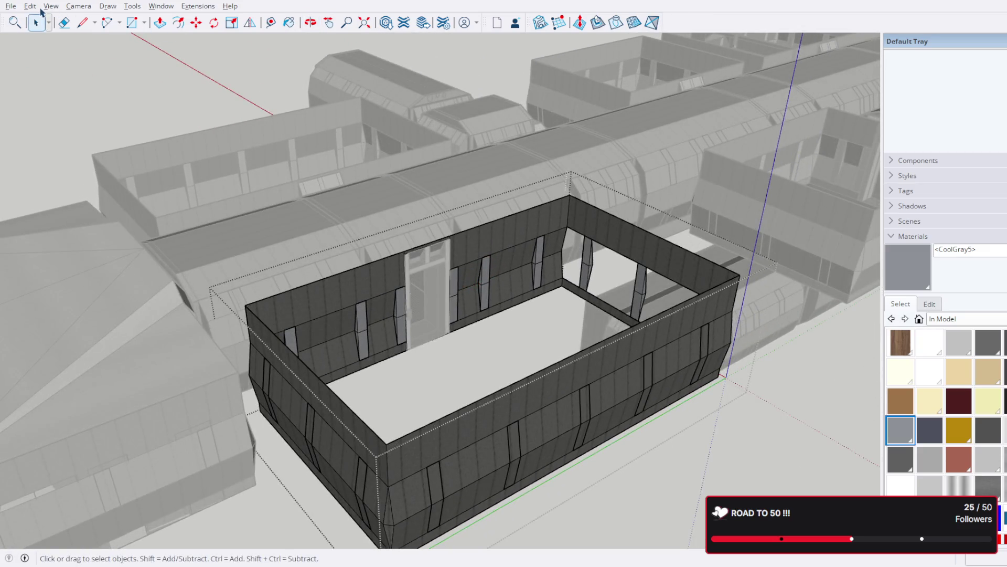
Step: Undo the erase from the Edit menu to restore the perforated floor face inside the room
key("Escape")
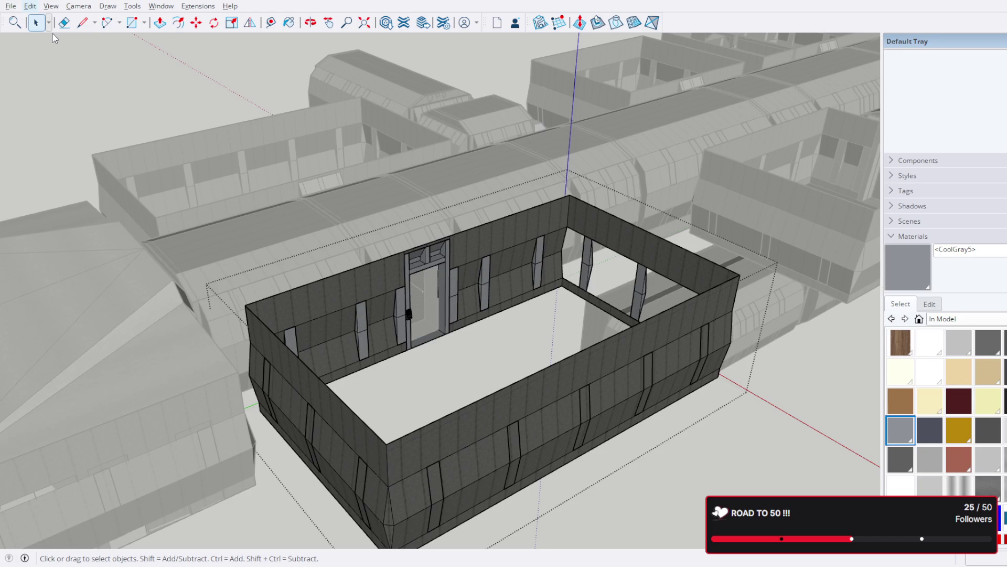
left_click(30, 6)
key("ctrl+z")
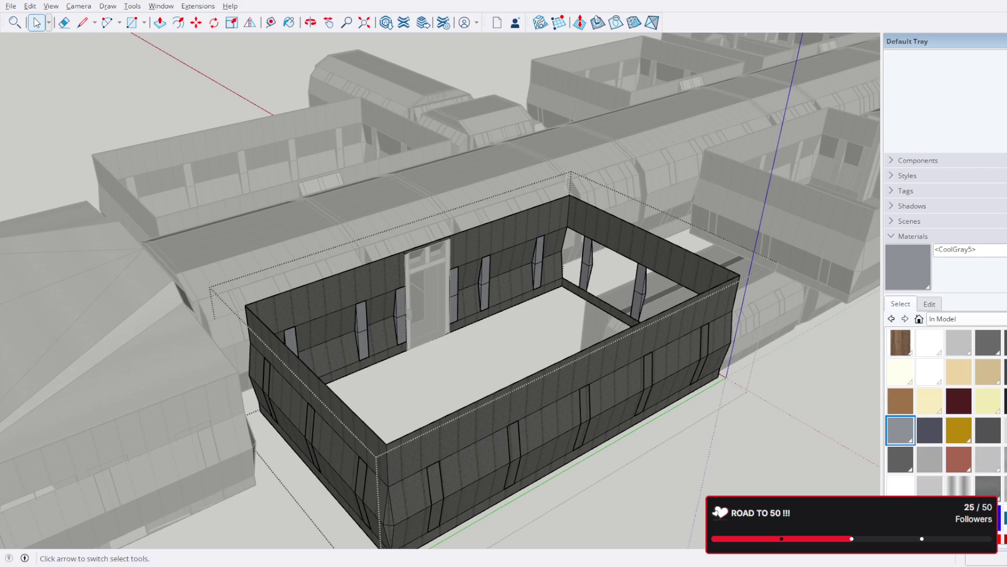
left_click(36, 9)
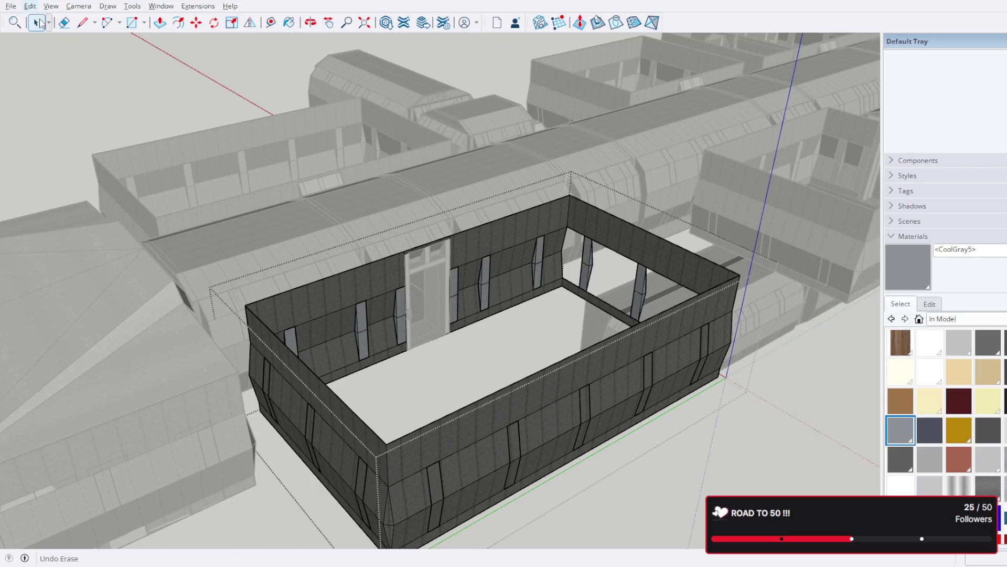
left_click(40, 22)
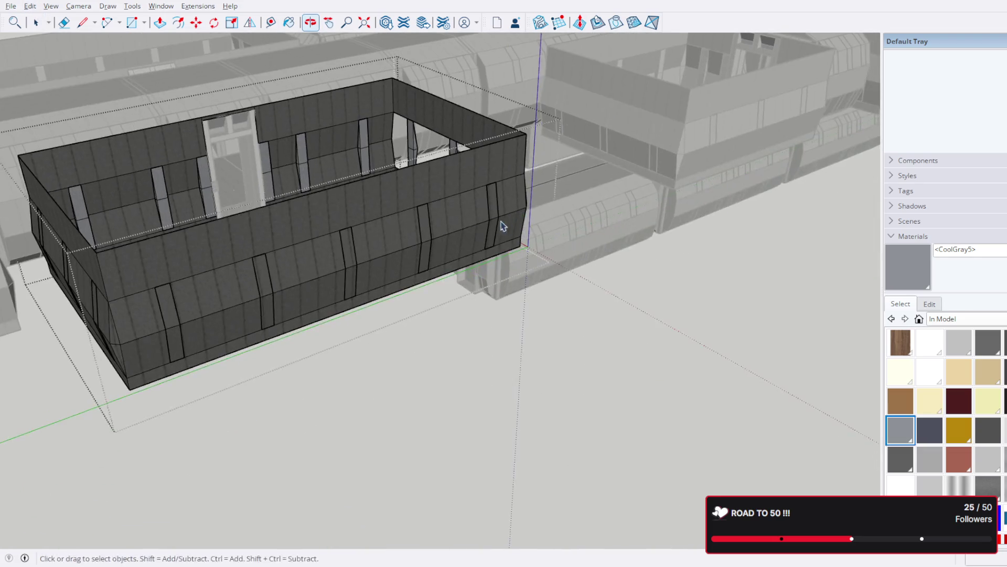
Step: Inspect the top wall face and the perforated outer wall, then clear the selection at the wall end
middle_click_drag(729, 360, 499, 353)
scroll(484, 307, "up", 3)
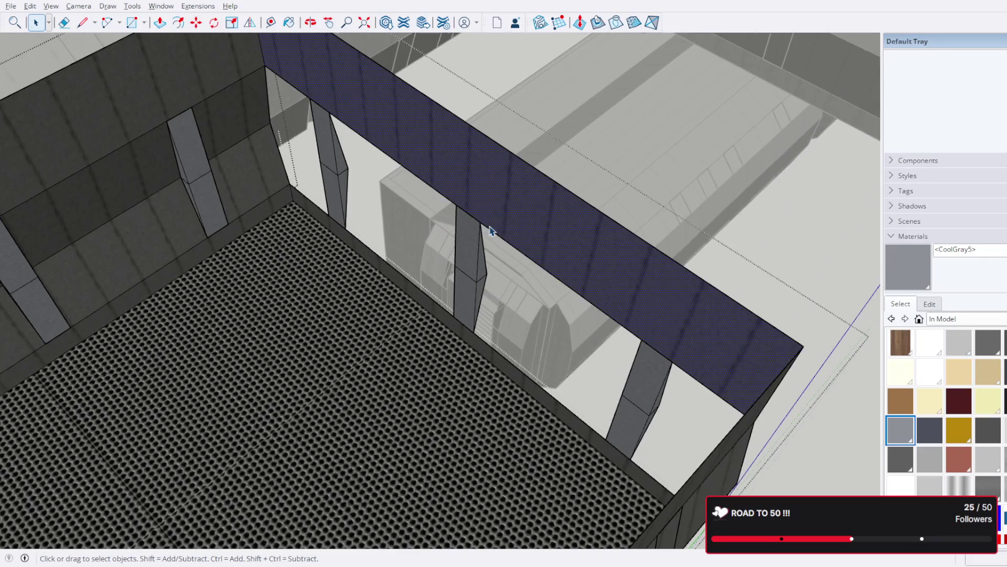
left_click(484, 216)
scroll(482, 236, "up", 2)
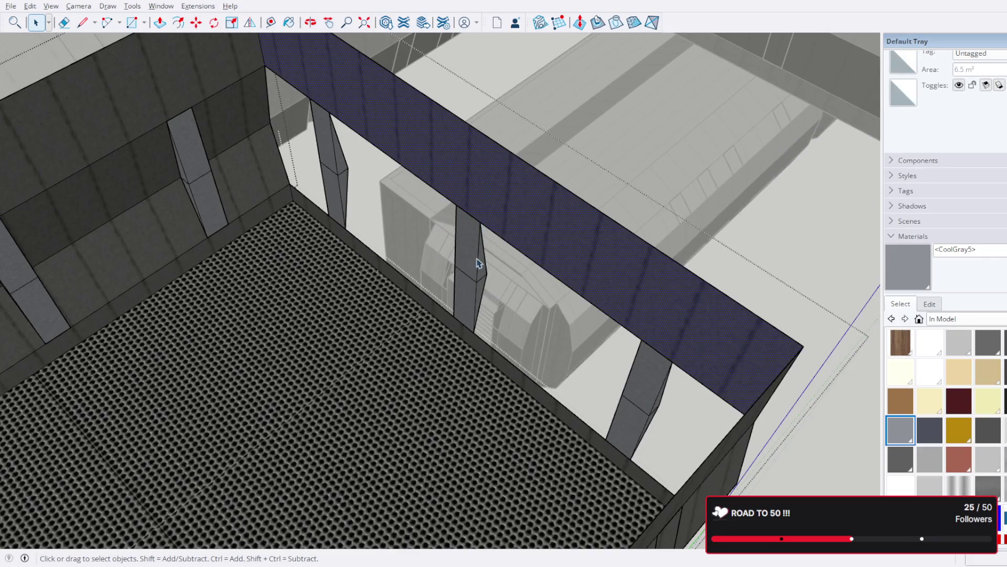
scroll(488, 319, "down", 3)
mouse_move(419, 275)
middle_mouse_down()
mouse_move(175, 207)
mouse_move(349, 334)
middle_mouse_up()
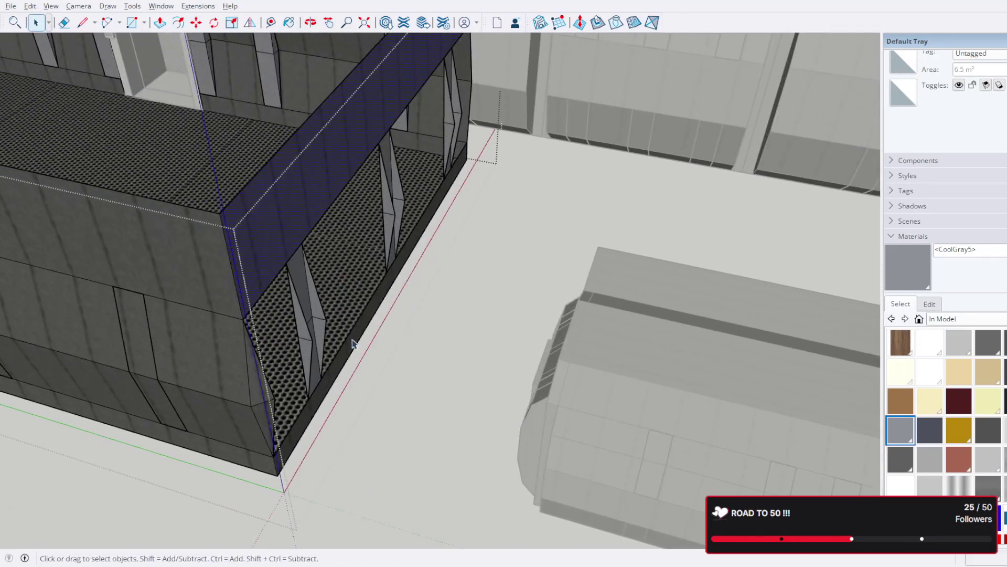
scroll(351, 342, "up", 2)
scroll(354, 349, "down", 3)
scroll(315, 270, "up", 3)
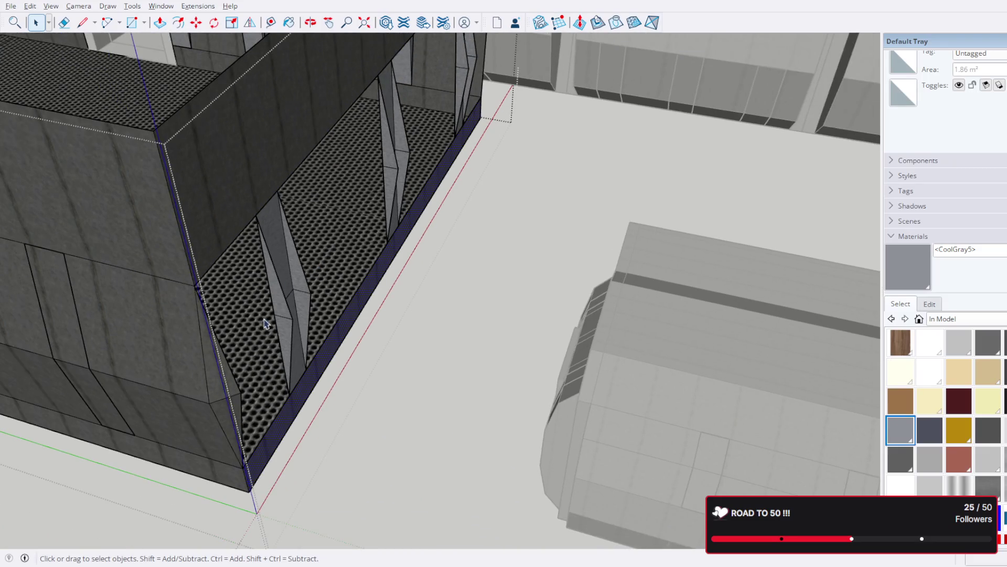
double_click(237, 397)
left_click(280, 366)
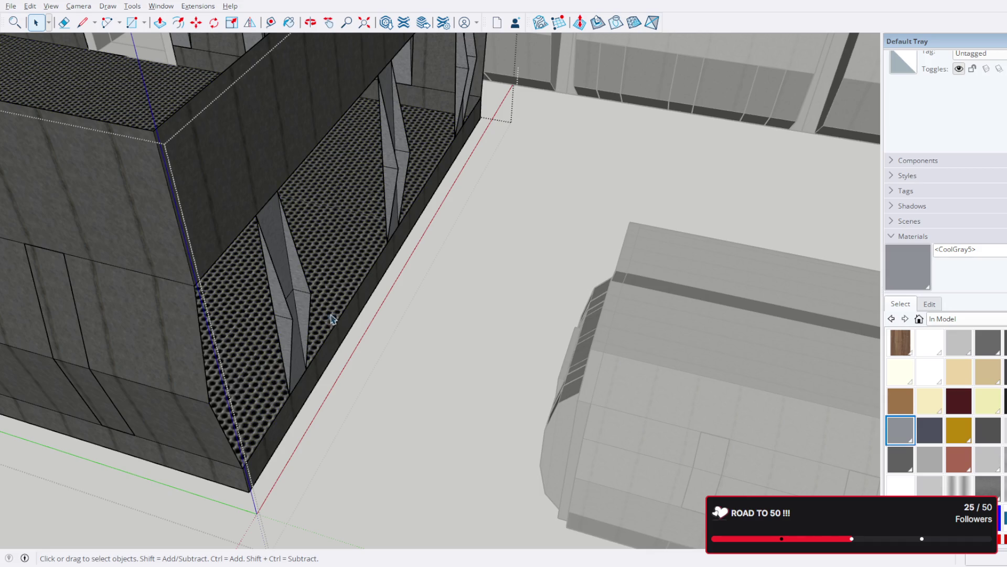
mouse_move(465, 118)
middle_mouse_down()
mouse_move(448, 245)
mouse_move(454, 225)
middle_mouse_up()
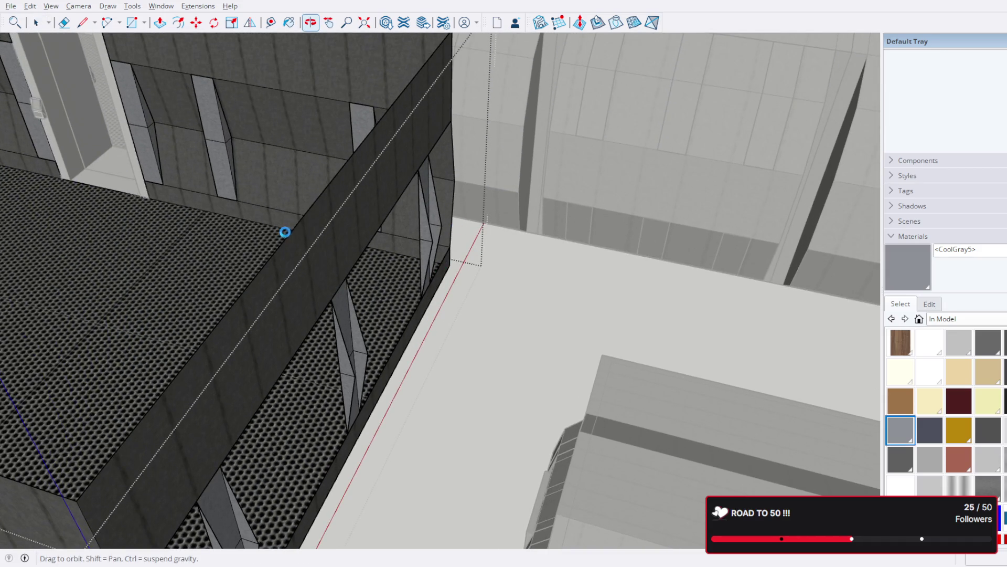
Step: Draw a line between the two corner endpoints so the wall's outer end becomes a solid dark face
left_click(83, 22)
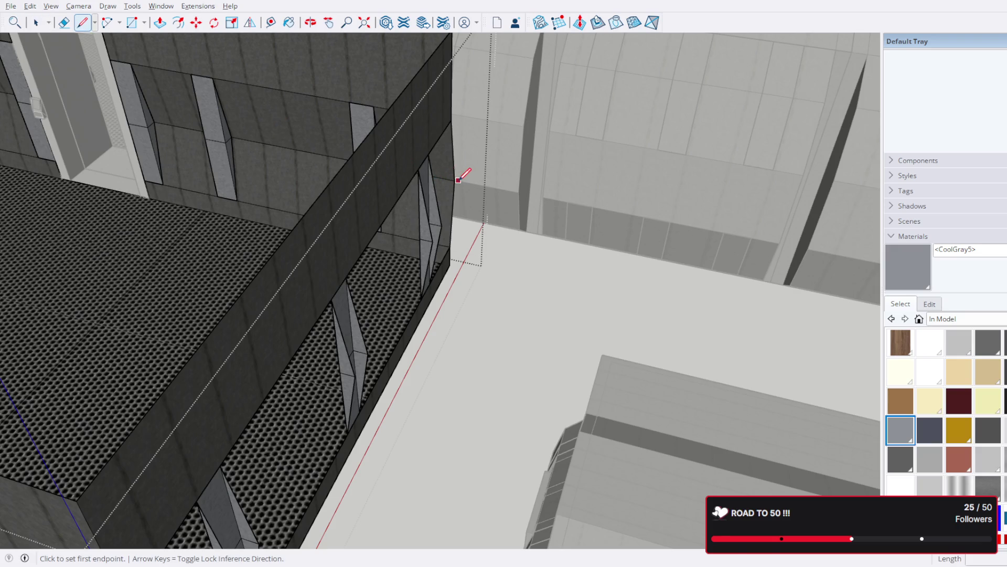
left_click(454, 180)
middle_click_drag(409, 263, 375, 108)
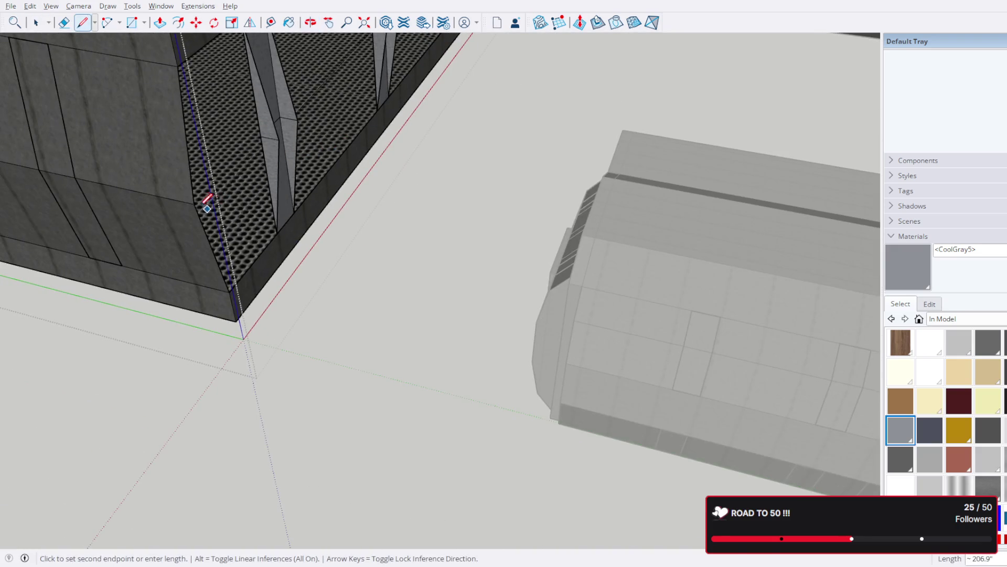
left_click(201, 197)
key("space")
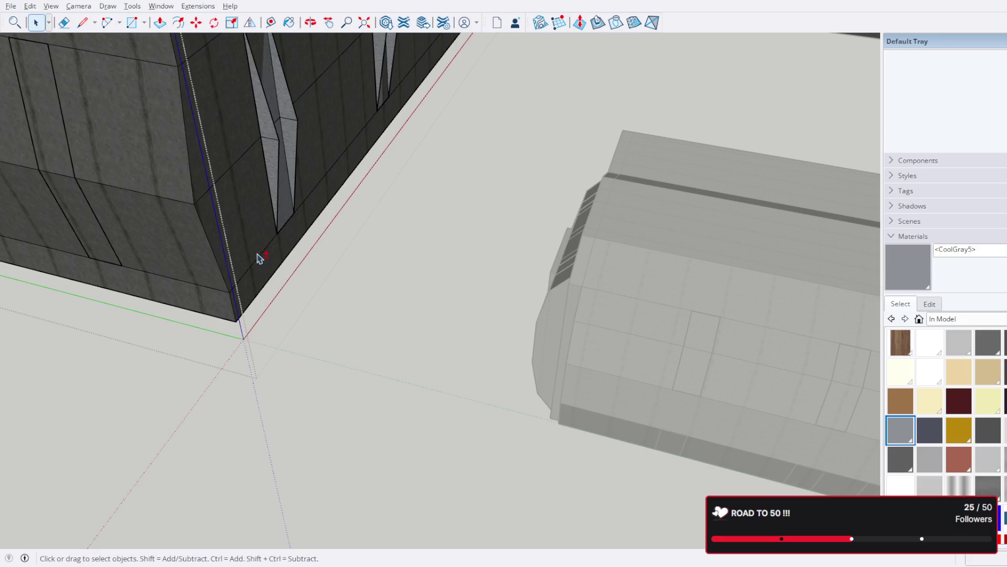
middle_click_drag(252, 134, 235, 155)
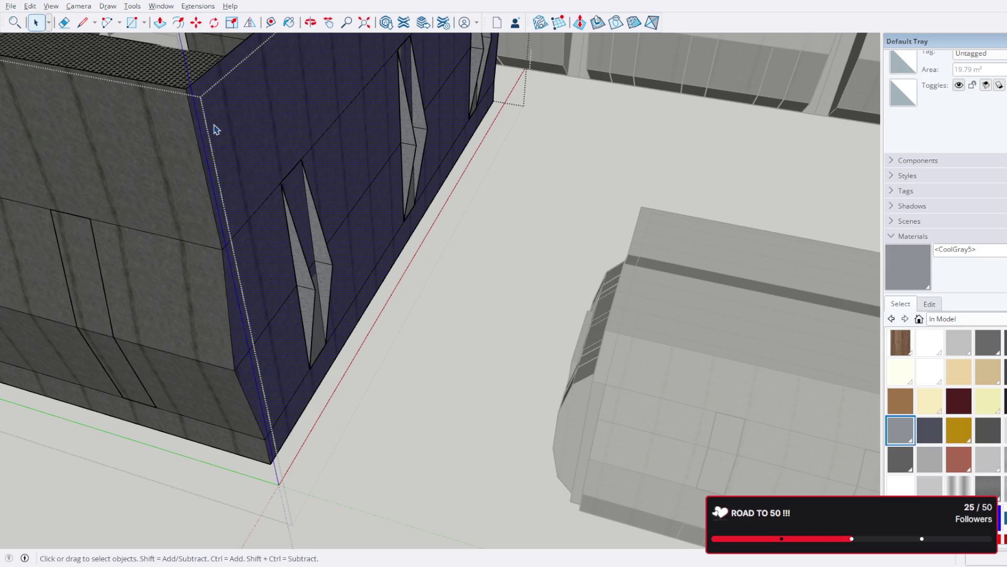
Step: Move the window-panel group 20' along the facade so it closes against the neighbouring block
left_click(315, 289)
left_click(193, 24)
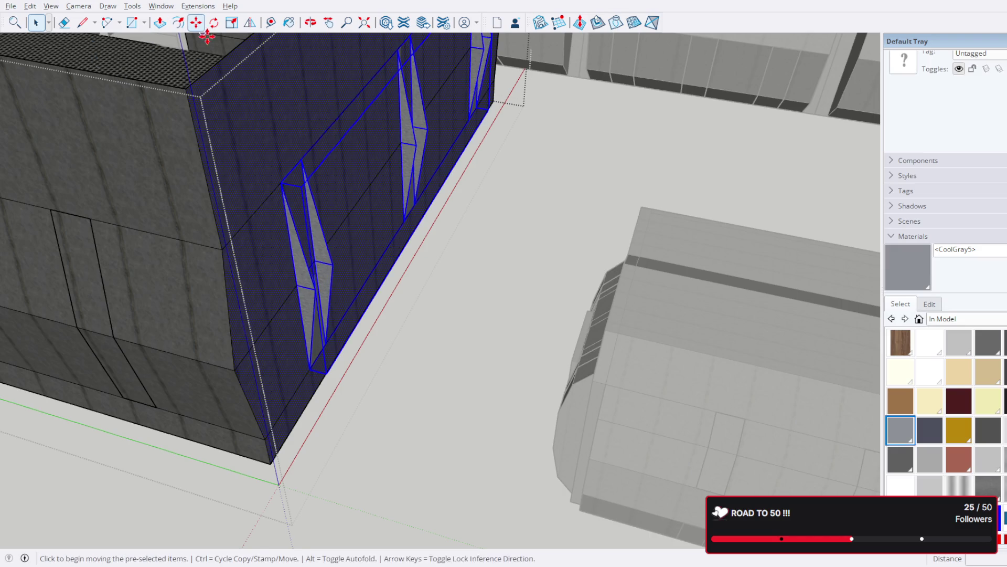
left_click(315, 290)
middle_click_drag(520, 346, 359, 207)
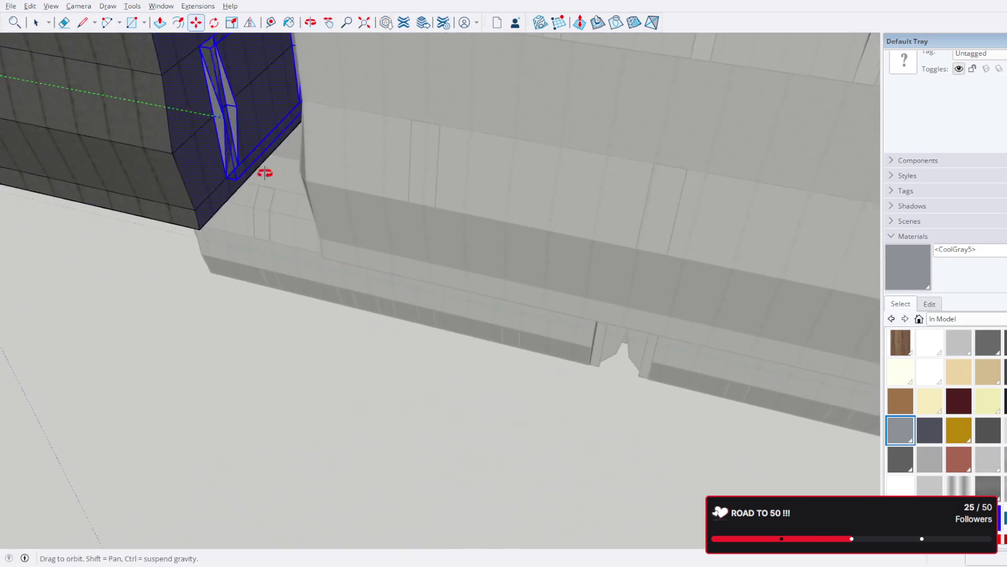
scroll(359, 206, "up", 3)
scroll(426, 243, "down", 2)
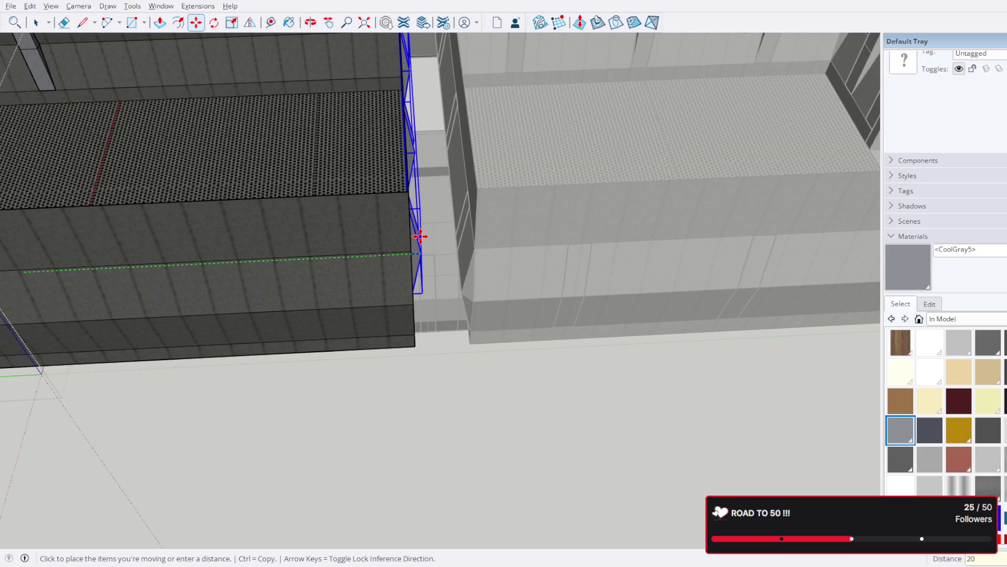
key("Return")
left_click(35, 22)
middle_click_drag(517, 259, 465, 140)
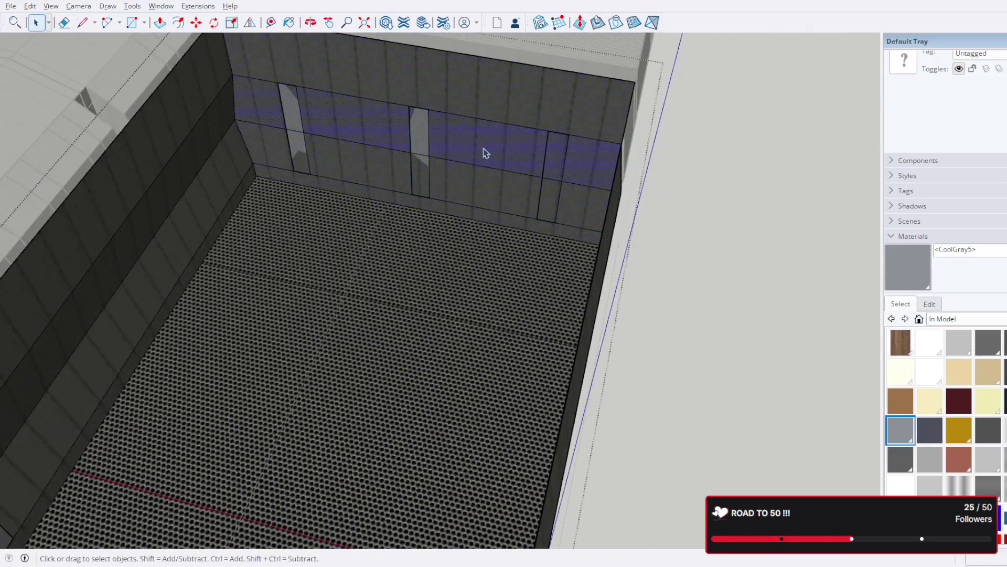
left_click(491, 159)
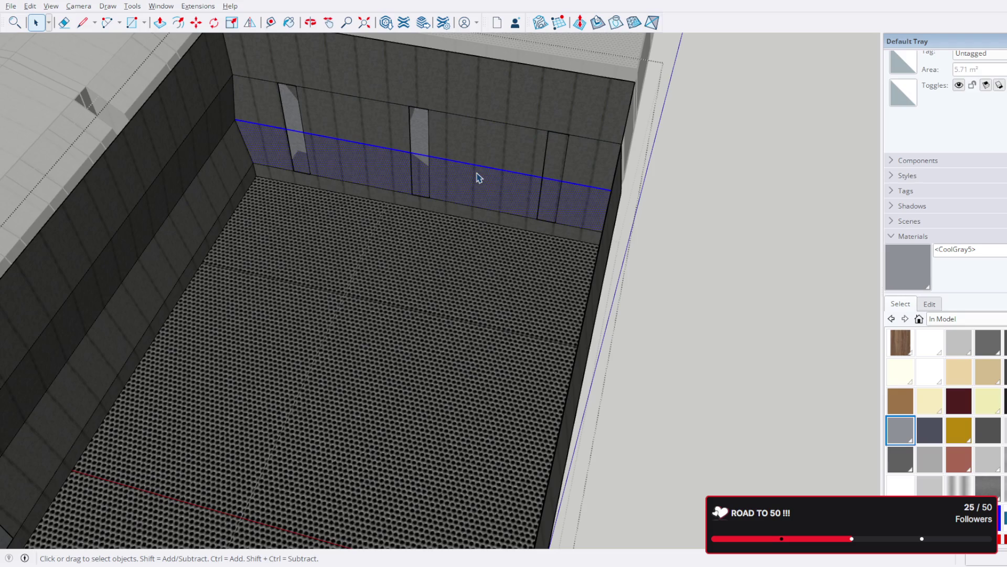
Step: Draw a short edge at the room's inner recess corner and line up the outside corner for more edges
left_click(490, 174)
key("Escape")
scroll(295, 128, "up", 3)
scroll(265, 118, "up", 2)
middle_click_drag(266, 118, 198, 133)
key("l")
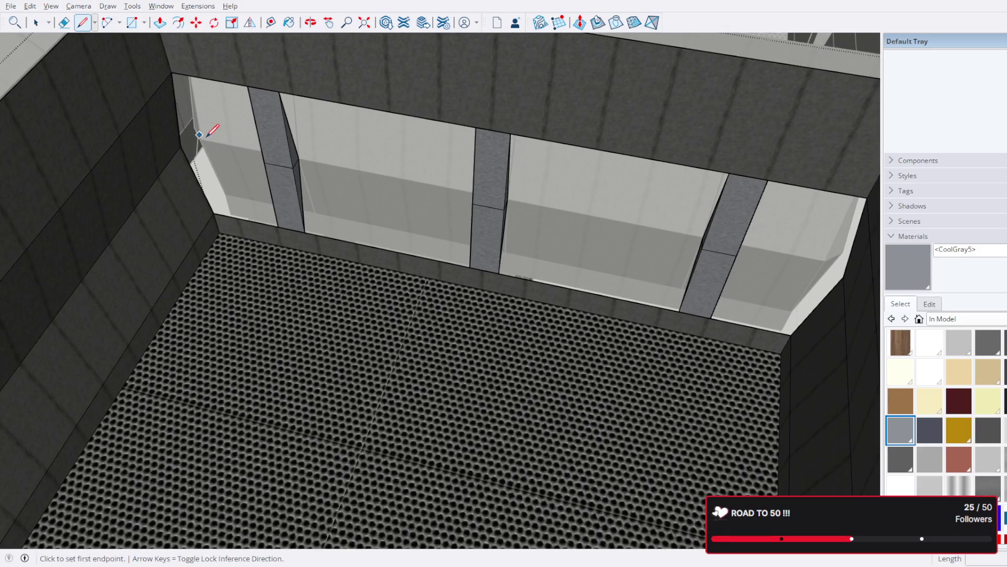
left_click(201, 139)
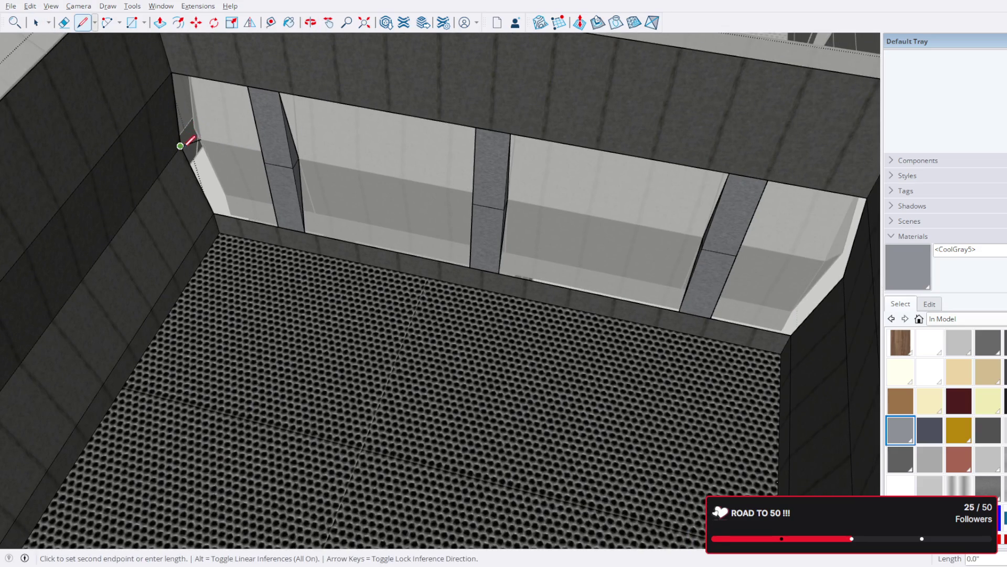
left_click(202, 139)
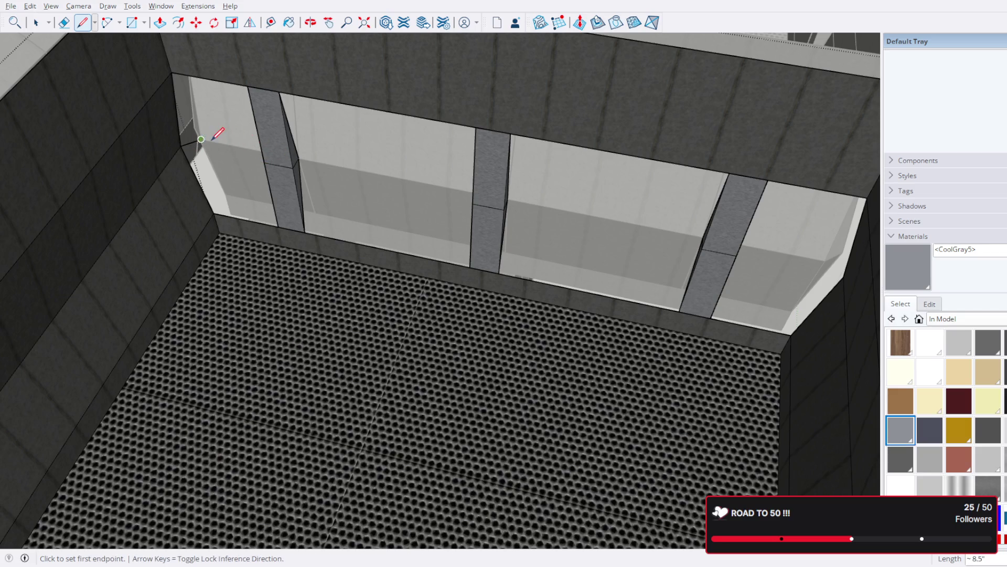
left_click(201, 140)
middle_click_drag(393, 210, 539, 312)
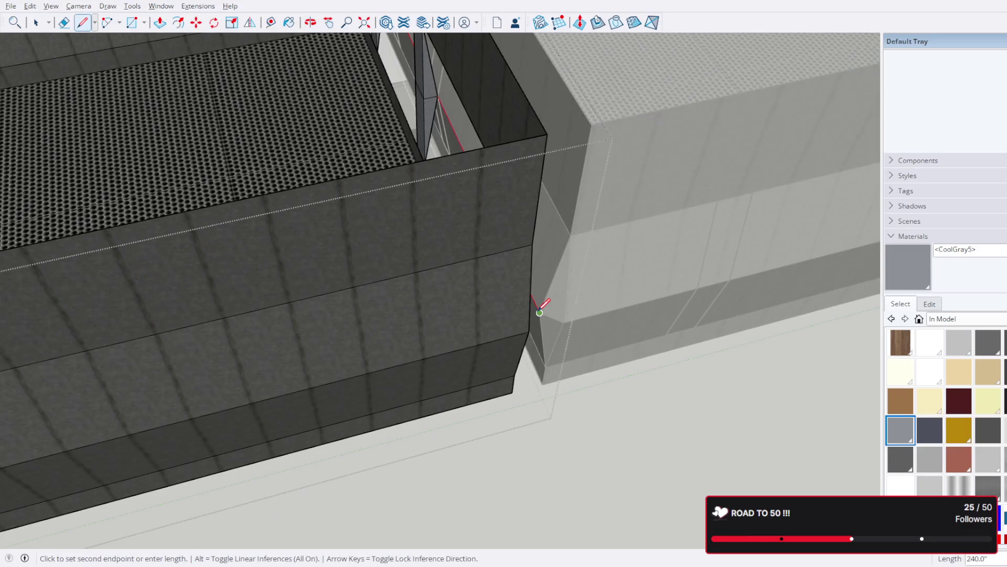
left_click(539, 312)
middle_click_drag(532, 329, 421, 288)
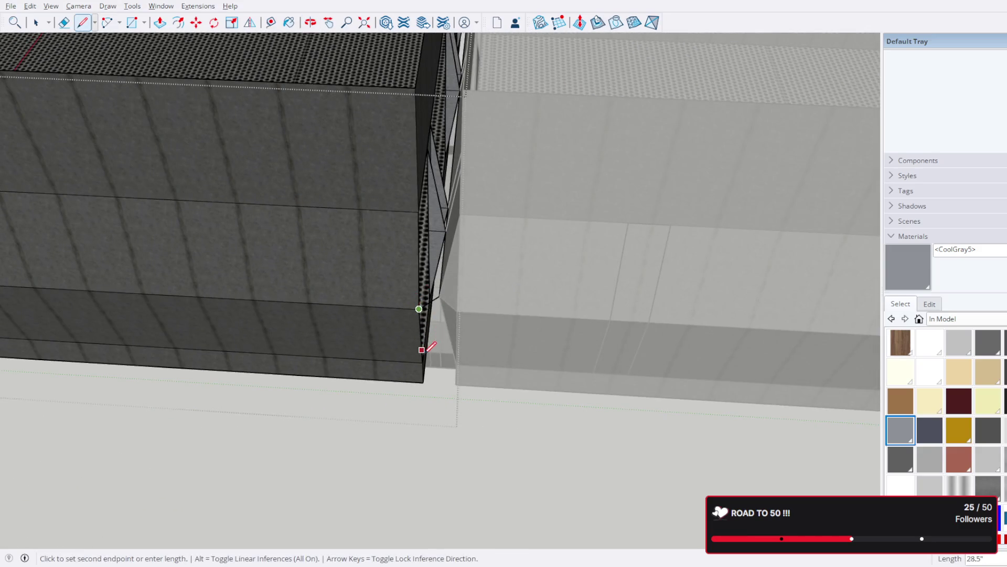
middle_click_drag(420, 342, 426, 361)
scroll(424, 361, "up", 1)
key("Escape")
scroll(428, 360, "up", 2)
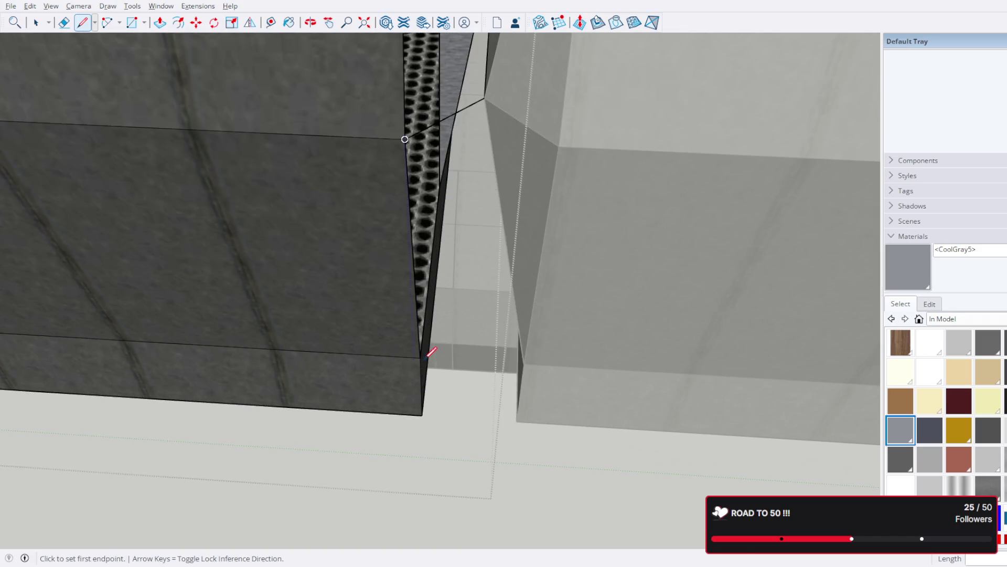
Step: Draw two edges up the outside corner so the light recess faces close into solid dark wall
left_click(421, 357)
left_click(486, 99)
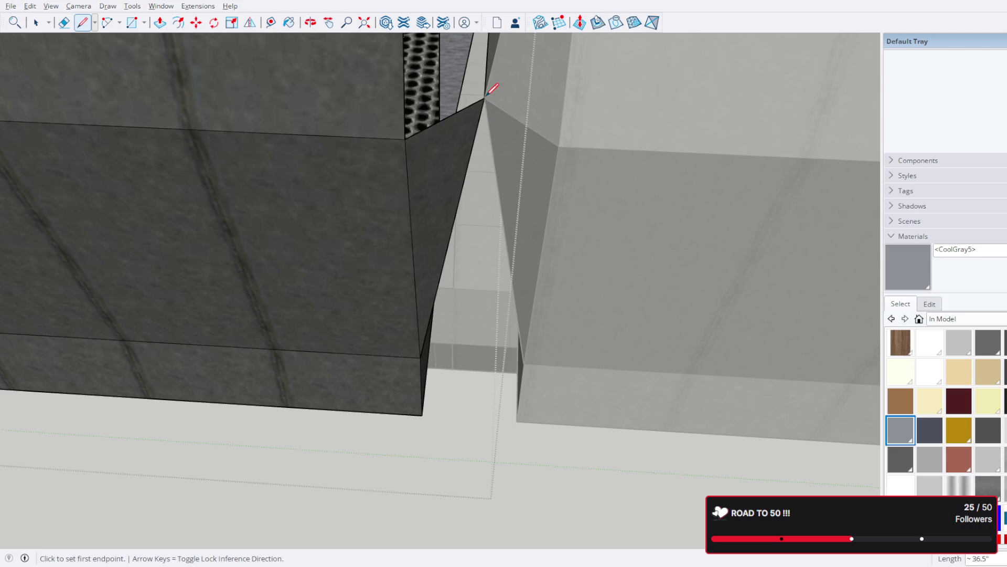
mouse_move(485, 98)
middle_mouse_down()
mouse_move(461, 265)
mouse_move(651, 299)
mouse_move(622, 268)
mouse_move(499, 371)
middle_mouse_up()
scroll(452, 275, "up", 2)
scroll(466, 263, "up", 2)
mouse_move(465, 263)
middle_mouse_down()
mouse_move(427, 226)
mouse_move(422, 287)
mouse_move(487, 273)
middle_mouse_up()
left_click(427, 336)
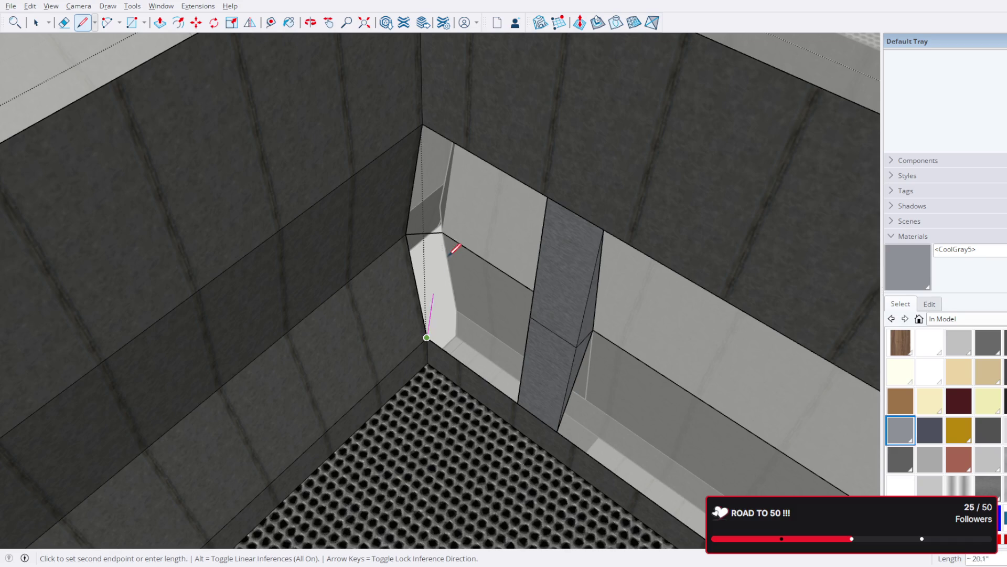
left_click(443, 231)
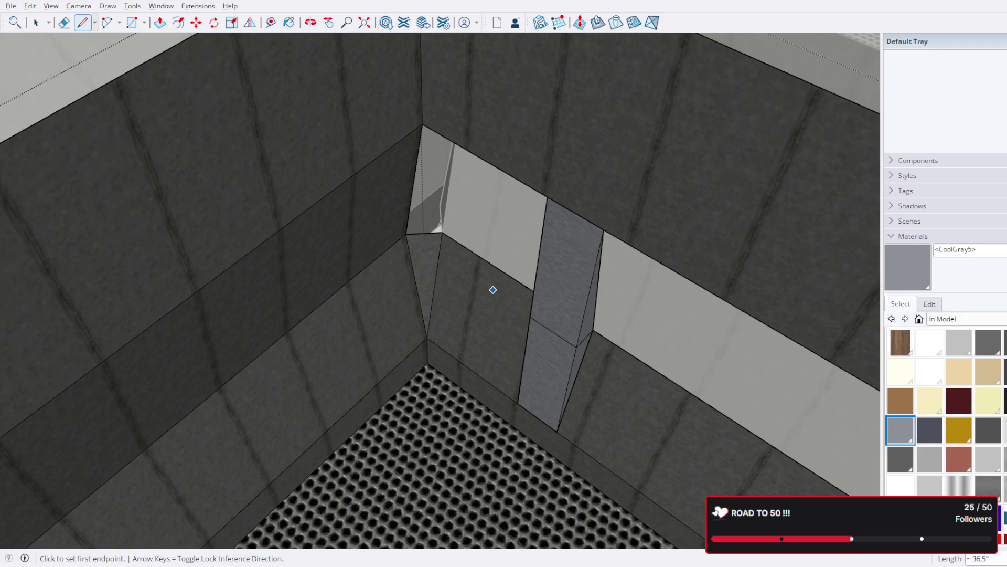
mouse_move(740, 456)
middle_mouse_down()
mouse_move(576, 410)
mouse_move(406, 220)
middle_mouse_up()
left_click(382, 222)
left_click(358, 111)
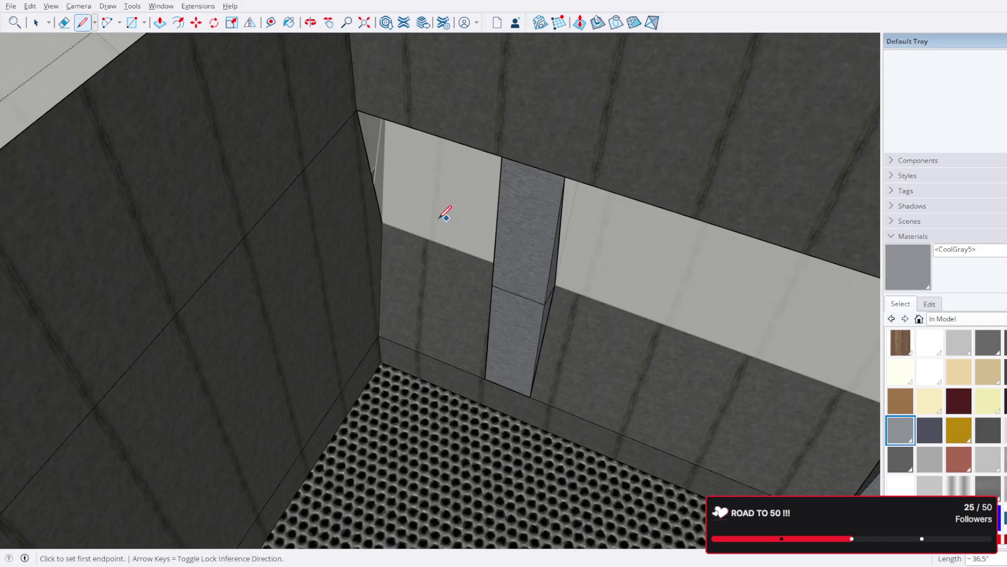
key("space")
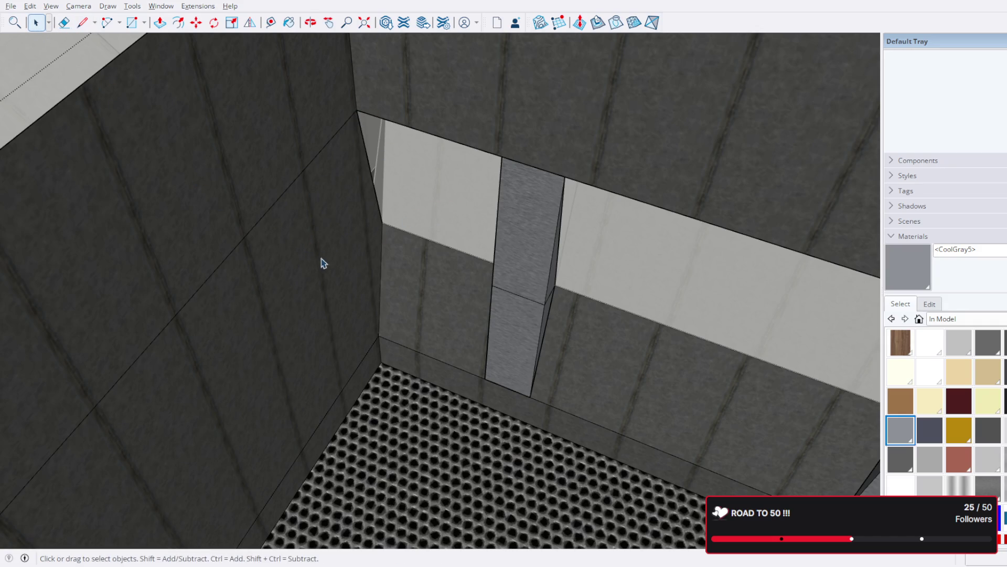
key("Delete")
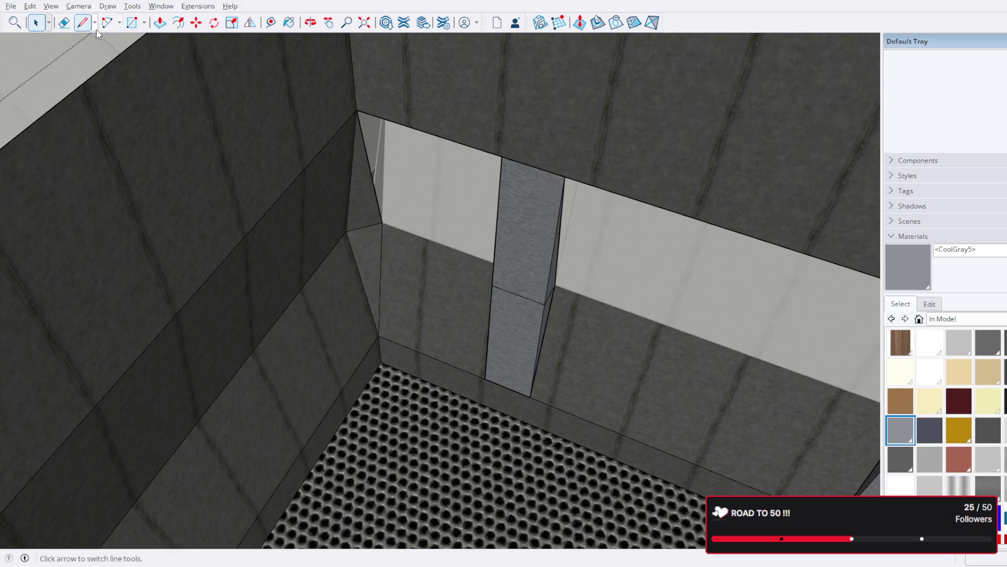
left_click(81, 24)
middle_click_drag(629, 259, 560, 267)
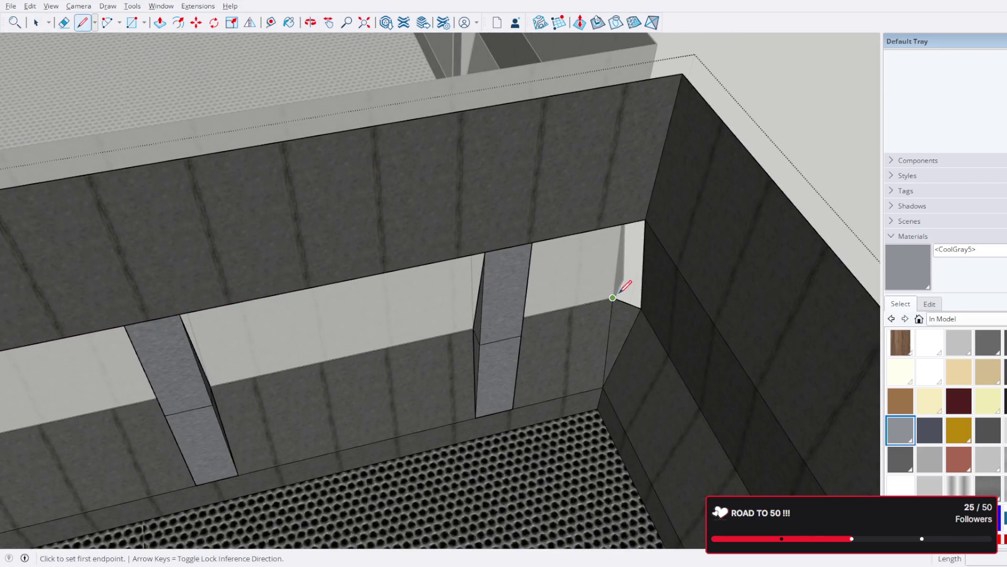
left_click(613, 298)
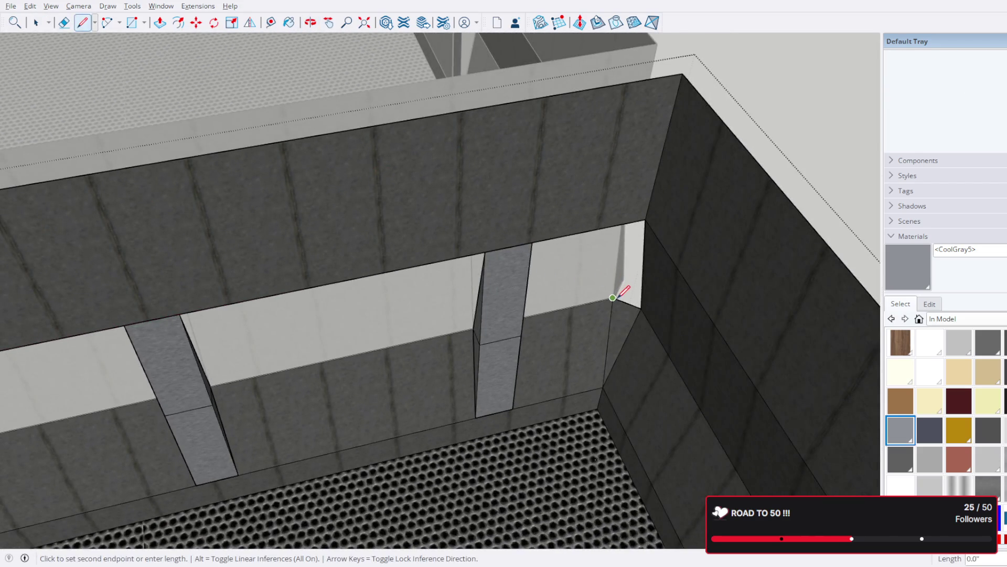
left_click(646, 219)
key("space")
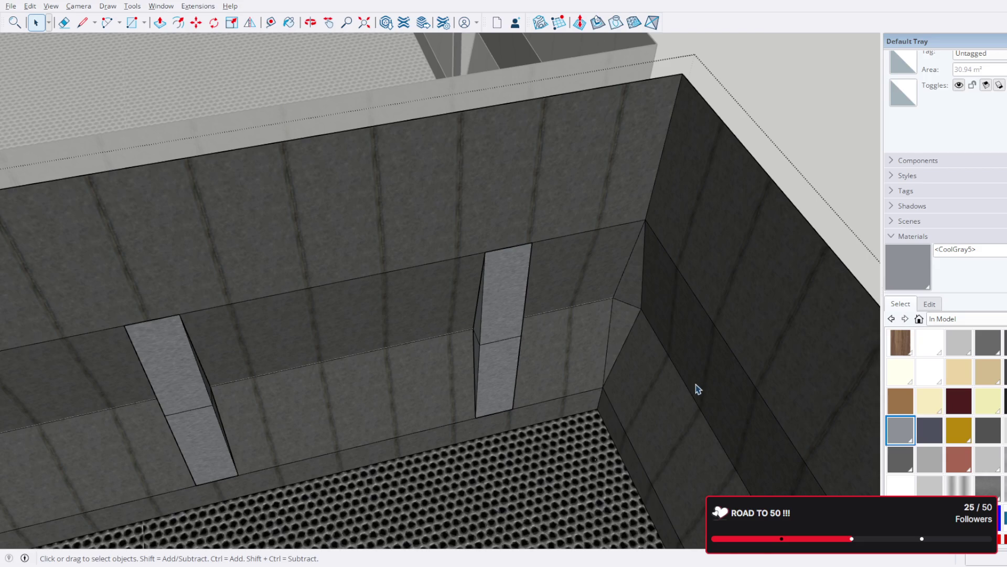
scroll(684, 383, "down", 3)
scroll(568, 402, "down", 2)
mouse_move(338, 275)
middle_mouse_down()
mouse_move(744, 281)
mouse_move(538, 243)
mouse_move(394, 275)
mouse_move(679, 302)
mouse_move(401, 296)
mouse_move(630, 297)
middle_mouse_up()
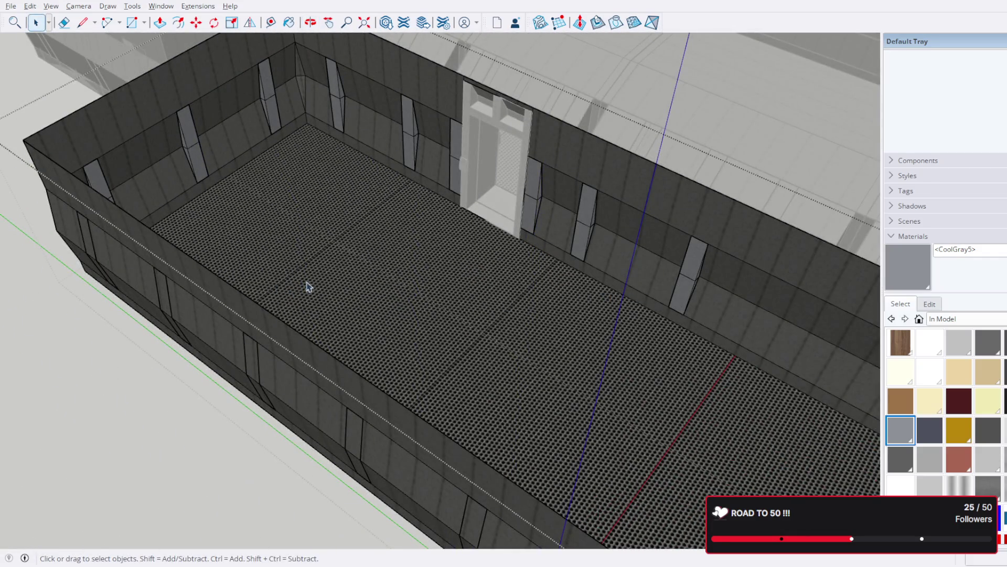
mouse_move(278, 313)
middle_mouse_down()
mouse_move(652, 308)
mouse_move(497, 367)
mouse_move(417, 436)
mouse_move(502, 254)
mouse_move(483, 434)
mouse_move(515, 155)
middle_mouse_up()
scroll(499, 367, "down", 3)
scroll(444, 169, "up", 2)
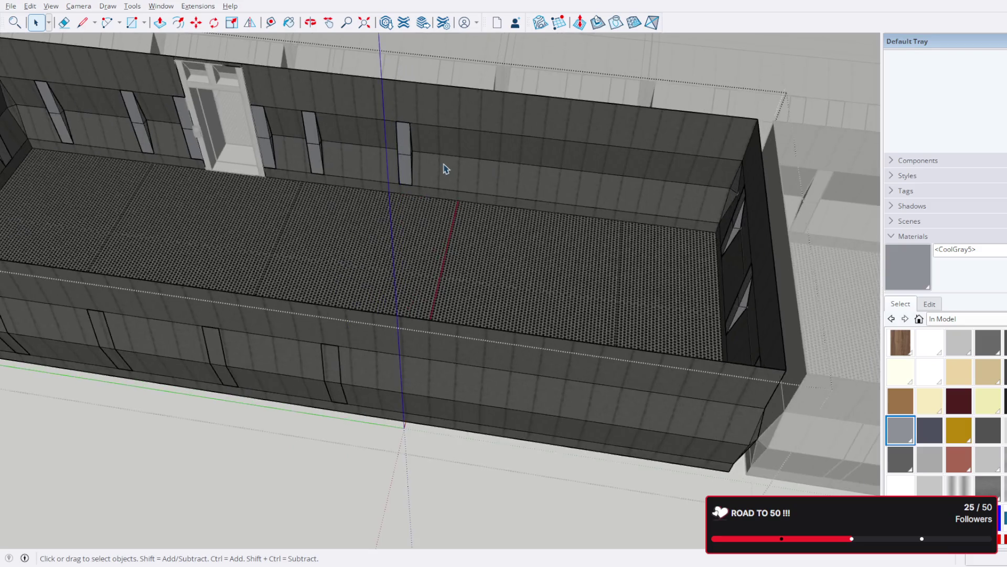
double_click(409, 153)
middle_click_drag(410, 152, 480, 164)
left_click(416, 183)
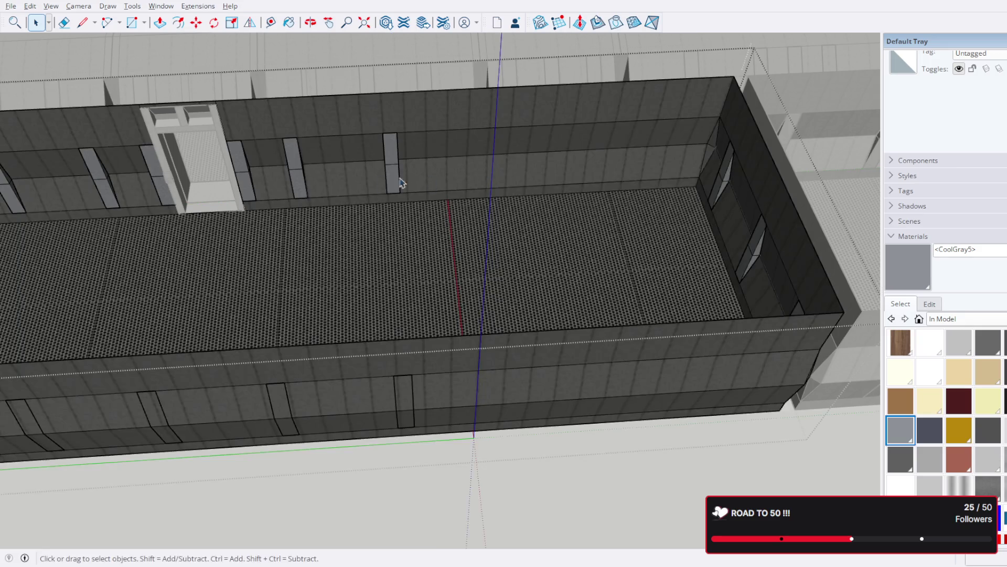
middle_click_drag(416, 184, 320, 206)
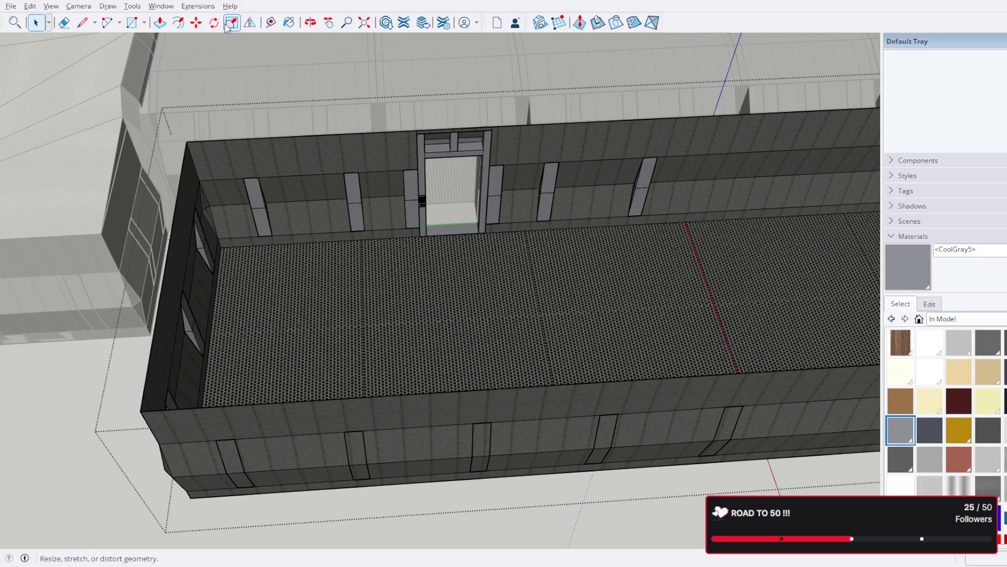
left_click(271, 23)
scroll(547, 153, "up", 2)
scroll(163, 177, "up", 3)
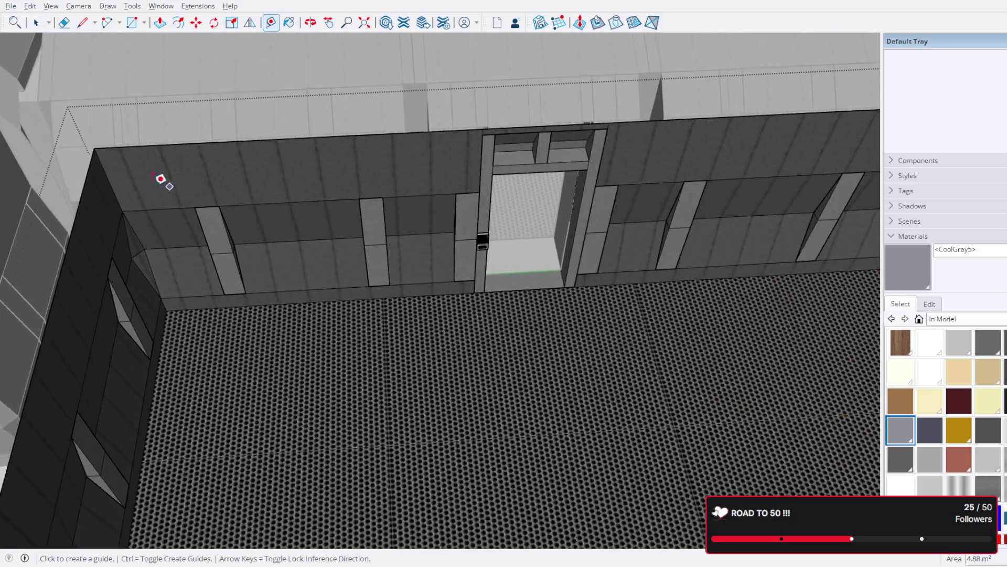
scroll(105, 174, "up", 2)
Step: Place a Tape Measure guide 36 inches in from the first inner wall corner
left_click(86, 176)
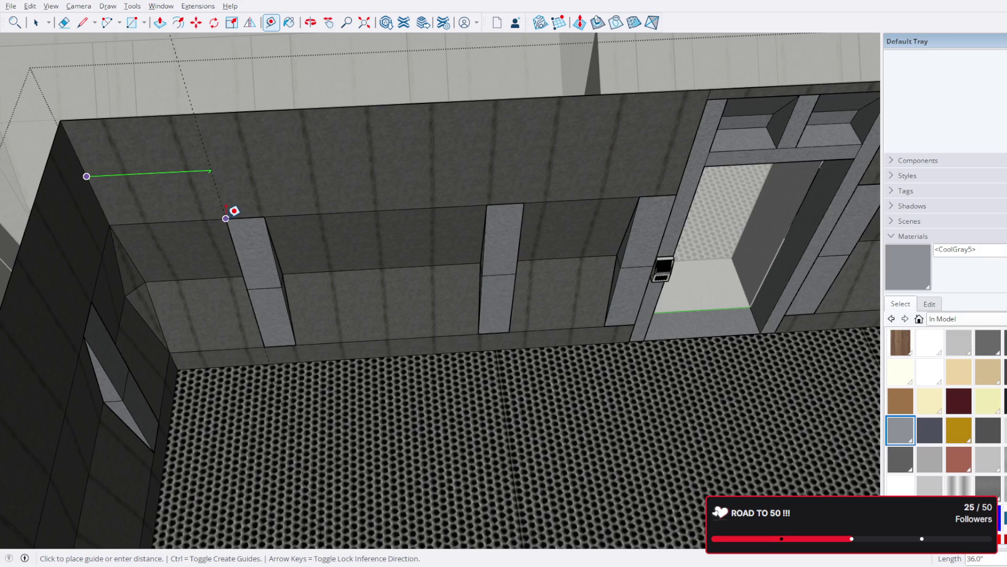
scroll(226, 218, "up", 2)
scroll(229, 211, "up", 2)
scroll(244, 218, "up", 2)
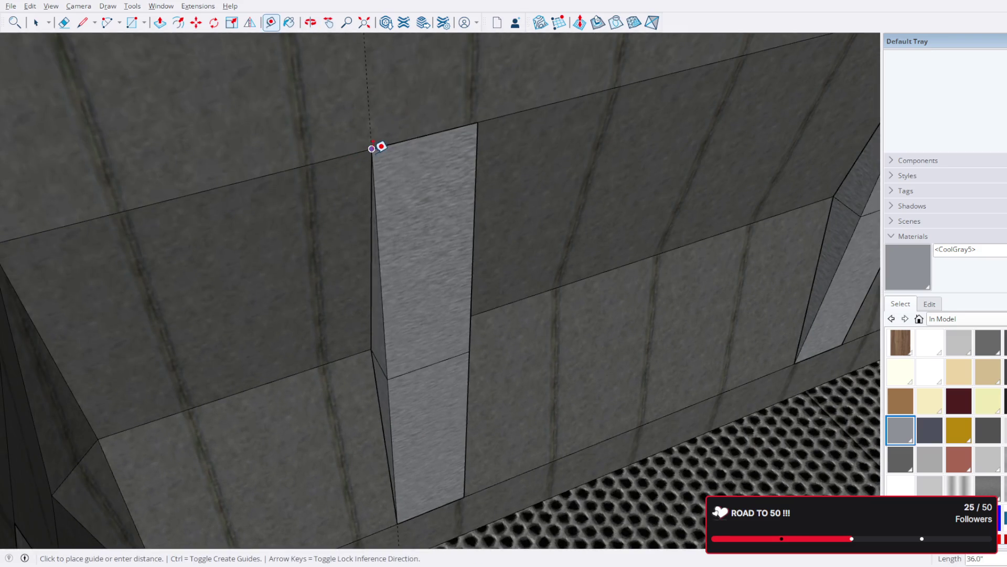
scroll(374, 145, "down", 3)
scroll(462, 108, "down", 3)
mouse_move(499, 102)
middle_mouse_down()
mouse_move(308, 366)
mouse_move(381, 319)
middle_mouse_up()
scroll(381, 319, "down", 3)
mouse_move(520, 299)
middle_mouse_down()
mouse_move(699, 271)
mouse_move(385, 337)
middle_mouse_up()
scroll(554, 186, "up", 3)
mouse_move(554, 186)
middle_mouse_down()
mouse_move(528, 288)
mouse_move(568, 184)
middle_mouse_up()
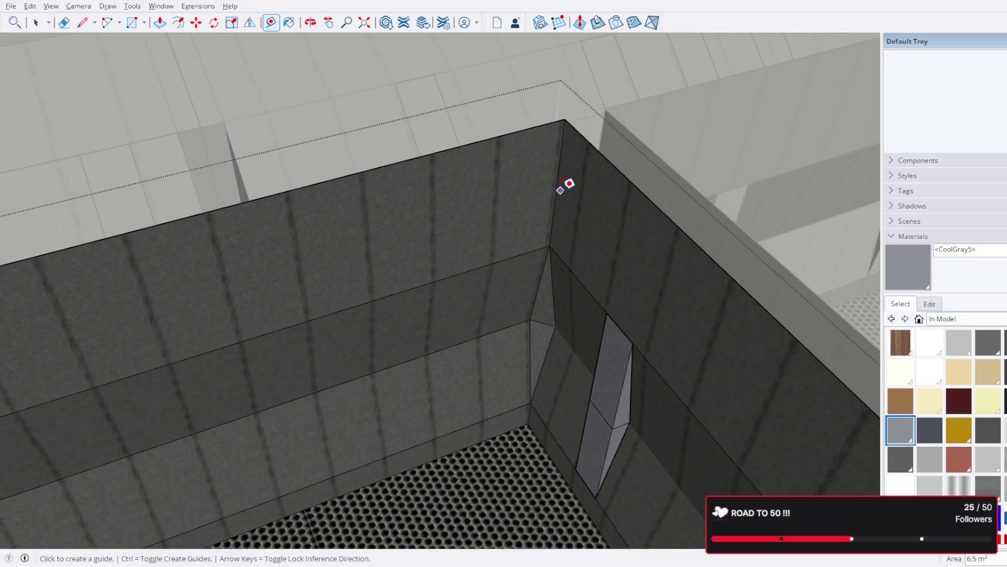
left_click(557, 187)
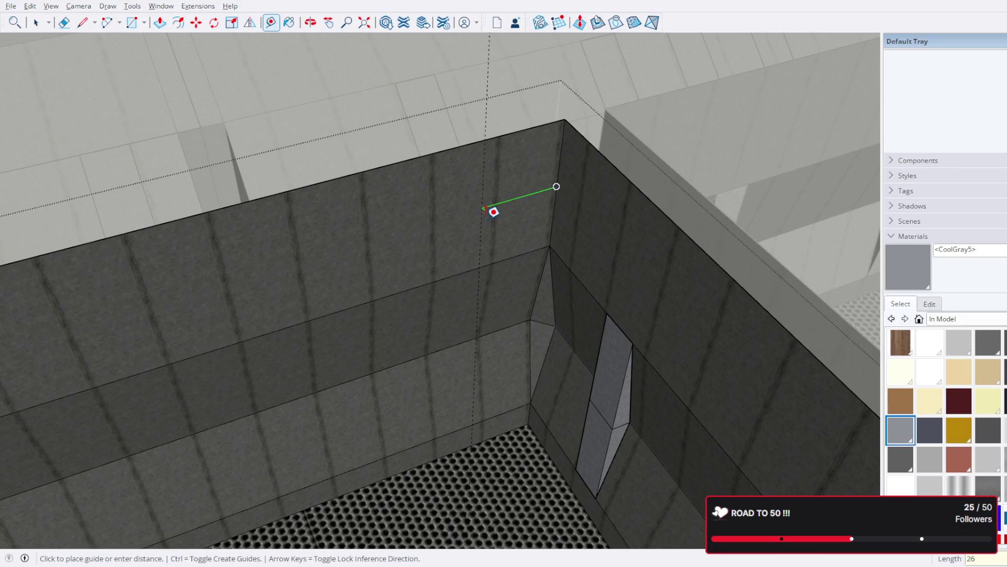
type("36")
key("Return")
Step: Place a second guide 36 inches in from the opposite corner edge
mouse_move(499, 292)
middle_mouse_down()
mouse_move(551, 293)
mouse_move(175, 169)
mouse_move(741, 183)
mouse_move(268, 300)
mouse_move(544, 275)
mouse_move(450, 221)
middle_mouse_up()
scroll(440, 219, "up", 3)
left_click(436, 224)
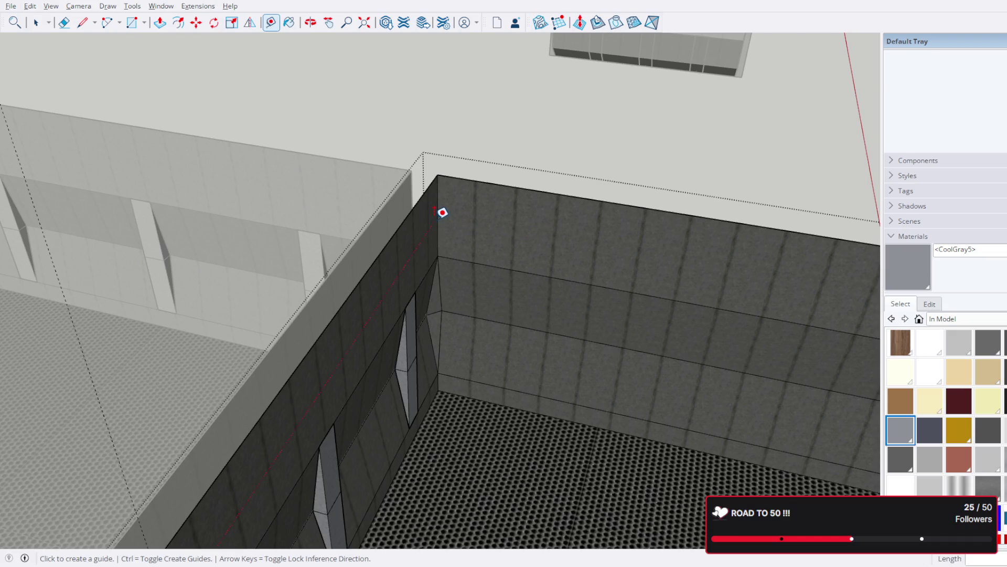
scroll(443, 216, "up", 3)
scroll(439, 211, "up", 2)
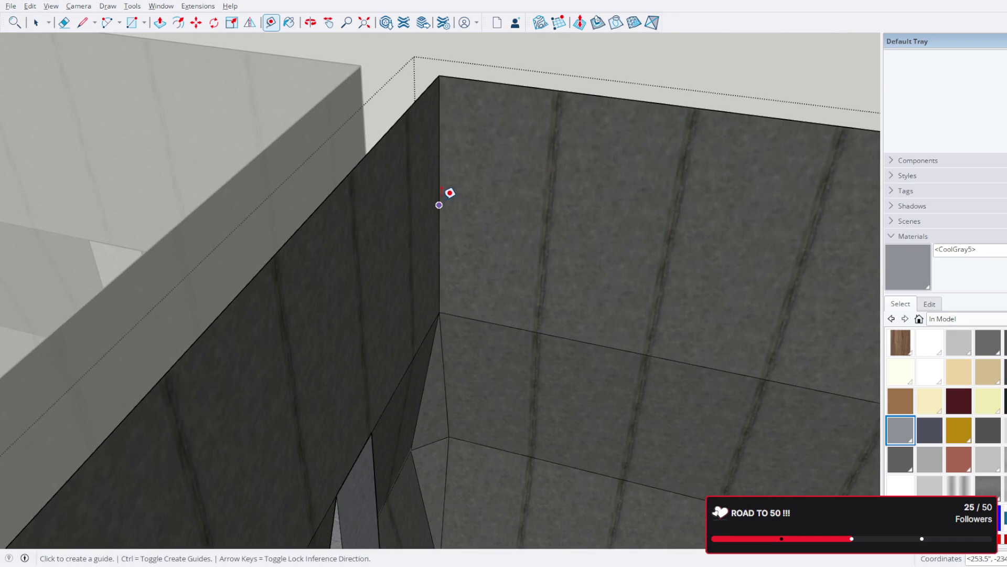
left_click(440, 174)
scroll(583, 203, "down", 1)
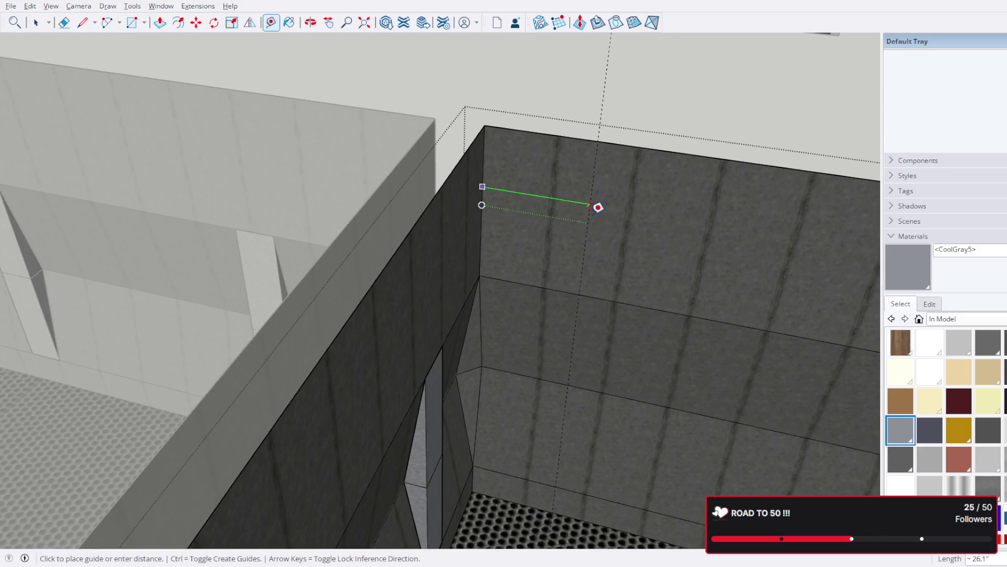
key("Return")
key("space")
scroll(603, 195, "down", 3)
middle_click_drag(614, 196, 485, 239)
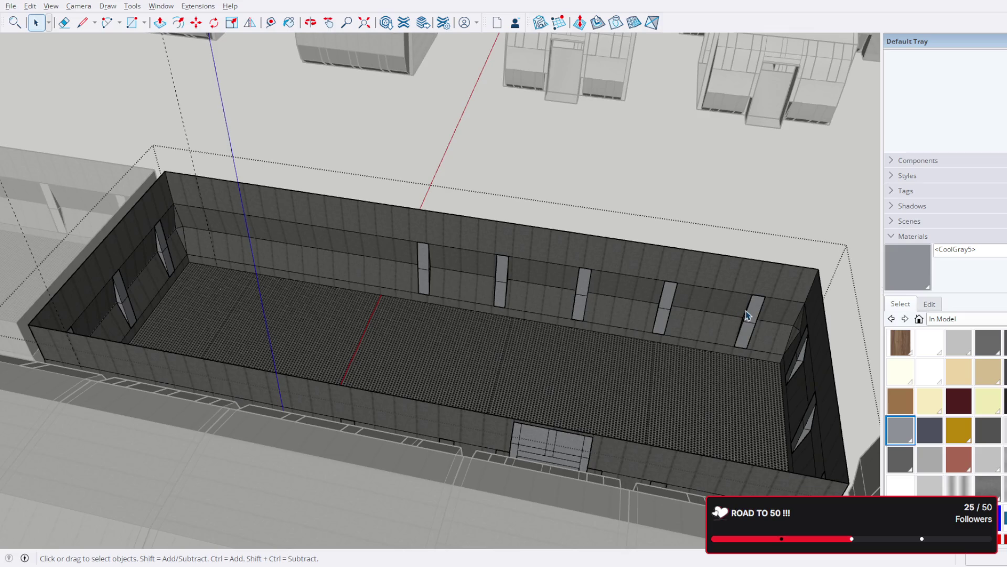
Step: Inside the window-post group, copy four posts further along the wall to make a row of eight
double_click(748, 315)
left_click(745, 313)
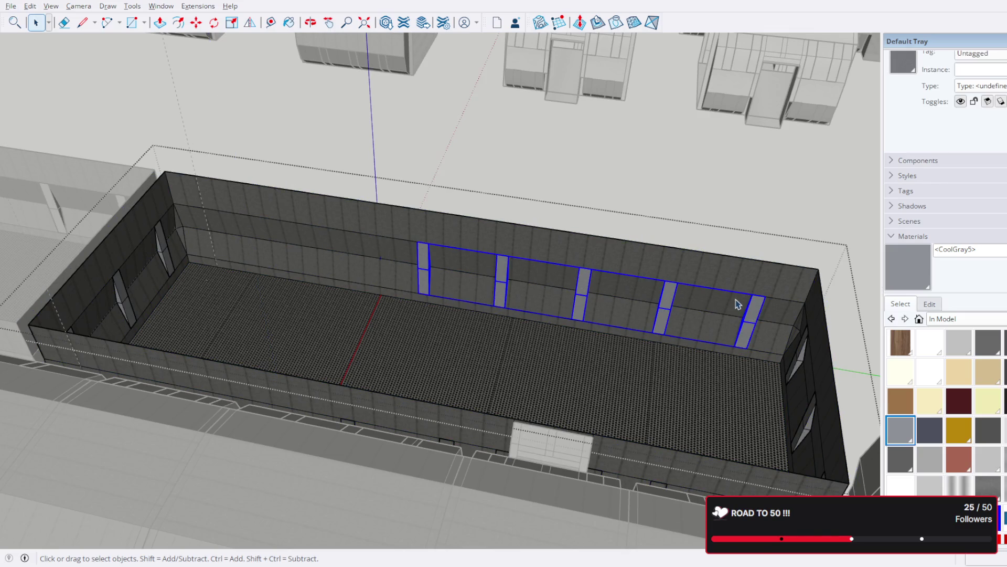
double_click(757, 321)
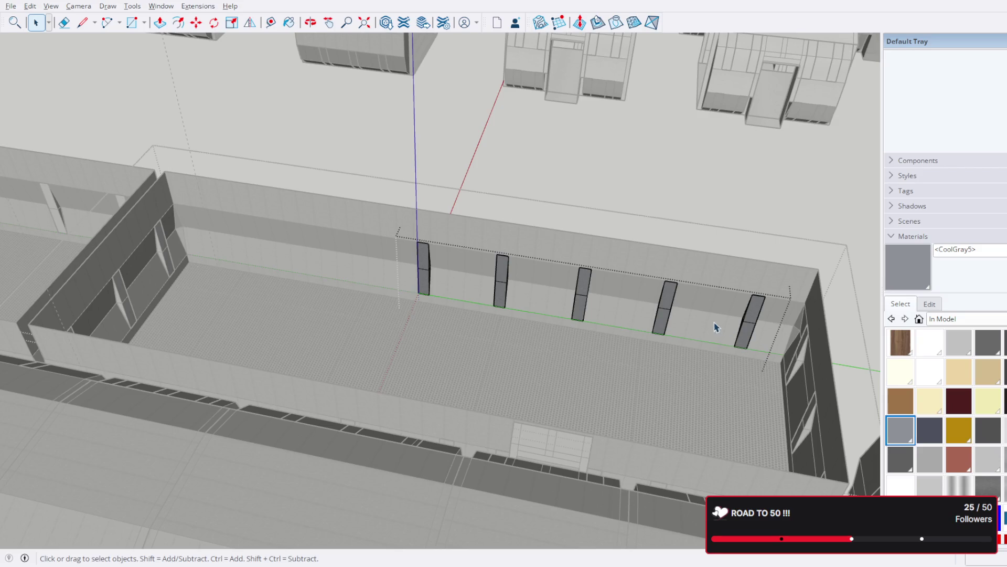
left_click_drag(356, 207, 356, 207)
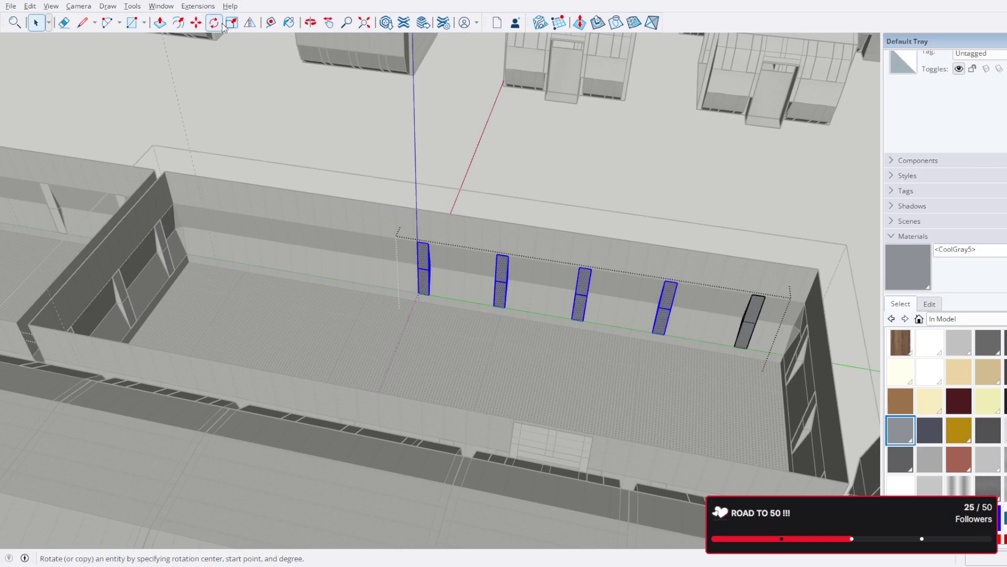
left_click(196, 22)
left_click(666, 334)
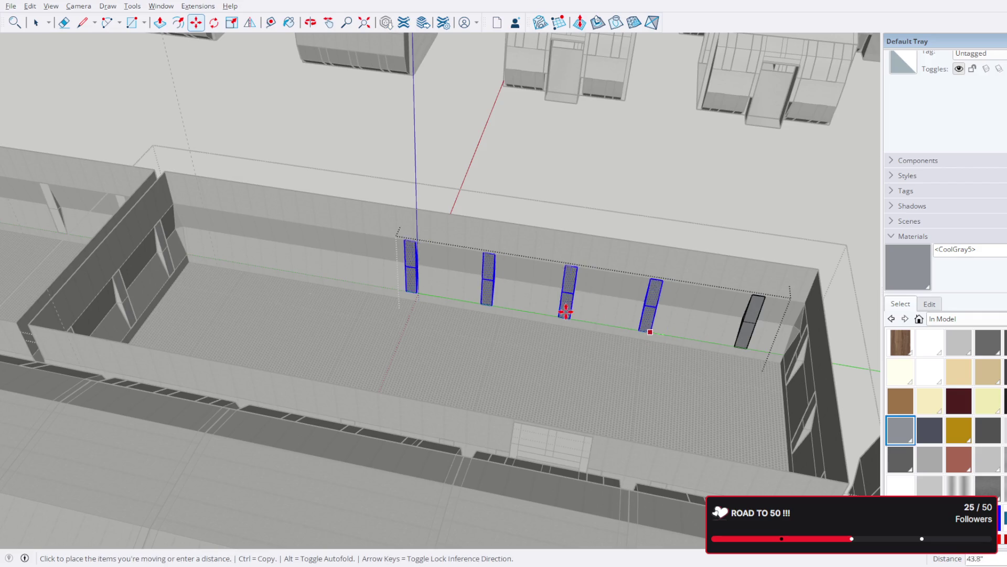
key("ctrl")
scroll(421, 281, "up", 3)
scroll(421, 299, "up", 3)
left_click(440, 312)
scroll(261, 243, "down", 5)
Step: Move the leftmost window post rightward to even out the row's spacing
mouse_move(260, 243)
middle_mouse_down()
mouse_move(249, 270)
mouse_move(254, 218)
middle_mouse_up()
scroll(155, 227, "up", 3)
scroll(167, 265, "down", 2)
scroll(166, 265, "down", 2)
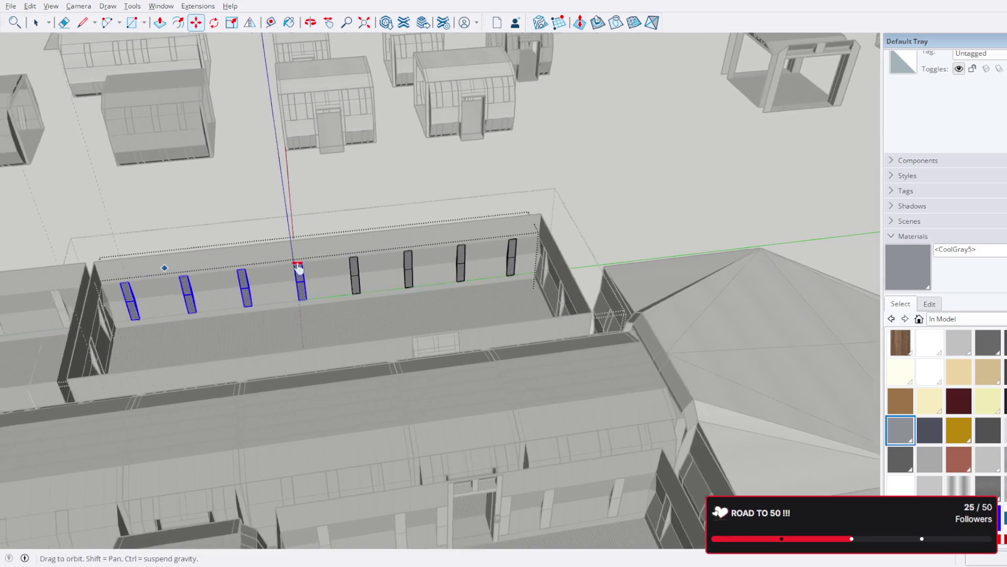
middle_click_drag(259, 266, 492, 258)
middle_click_drag(412, 286, 80, 95)
left_click(35, 22)
scroll(401, 321, "up", 4)
scroll(401, 321, "up", 3)
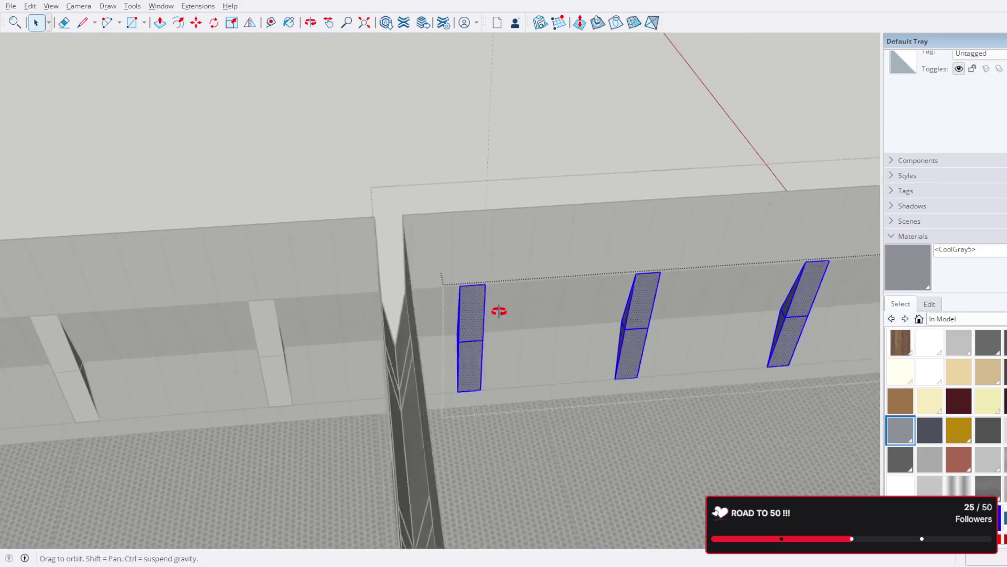
scroll(506, 310, "up", 2)
left_click_drag(365, 210, 365, 211)
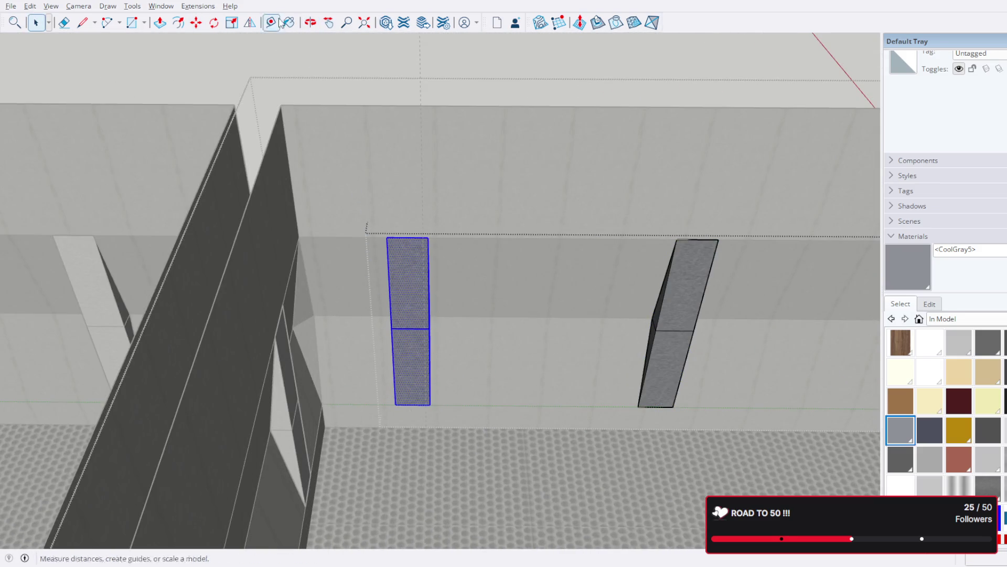
key("m")
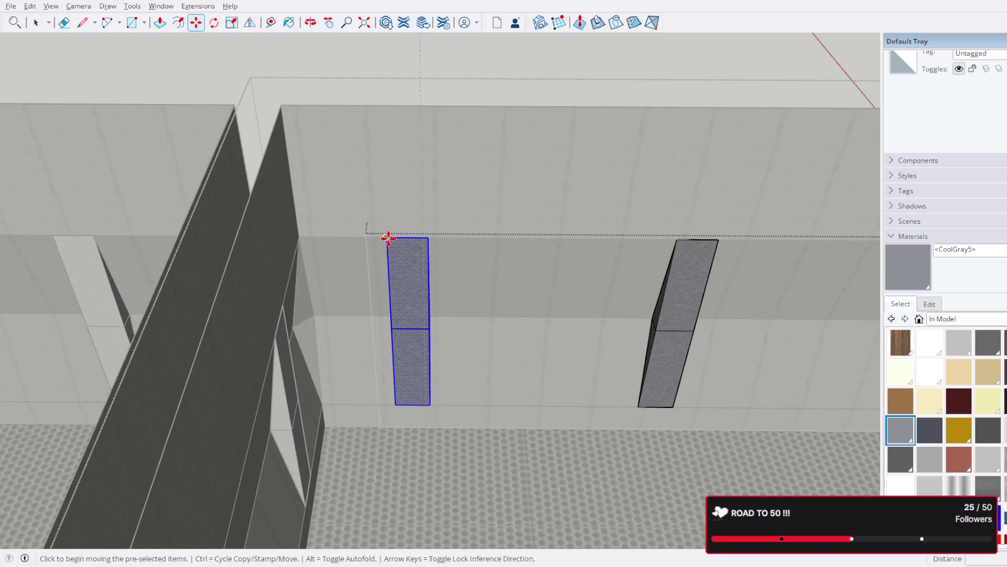
left_click(387, 238)
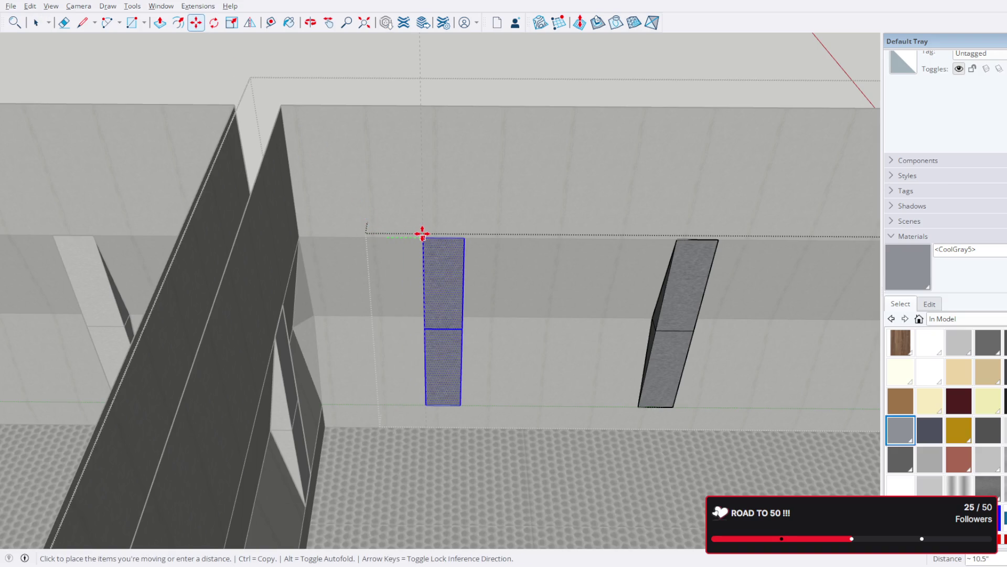
scroll(434, 227, "down", 3)
scroll(477, 225, "down", 3)
mouse_move(488, 229)
middle_mouse_down()
mouse_move(583, 225)
mouse_move(380, 190)
middle_mouse_up()
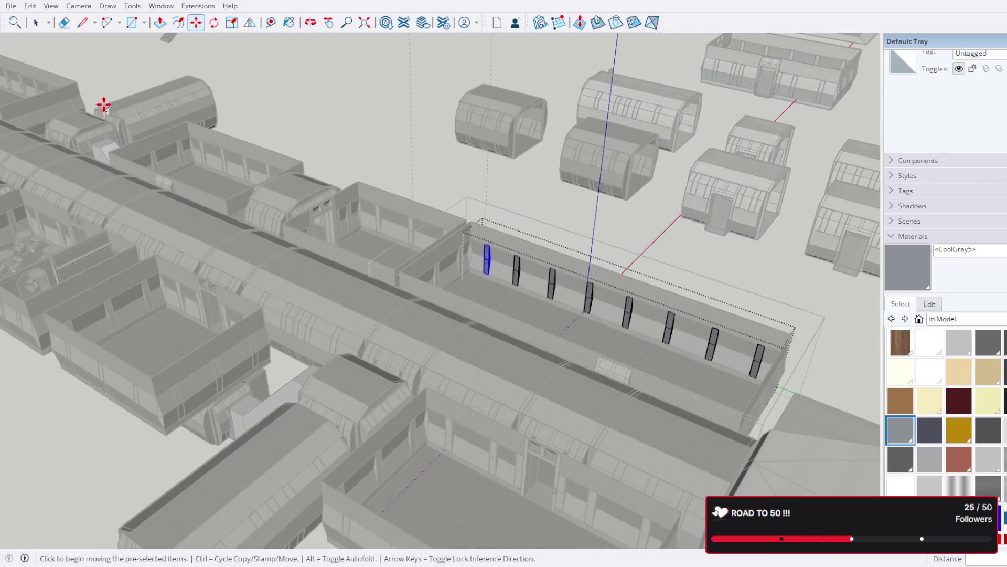
mouse_move(657, 243)
middle_mouse_down()
mouse_move(552, 227)
mouse_move(499, 249)
mouse_move(594, 272)
mouse_move(683, 343)
mouse_move(767, 354)
mouse_move(792, 273)
mouse_move(767, 234)
mouse_move(846, 213)
mouse_move(819, 219)
mouse_move(798, 270)
mouse_move(863, 327)
mouse_move(737, 311)
mouse_move(690, 255)
mouse_move(583, 184)
mouse_move(684, 153)
mouse_move(658, 242)
mouse_move(589, 259)
mouse_move(635, 427)
mouse_move(637, 275)
middle_mouse_up()
scroll(811, 233, "up", 2)
scroll(805, 232, "up", 2)
scroll(661, 252, "down", 1)
scroll(611, 306, "up", 2)
Step: Check the posts from a lower frontal view and exit the window-post group
mouse_move(611, 307)
middle_mouse_down()
mouse_move(556, 228)
mouse_move(630, 281)
middle_mouse_up()
scroll(556, 228, "down", 2)
scroll(629, 281, "down", 1)
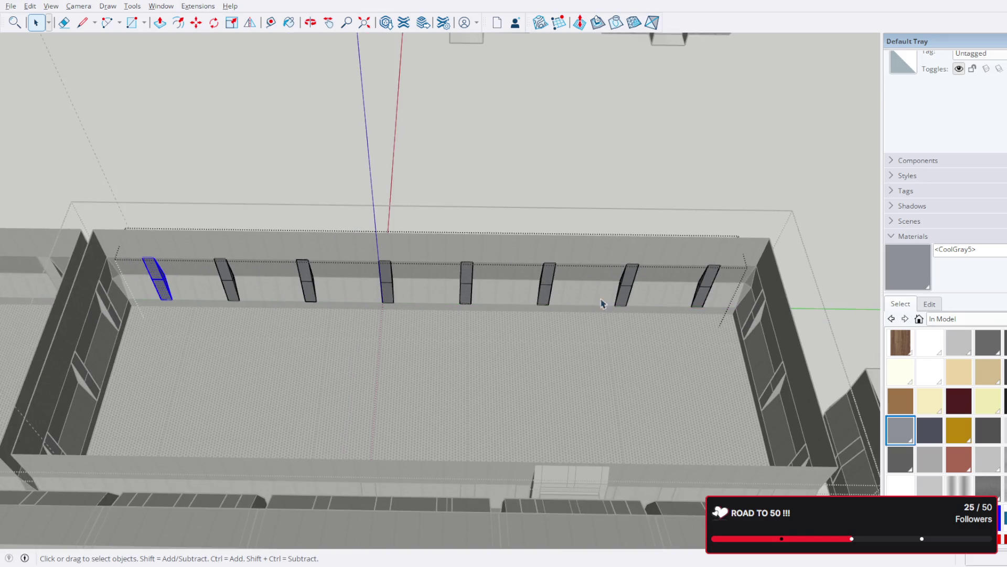
mouse_move(704, 293)
middle_mouse_down()
mouse_move(720, 236)
mouse_move(666, 175)
mouse_move(743, 142)
mouse_move(774, 142)
middle_mouse_up()
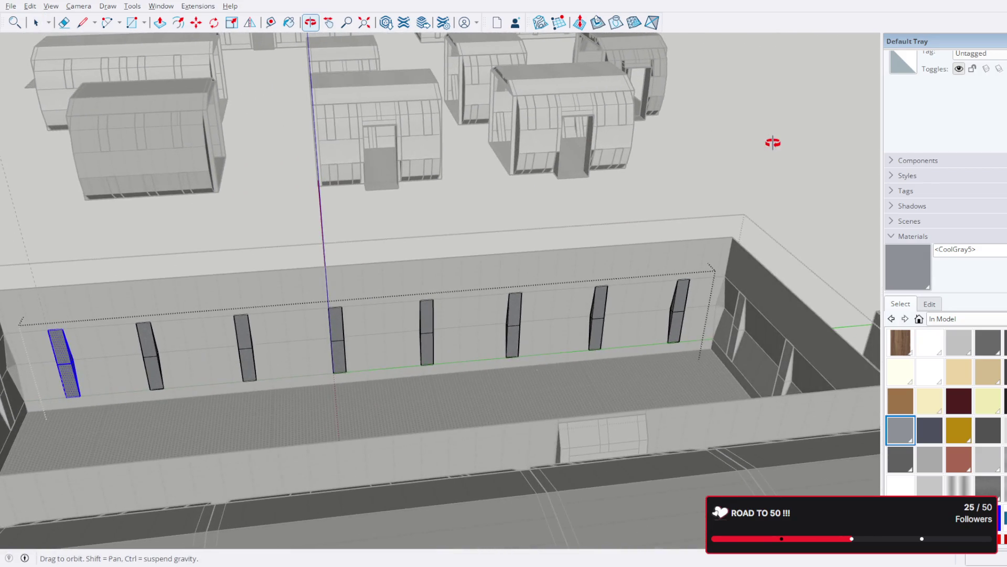
key("Escape")
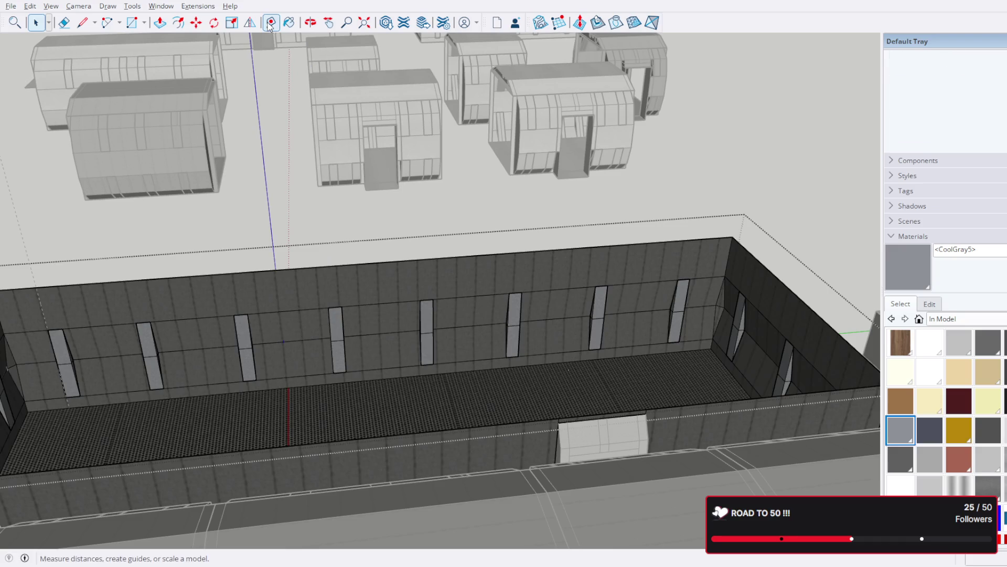
left_click(270, 22)
scroll(749, 265, "up", 3)
scroll(748, 214, "up", 2)
left_click(745, 219)
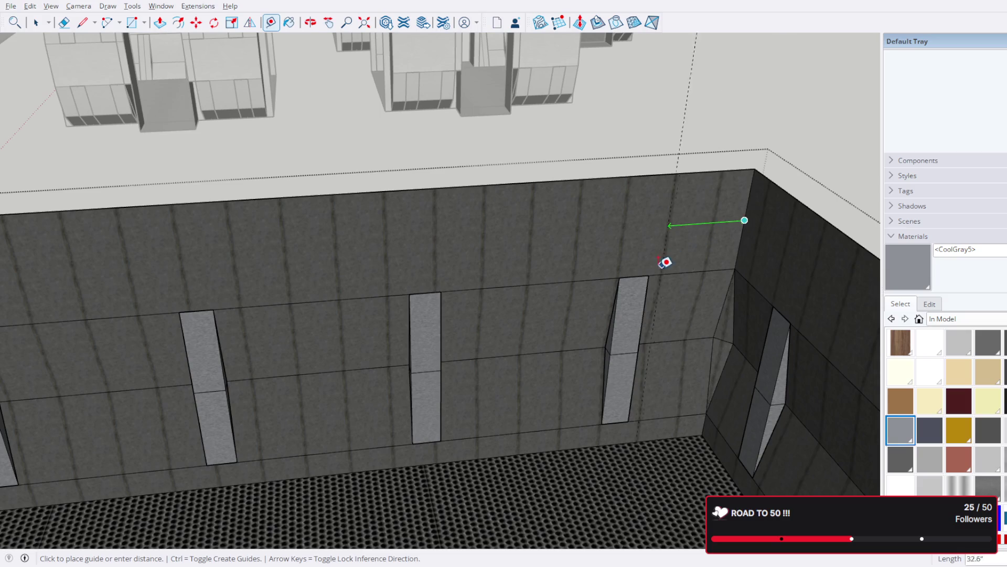
key("Escape")
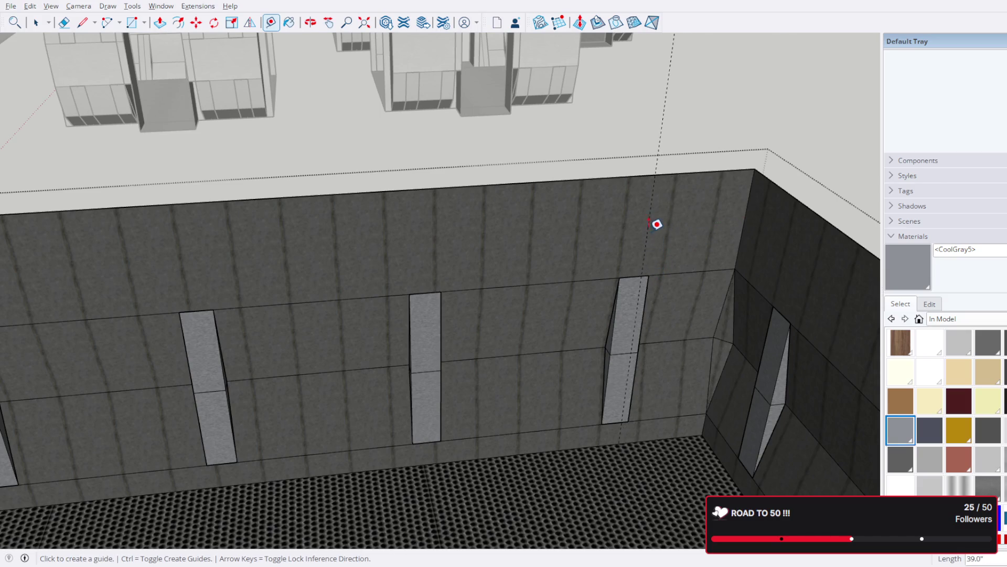
scroll(612, 260, "down", 5)
scroll(611, 261, "down", 3)
middle_click_drag(562, 288, 549, 325)
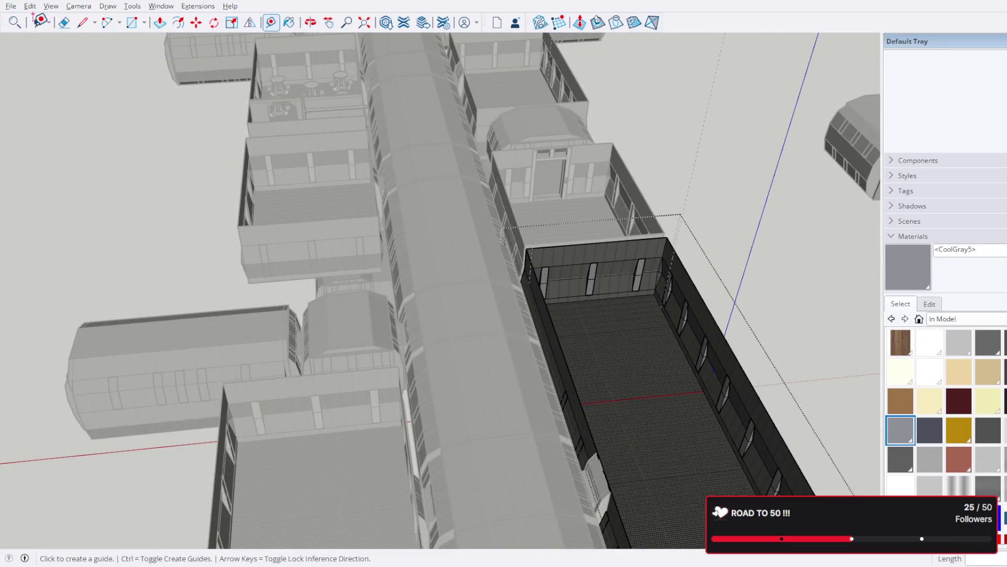
left_click(37, 21)
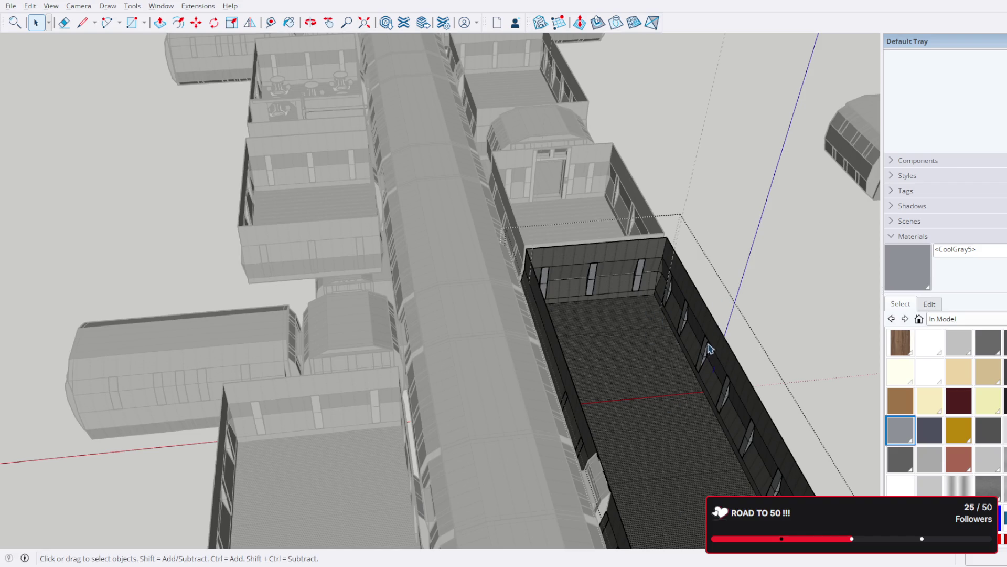
scroll(701, 372, "down", 3)
middle_click_drag(715, 420, 686, 304)
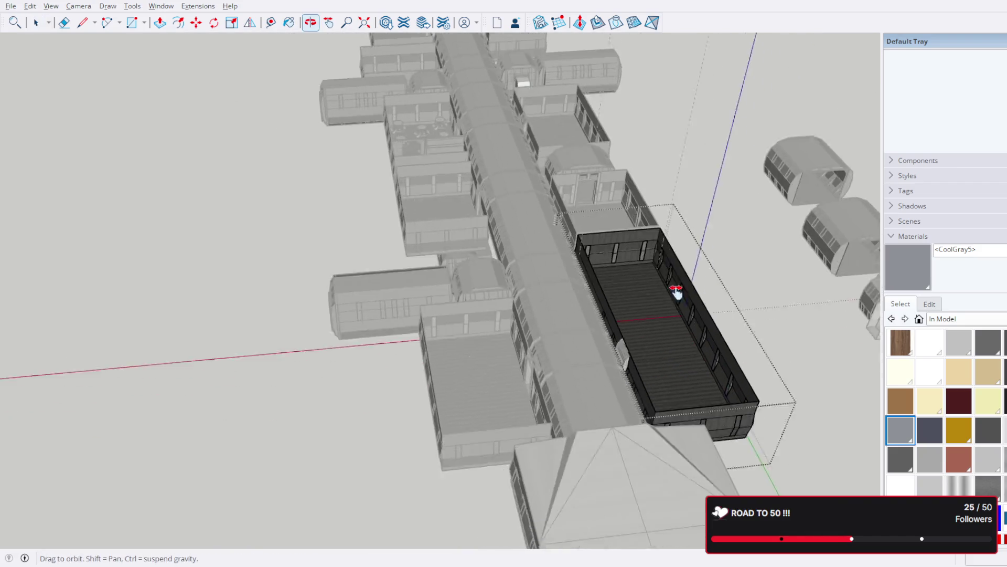
scroll(618, 241, "up", 5)
mouse_move(619, 241)
middle_mouse_down()
mouse_move(288, 220)
mouse_move(479, 214)
mouse_move(480, 259)
mouse_move(297, 333)
mouse_move(440, 372)
middle_mouse_up()
scroll(480, 213, "up", 3)
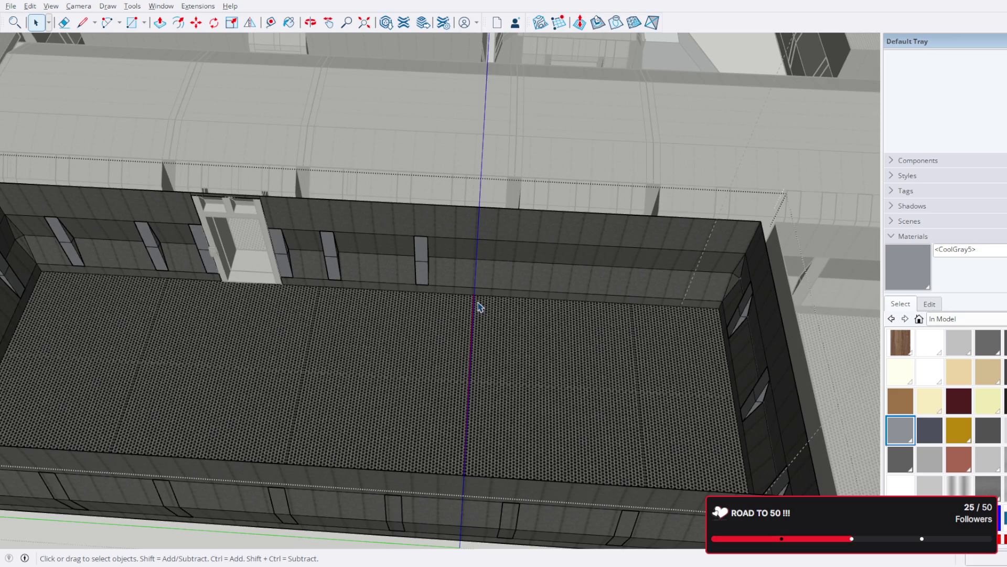
scroll(478, 307, "down", 2)
scroll(477, 311, "up", 3)
scroll(477, 313, "up", 1)
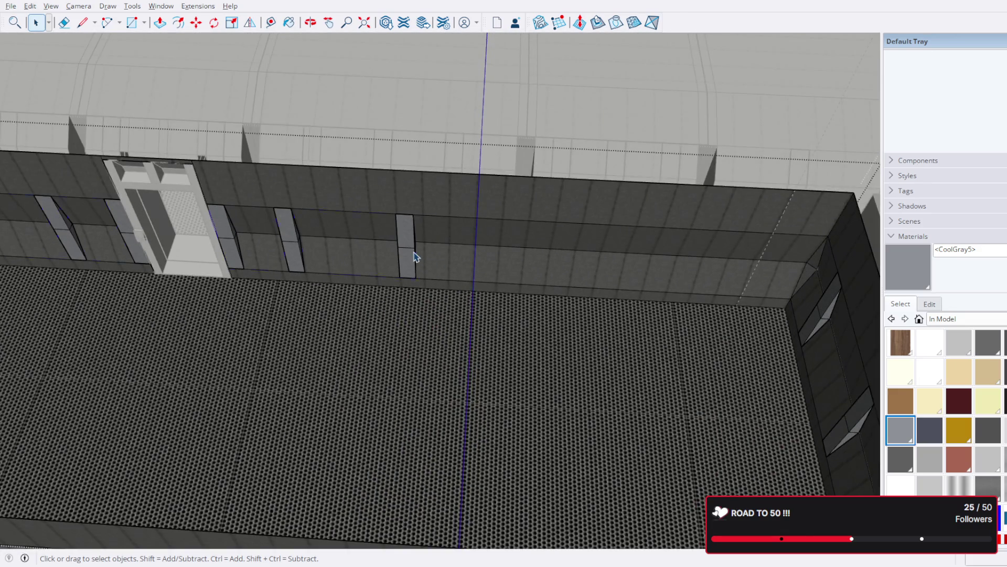
Step: Edit the long wall group and window-select its two vertical wall panels
double_click(415, 257)
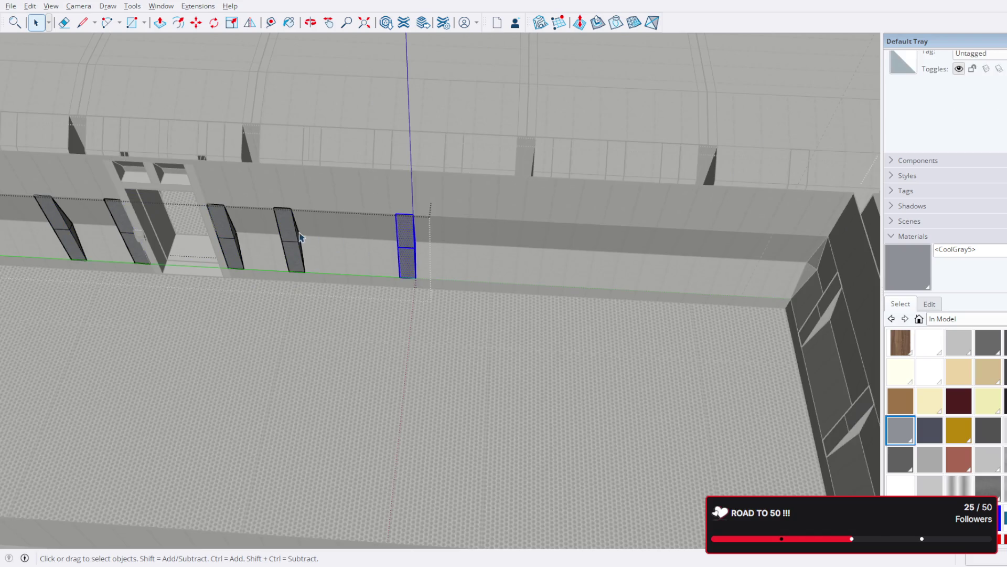
scroll(354, 236, "down", 2)
scroll(364, 236, "down", 2)
mouse_move(351, 254)
middle_mouse_down()
mouse_move(394, 435)
mouse_move(428, 355)
middle_mouse_up()
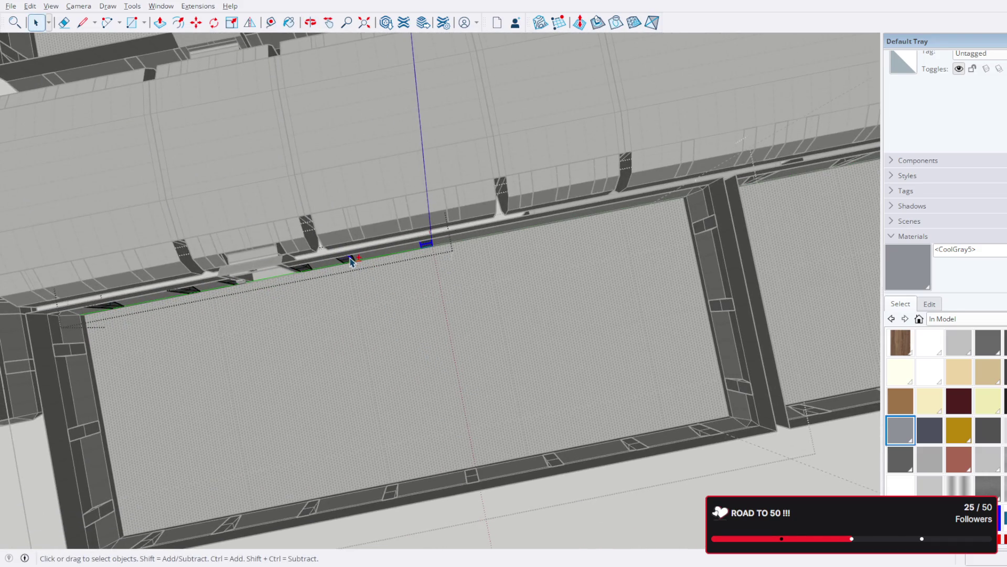
scroll(352, 260, "up", 3)
mouse_move(344, 259)
middle_mouse_down()
mouse_move(378, 189)
mouse_move(331, 80)
middle_mouse_up()
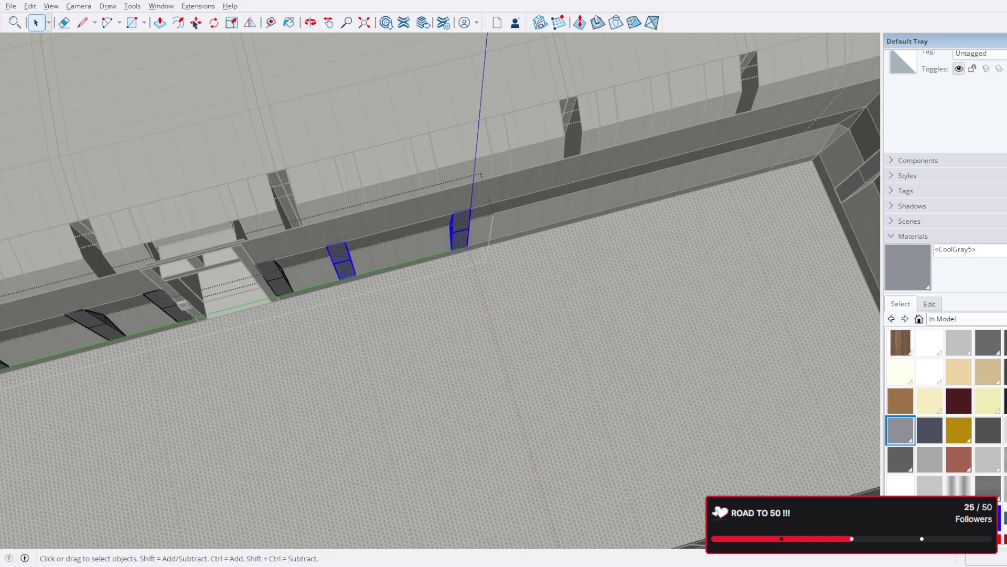
left_click_drag(191, 34, 401, 119)
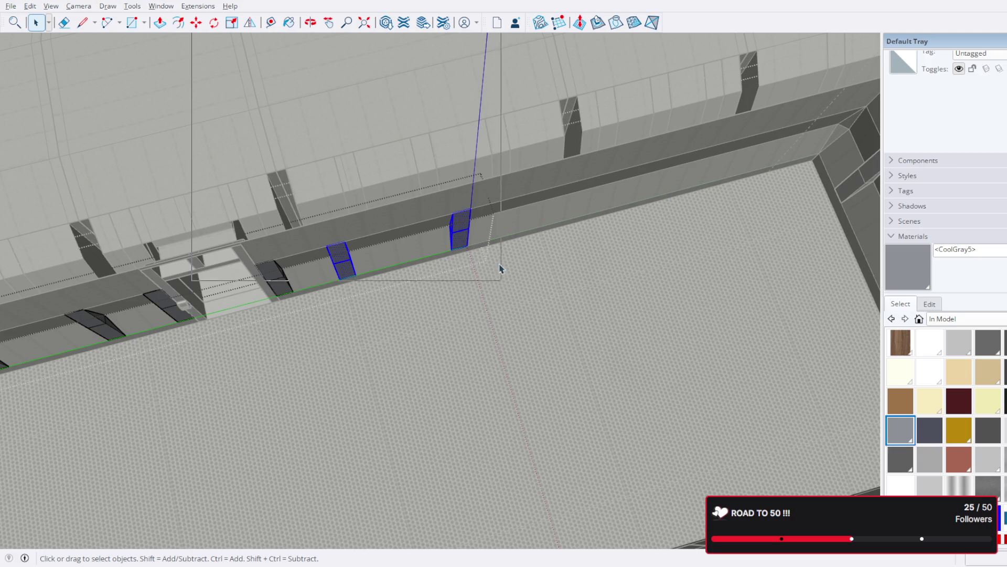
left_click_drag(514, 344, 313, 144)
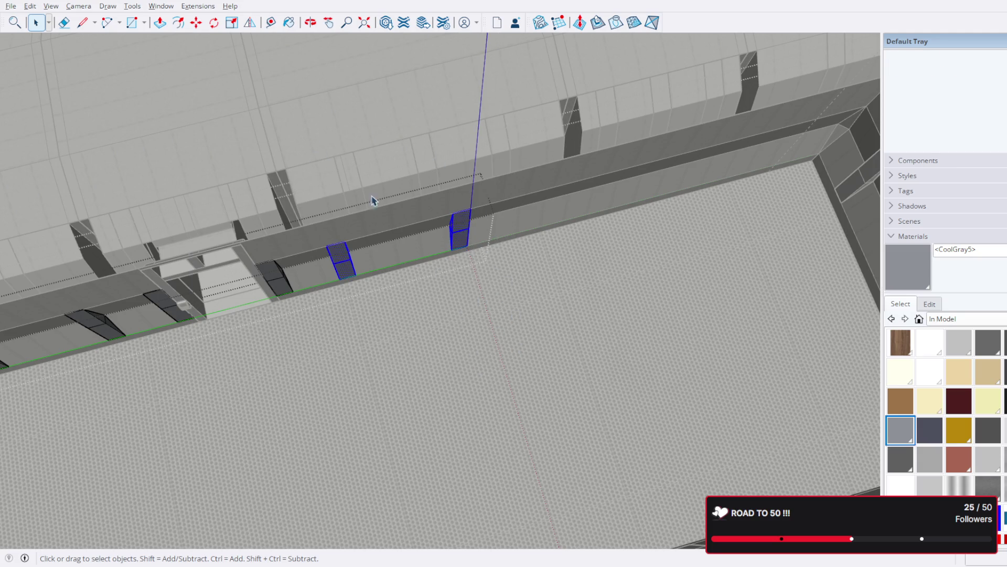
Step: Move-copy the selected panels further along the wall toward the corner, then clear the selection
key("m")
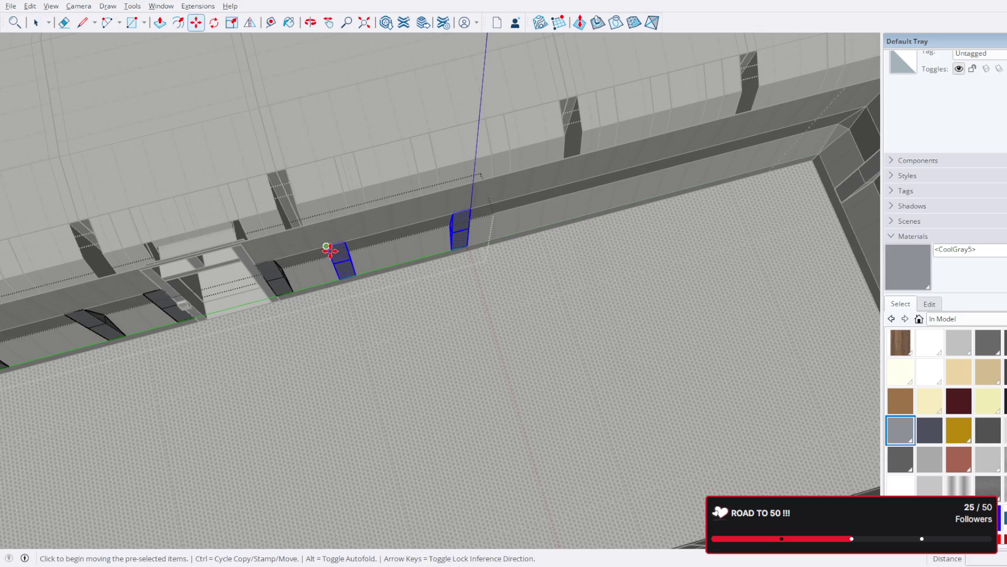
left_click(329, 249)
key("ctrl")
middle_click_drag(505, 221, 474, 241)
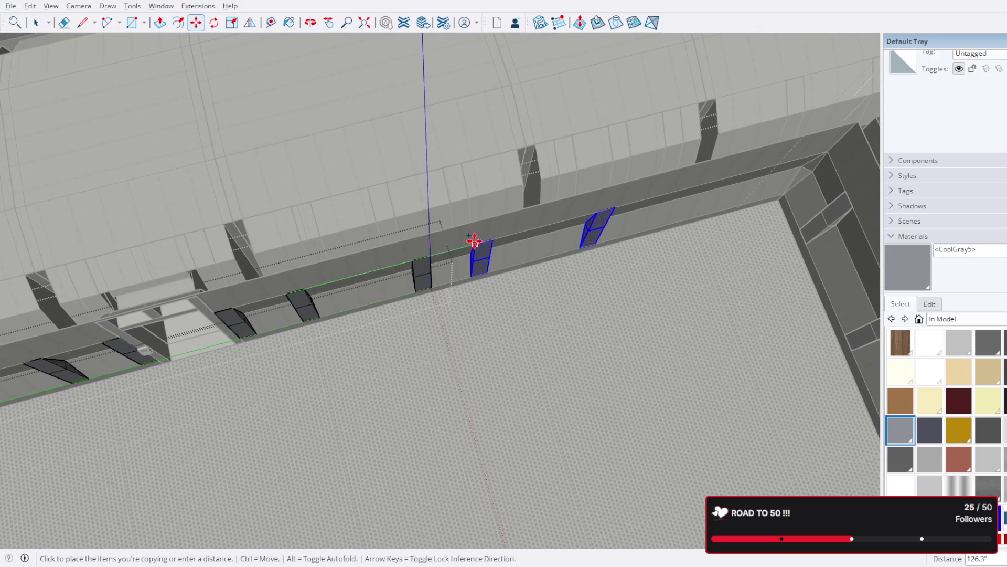
left_click(411, 262)
type("*3")
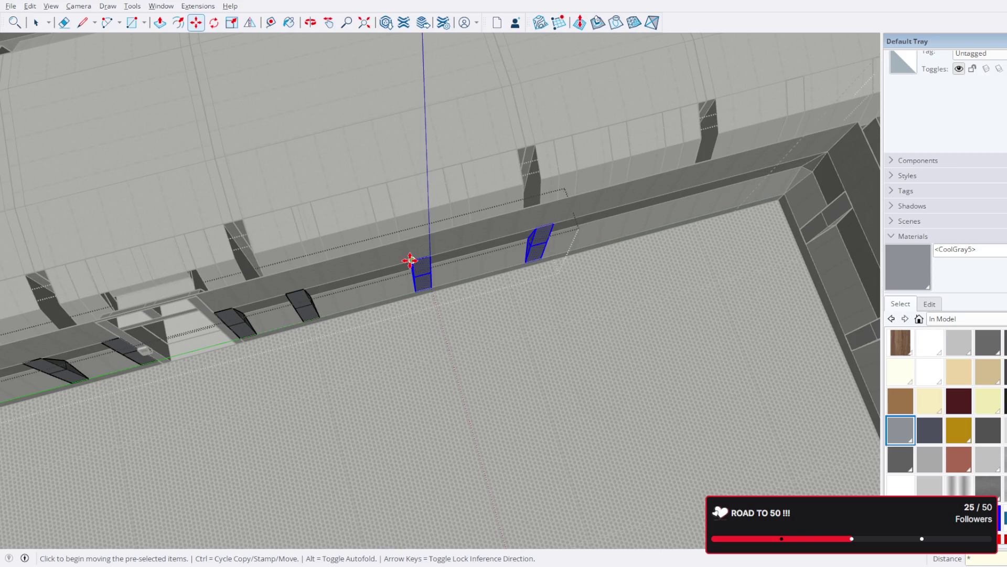
scroll(410, 260, "down", 3)
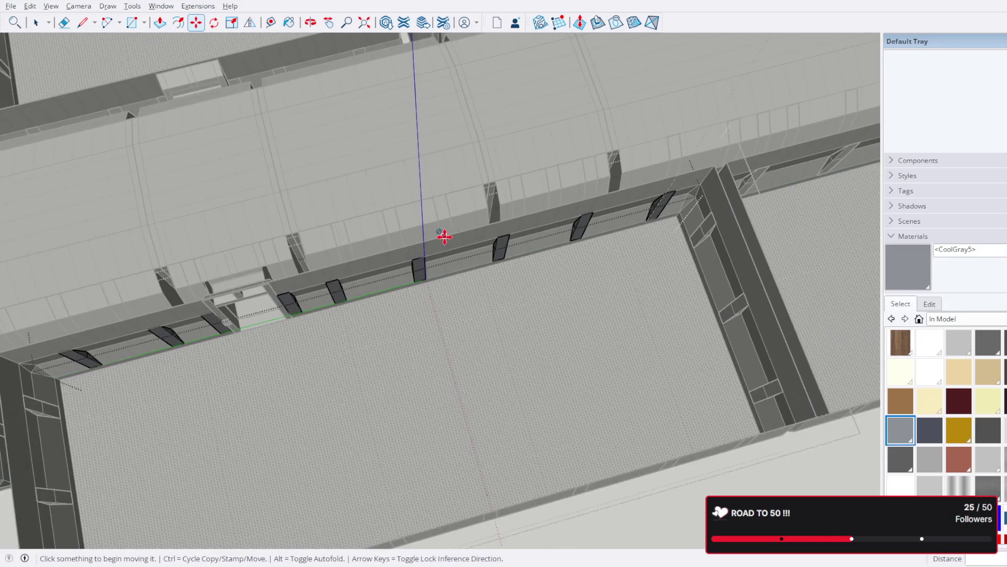
middle_click_drag(444, 234, 638, 296)
scroll(638, 297, "up", 3)
mouse_move(500, 263)
middle_mouse_down()
mouse_move(355, 203)
mouse_move(531, 189)
middle_mouse_up()
scroll(530, 189, "up", 2)
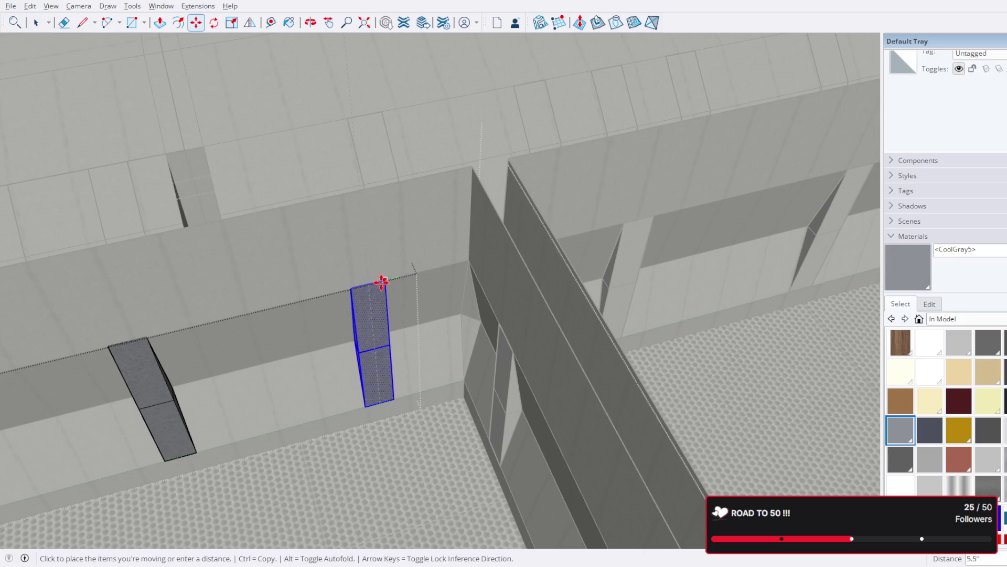
left_click(388, 242)
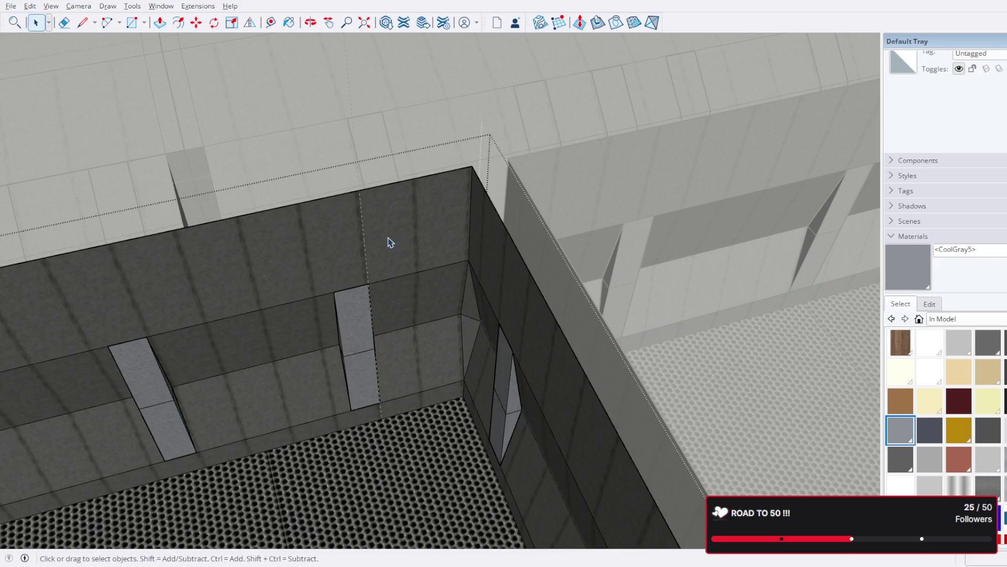
Step: Exit the wall and room groups and orbit out to an overview of the station
key("Escape")
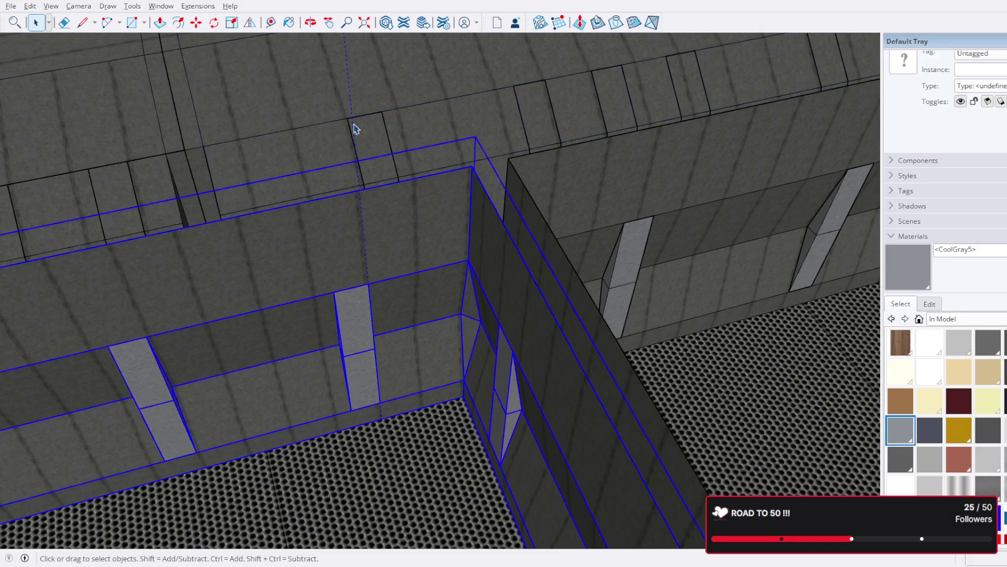
key("Return")
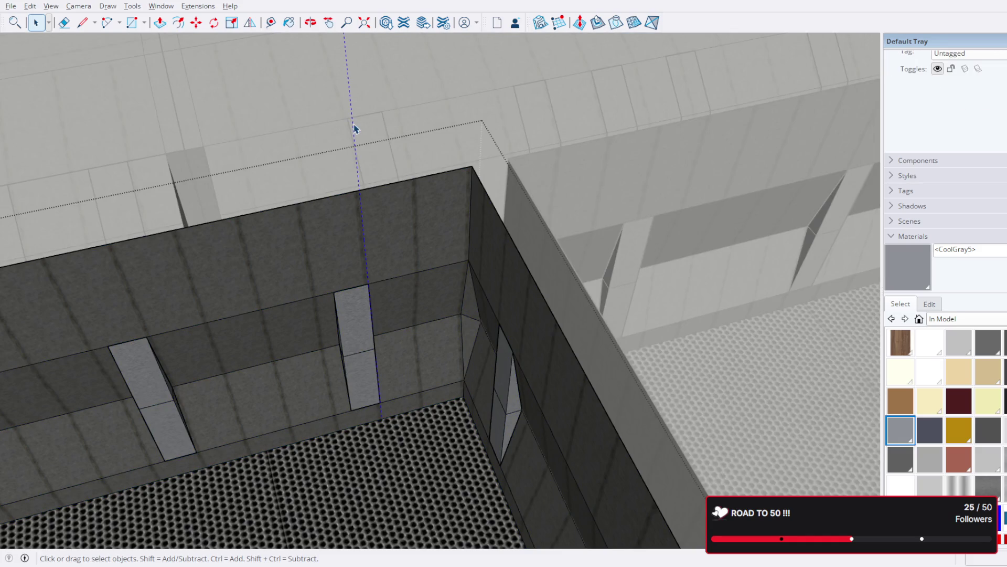
scroll(353, 128, "down", 3)
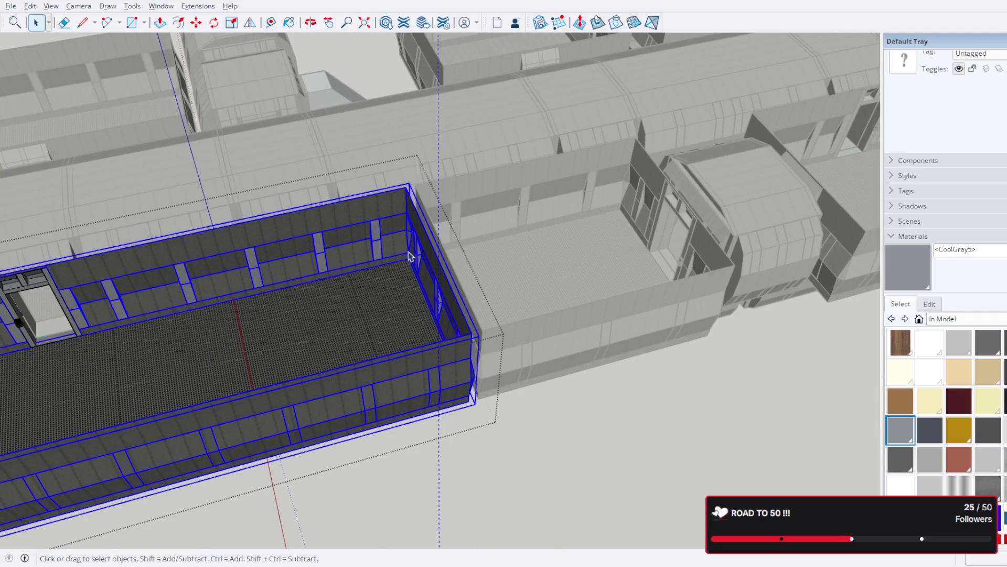
middle_click_drag(403, 260, 507, 126)
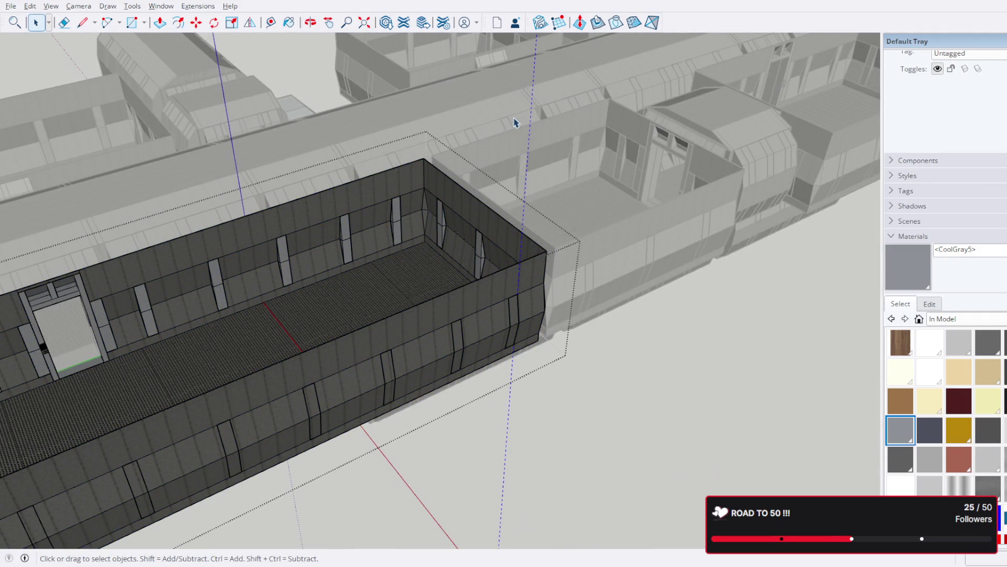
left_click(514, 121)
scroll(514, 164, "down", 3)
mouse_move(476, 243)
middle_mouse_down()
mouse_move(383, 243)
mouse_move(594, 316)
mouse_move(299, 266)
mouse_move(395, 354)
middle_mouse_up()
mouse_move(501, 308)
middle_mouse_down()
mouse_move(213, 326)
mouse_move(164, 254)
mouse_move(427, 196)
mouse_move(791, 270)
mouse_move(286, 271)
mouse_move(772, 139)
mouse_move(249, 319)
mouse_move(390, 406)
mouse_move(497, 354)
mouse_move(613, 392)
middle_mouse_up()
middle_click_drag(610, 431, 581, 344)
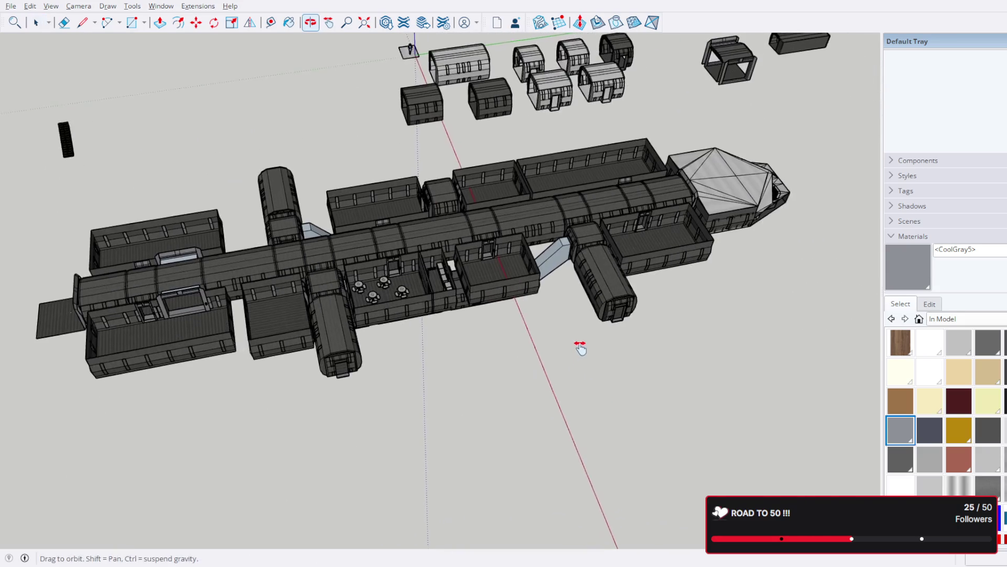
scroll(586, 366, "down", 1)
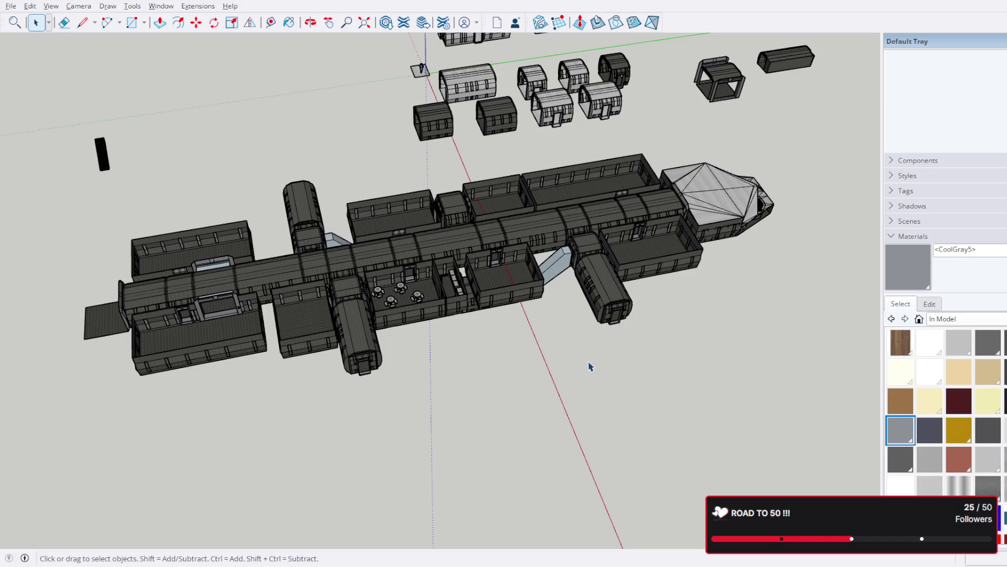
mouse_move(581, 360)
middle_mouse_down()
mouse_move(270, 289)
mouse_move(428, 231)
mouse_move(603, 236)
mouse_move(513, 276)
mouse_move(439, 292)
mouse_move(468, 313)
mouse_move(483, 438)
mouse_move(499, 434)
mouse_move(515, 492)
middle_mouse_up()
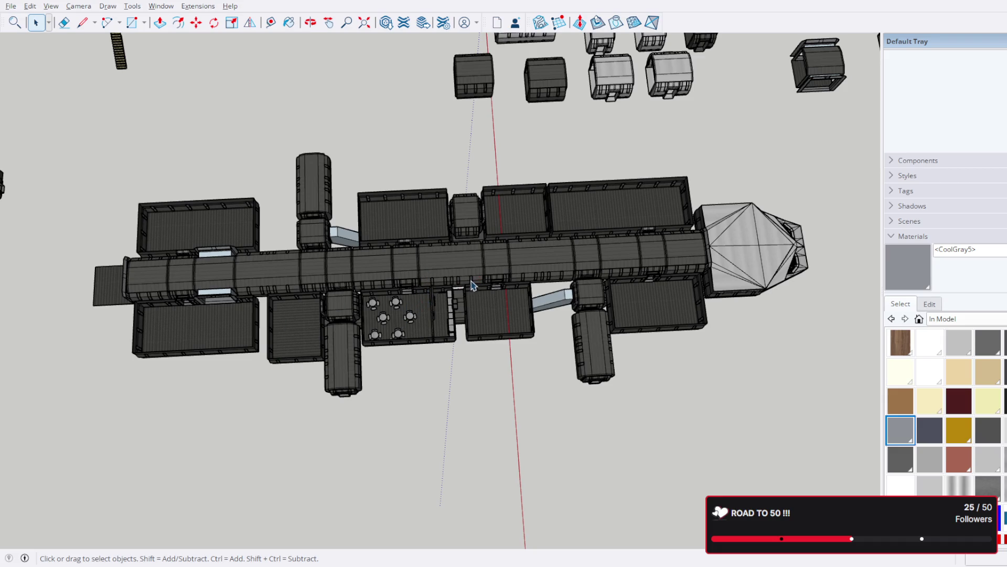
middle_click_drag(456, 341, 702, 185)
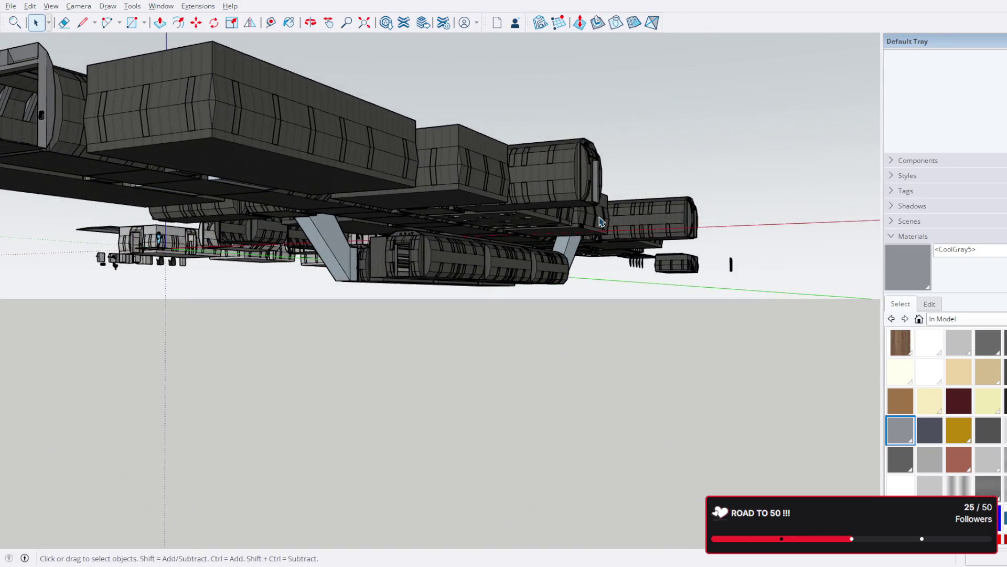
scroll(473, 244, "up", 5)
mouse_move(444, 247)
middle_mouse_down()
mouse_move(585, 222)
mouse_move(686, 263)
mouse_move(858, 271)
middle_mouse_up()
scroll(473, 339, "down", 5)
mouse_move(472, 339)
middle_mouse_down()
mouse_move(551, 367)
mouse_move(567, 247)
mouse_move(391, 225)
mouse_move(204, 277)
mouse_move(31, 266)
mouse_move(394, 268)
middle_mouse_up()
scroll(567, 247, "up", 3)
scroll(367, 288, "up", 5)
scroll(341, 260, "up", 2)
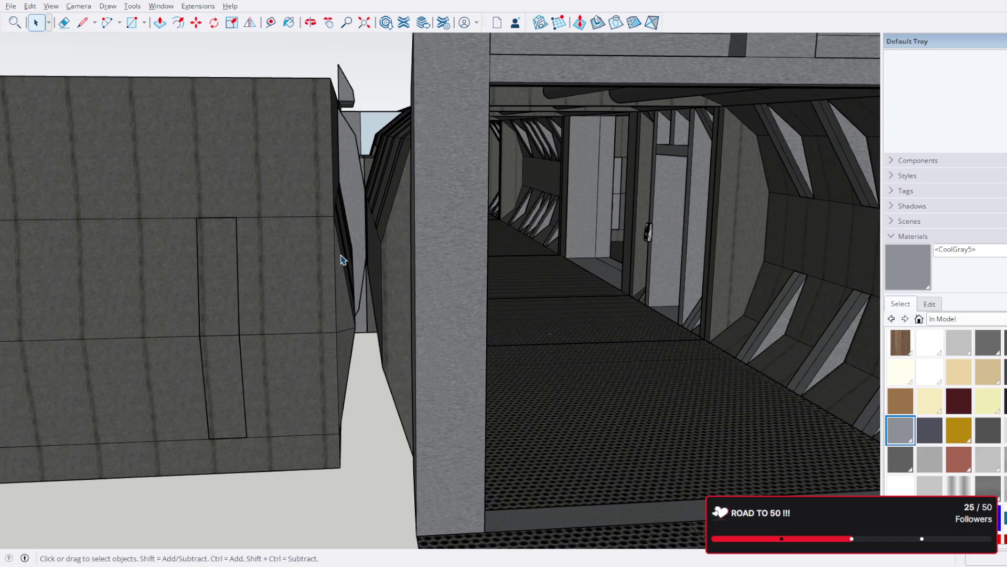
scroll(343, 251, "down", 5)
scroll(409, 252, "down", 5)
scroll(409, 252, "down", 3)
mouse_move(409, 252)
middle_mouse_down()
mouse_move(415, 399)
mouse_move(472, 338)
mouse_move(565, 275)
mouse_move(581, 221)
mouse_move(263, 372)
mouse_move(449, 315)
mouse_move(464, 270)
mouse_move(598, 237)
mouse_move(731, 223)
middle_mouse_up()
scroll(415, 399, "up", 3)
scroll(566, 275, "up", 3)
scroll(591, 252, "down", 3)
scroll(730, 222, "down", 3)
scroll(708, 220, "down", 3)
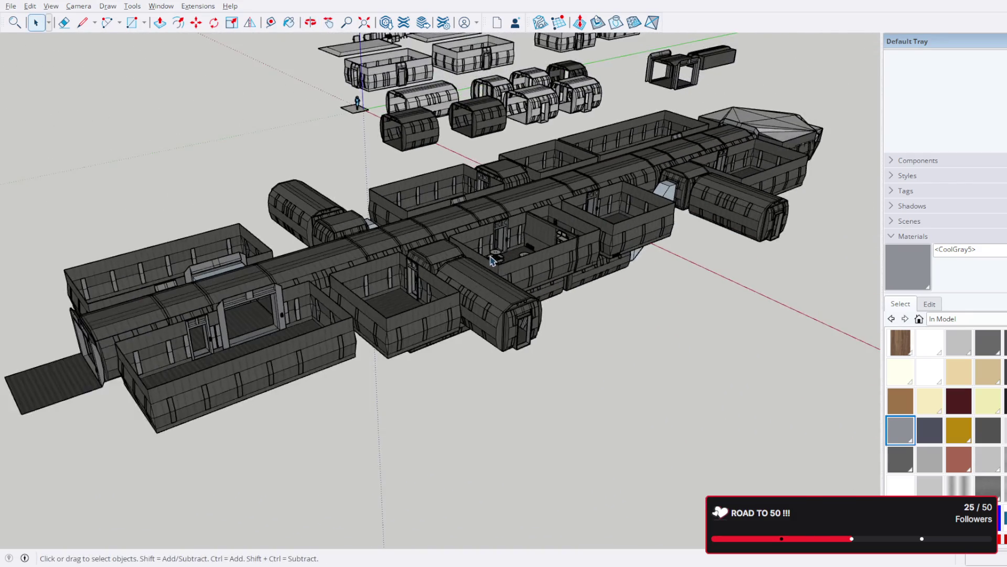
scroll(669, 212, "down", 2)
mouse_move(669, 213)
middle_mouse_down()
mouse_move(609, 203)
mouse_move(653, 197)
mouse_move(650, 249)
mouse_move(637, 275)
mouse_move(579, 290)
mouse_move(349, 242)
mouse_move(225, 280)
mouse_move(7, 278)
mouse_move(551, 254)
mouse_move(533, 165)
middle_mouse_up()
scroll(348, 241, "up", 2)
scroll(349, 232, "up", 2)
scroll(317, 254, "up", 2)
scroll(551, 254, "down", 3)
scroll(496, 268, "up", 3)
mouse_move(496, 267)
middle_mouse_down()
mouse_move(524, 192)
mouse_move(490, 133)
mouse_move(689, 170)
mouse_move(682, 192)
mouse_move(562, 231)
mouse_move(573, 241)
middle_mouse_up()
scroll(573, 241, "down", 2)
scroll(573, 241, "up", 2)
mouse_move(677, 226)
middle_mouse_down()
mouse_move(590, 214)
mouse_move(396, 218)
mouse_move(689, 258)
middle_mouse_up()
mouse_move(715, 356)
middle_mouse_down()
mouse_move(637, 220)
mouse_move(717, 173)
mouse_move(691, 251)
mouse_move(685, 360)
mouse_move(573, 360)
mouse_move(259, 288)
mouse_move(596, 238)
mouse_move(732, 101)
mouse_move(704, 196)
mouse_move(696, 304)
middle_mouse_up()
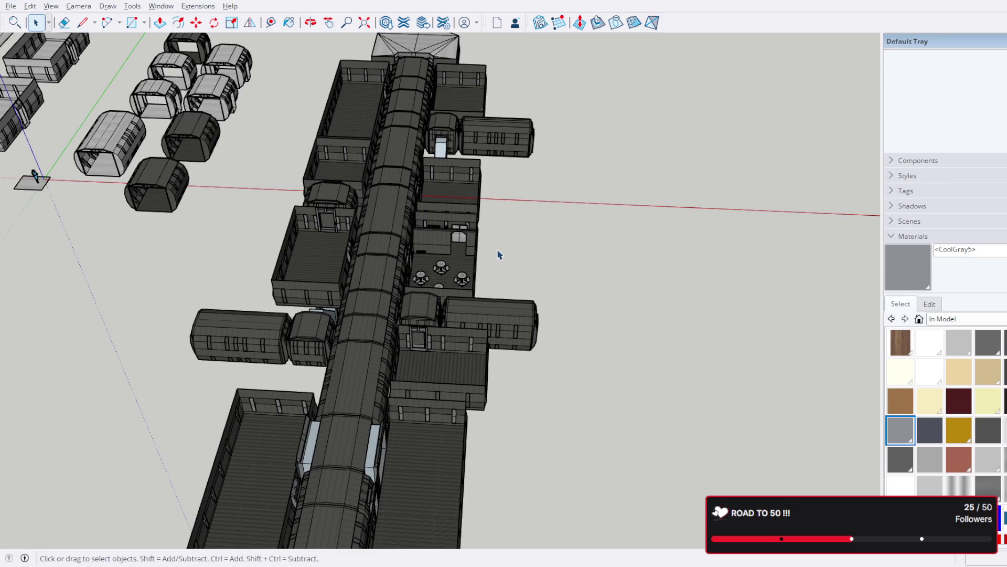
mouse_move(498, 187)
middle_mouse_down()
mouse_move(556, 160)
mouse_move(578, 168)
mouse_move(408, 114)
mouse_move(566, 167)
middle_mouse_up()
scroll(591, 205, "up", 2)
middle_click_drag(621, 252, 358, 285)
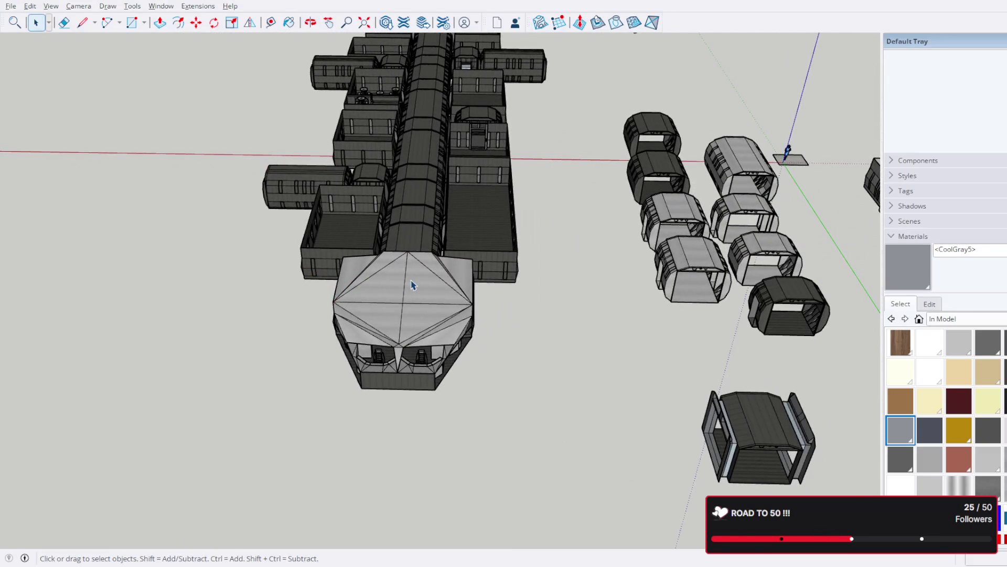
mouse_move(460, 211)
middle_mouse_down()
mouse_move(507, 308)
mouse_move(511, 263)
mouse_move(517, 375)
mouse_move(488, 237)
mouse_move(421, 266)
mouse_move(438, 168)
mouse_move(452, 247)
mouse_move(711, 117)
mouse_move(484, 194)
mouse_move(405, 260)
middle_mouse_up()
scroll(488, 236, "up", 3)
scroll(453, 246, "up", 2)
scroll(711, 117, "up", 2)
scroll(483, 194, "up", 2)
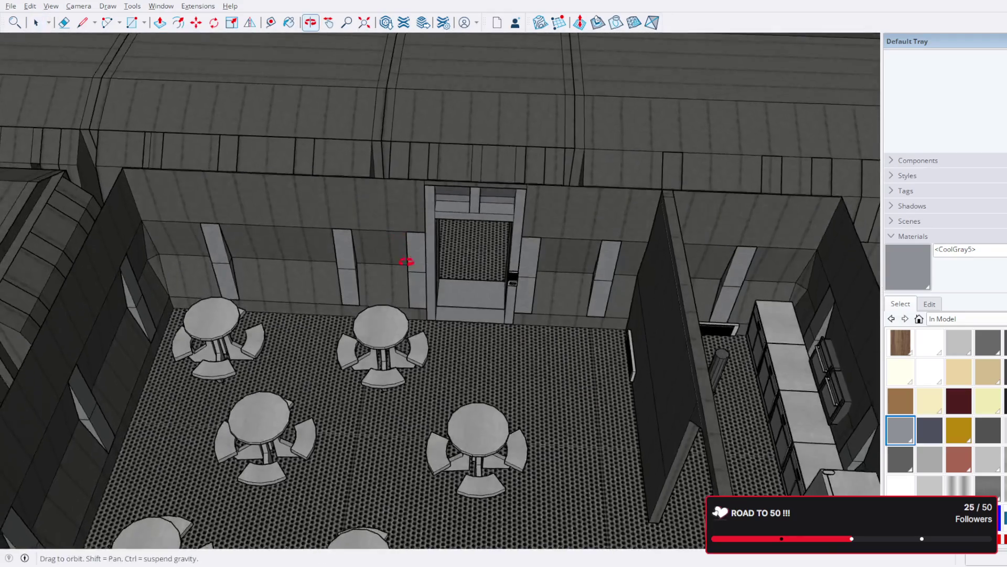
scroll(461, 325, "up", 2)
mouse_move(461, 326)
middle_mouse_down()
mouse_move(468, 338)
mouse_move(454, 220)
mouse_move(477, 261)
mouse_move(461, 359)
mouse_move(473, 364)
mouse_move(499, 288)
mouse_move(522, 376)
mouse_move(514, 119)
mouse_move(525, 199)
mouse_move(646, 289)
mouse_move(298, 187)
mouse_move(366, 191)
middle_mouse_up()
scroll(455, 221, "down", 2)
scroll(479, 243, "up", 2)
scroll(480, 243, "down", 2)
scroll(478, 262, "down", 2)
scroll(480, 374, "up", 1)
scroll(480, 375, "down", 1)
scroll(522, 376, "down", 2)
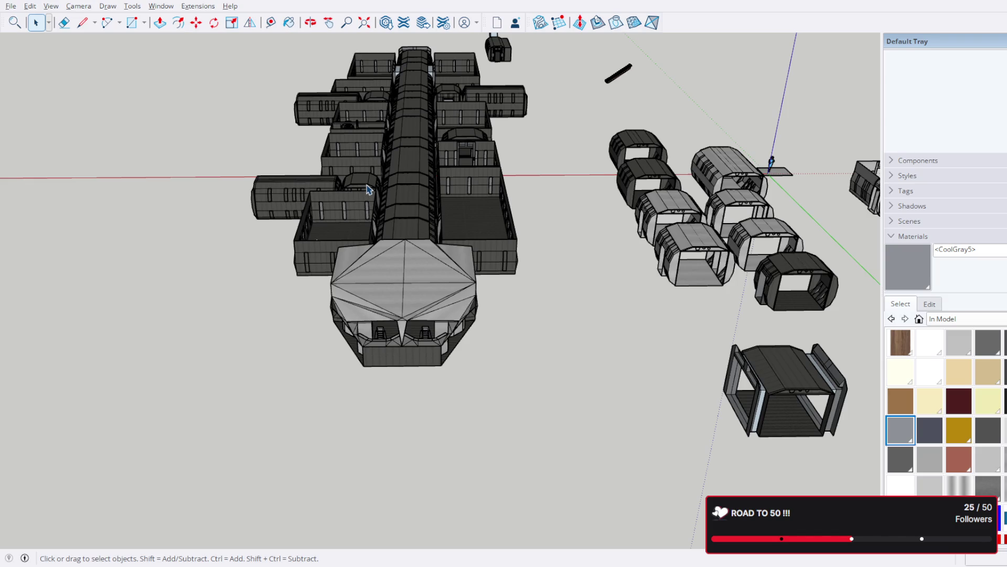
scroll(390, 197, "down", 2)
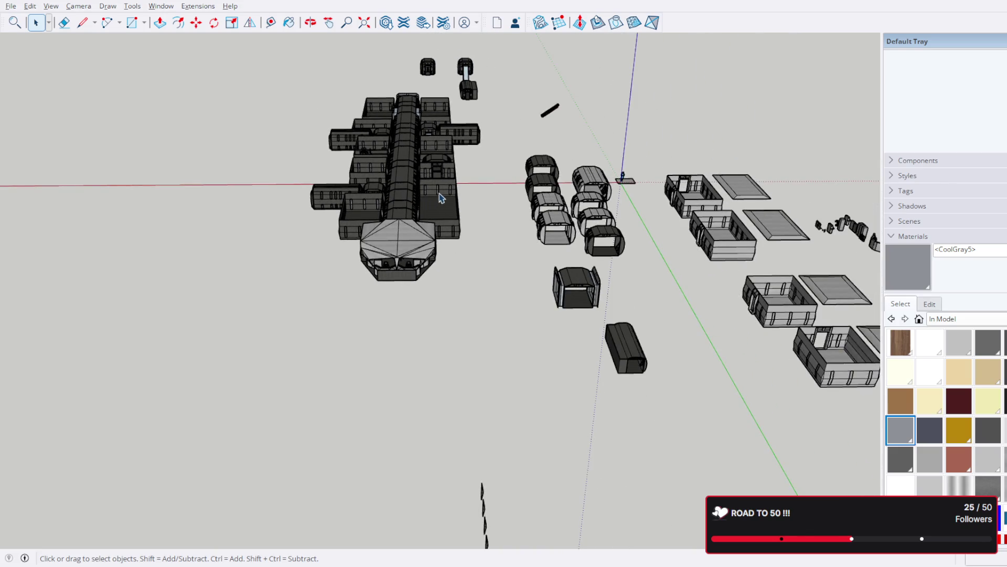
Step: Orbit the station to bring the standalone room module and its roof panel into view
mouse_move(439, 170)
middle_mouse_down()
mouse_move(654, 244)
mouse_move(542, 213)
mouse_move(444, 292)
mouse_move(556, 231)
mouse_move(513, 225)
mouse_move(236, 75)
mouse_move(394, 21)
mouse_move(532, 167)
mouse_move(679, 230)
mouse_move(662, 178)
mouse_move(499, 225)
mouse_move(640, 281)
mouse_move(637, 293)
mouse_move(649, 185)
mouse_move(604, 297)
mouse_move(333, 300)
mouse_move(478, 311)
mouse_move(522, 251)
mouse_move(405, 243)
mouse_move(535, 229)
mouse_move(476, 243)
mouse_move(433, 229)
mouse_move(516, 310)
middle_mouse_up()
scroll(541, 212, "up", 3)
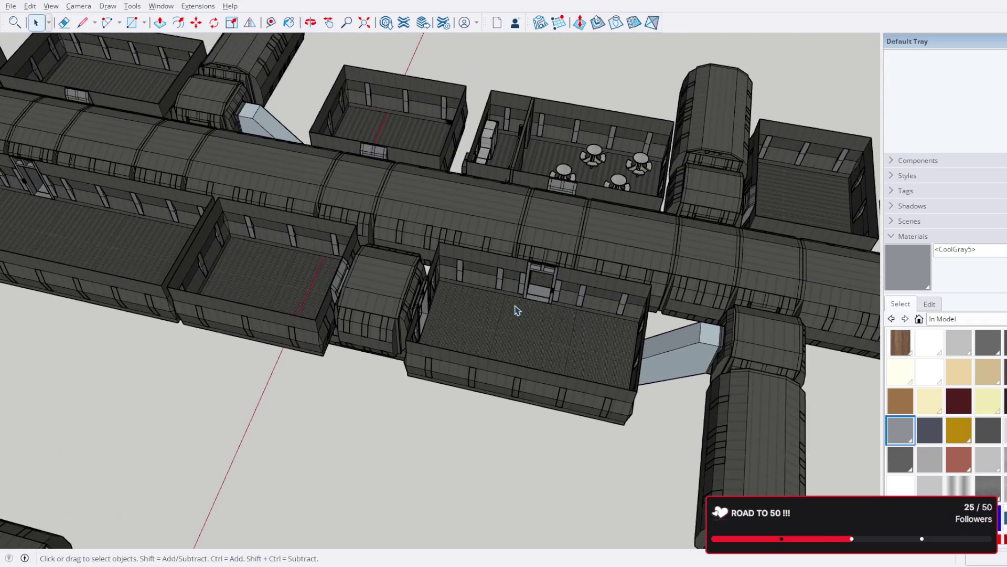
mouse_move(665, 253)
middle_mouse_down()
mouse_move(648, 225)
mouse_move(551, 286)
mouse_move(333, 150)
mouse_move(562, 182)
middle_mouse_up()
scroll(562, 182, "down", 3)
scroll(512, 237, "down", 3)
scroll(472, 295, "down", 2)
mouse_move(473, 295)
middle_mouse_down()
mouse_move(360, 174)
mouse_move(410, 236)
middle_mouse_up()
scroll(409, 237, "up", 5)
scroll(457, 299, "up", 4)
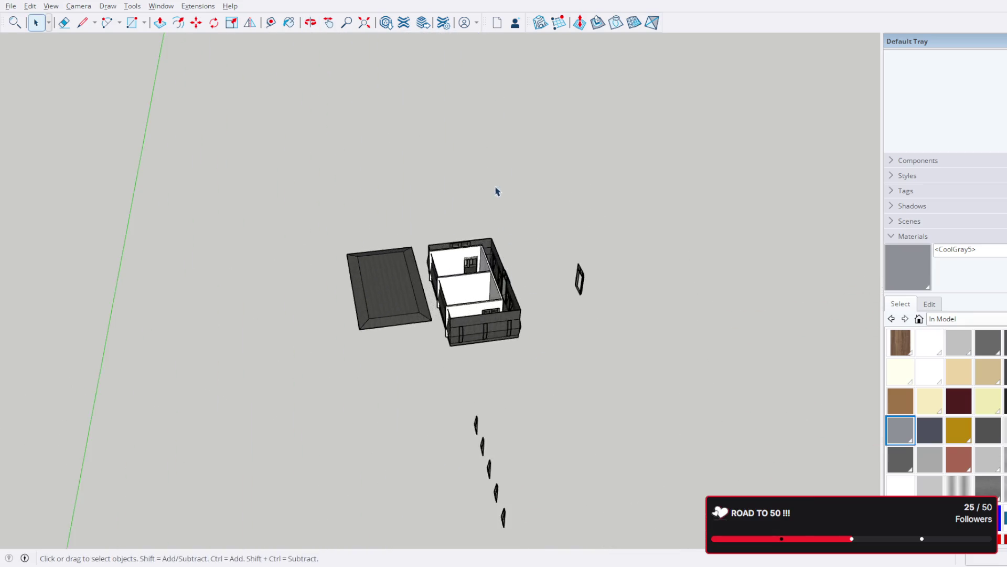
scroll(487, 348, "up", 3)
mouse_move(487, 348)
middle_mouse_down()
mouse_move(531, 293)
mouse_move(545, 225)
middle_mouse_up()
mouse_move(557, 170)
middle_mouse_down()
mouse_move(499, 328)
mouse_move(364, 249)
mouse_move(311, 239)
middle_mouse_up()
scroll(472, 315, "up", 3)
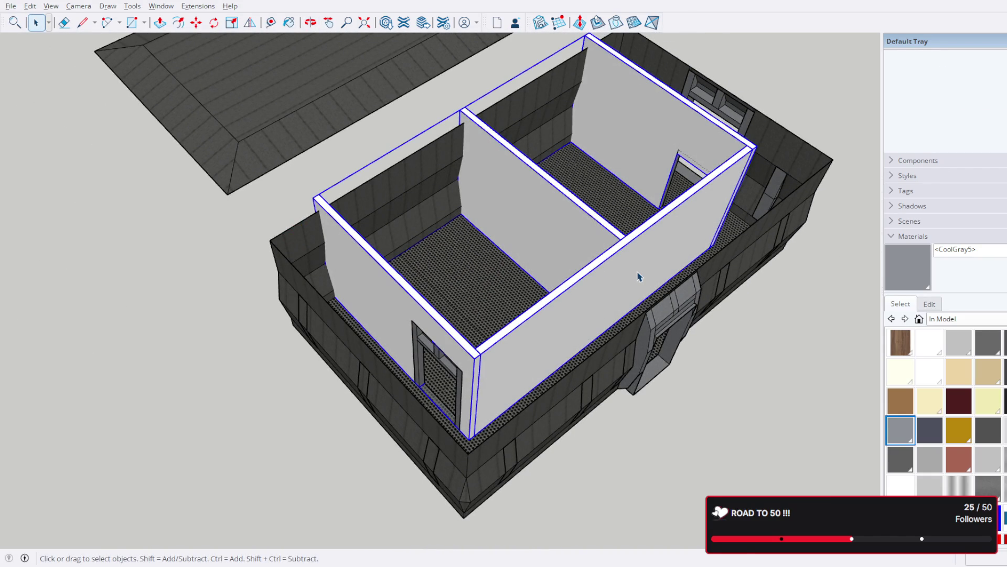
middle_click_drag(652, 266, 452, 324)
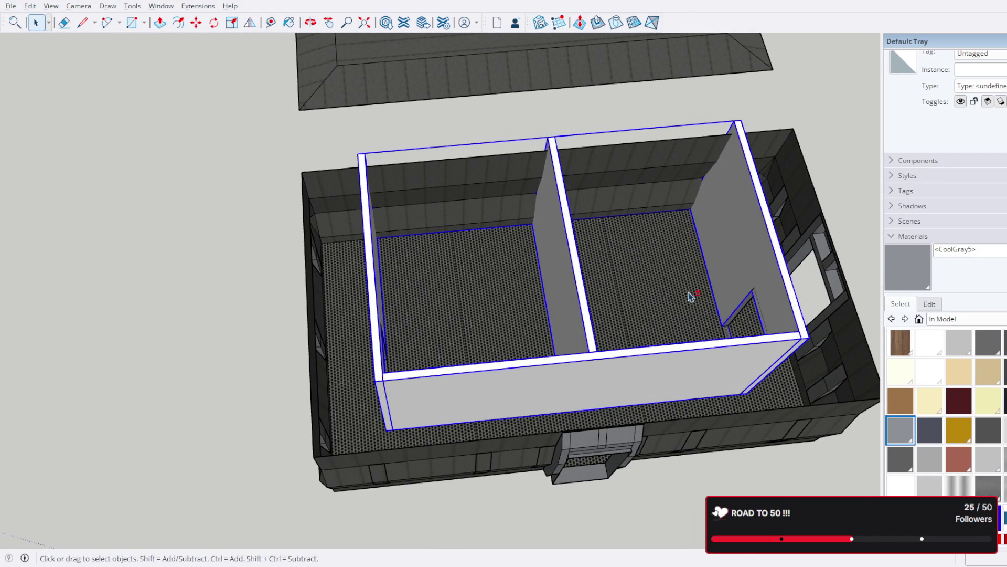
middle_click_drag(690, 297, 504, 261)
middle_click_drag(359, 282, 364, 320)
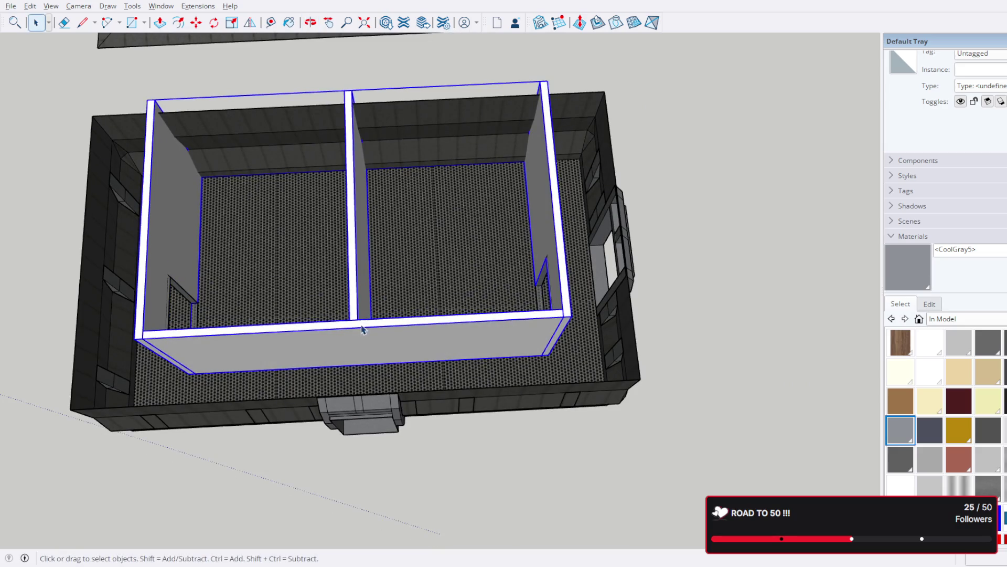
scroll(363, 327, "up", 2)
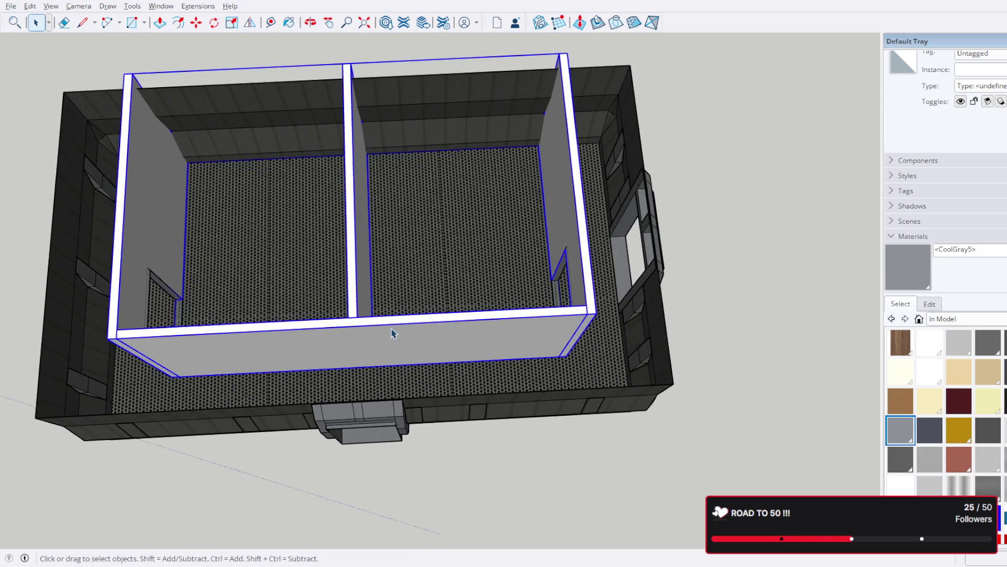
double_click(395, 337)
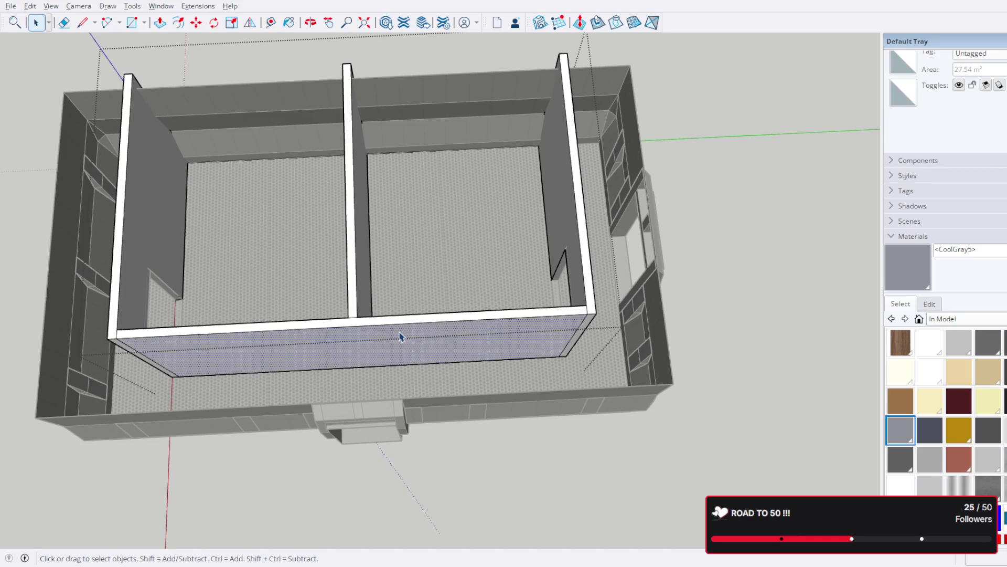
mouse_move(385, 339)
middle_mouse_down()
mouse_move(576, 288)
mouse_move(545, 304)
middle_mouse_up()
mouse_move(441, 339)
middle_mouse_down()
mouse_move(548, 296)
mouse_move(280, 316)
mouse_move(277, 335)
middle_mouse_up()
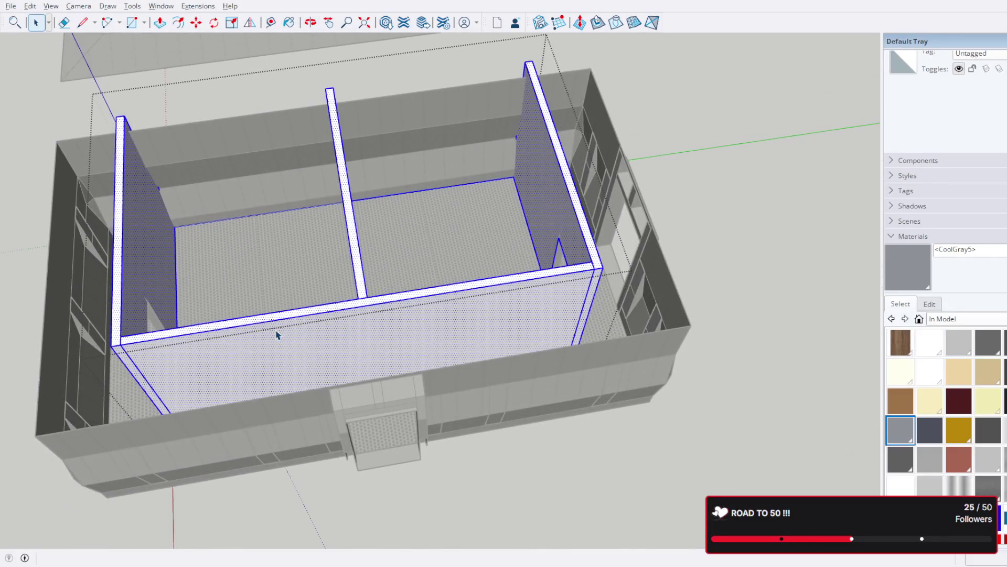
key("Escape")
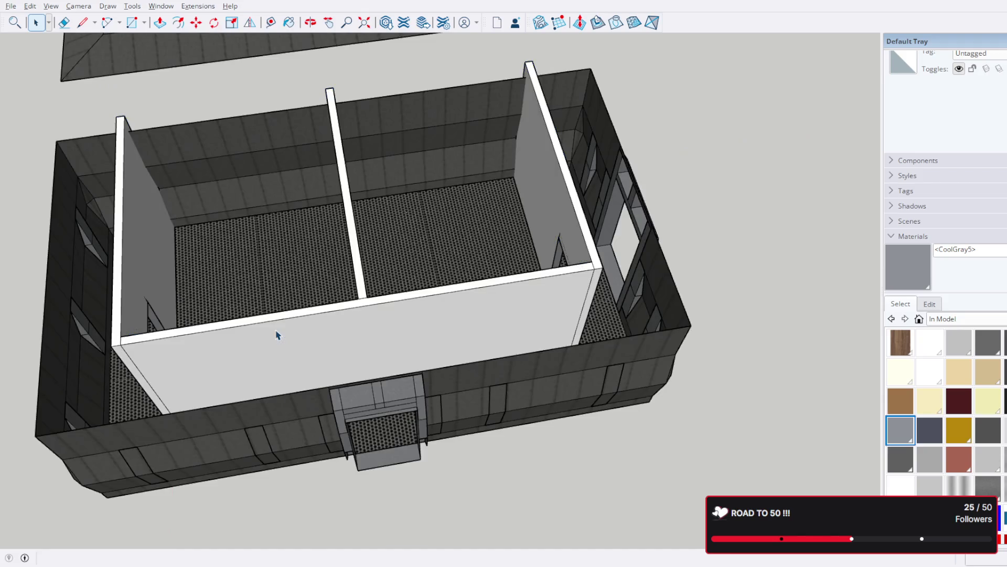
mouse_move(535, 290)
middle_mouse_down()
mouse_move(243, 305)
mouse_move(360, 292)
middle_mouse_up()
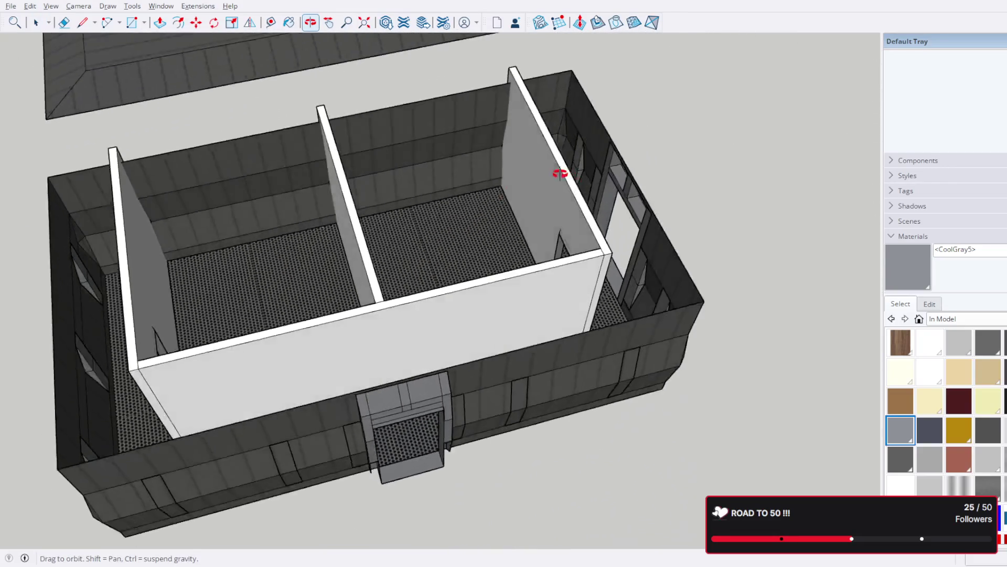
Step: Edit the interior rooms group with one room's floor and back wall viewed frontally
mouse_move(559, 173)
middle_mouse_down()
mouse_move(468, 286)
mouse_move(603, 207)
mouse_move(616, 325)
mouse_move(27, 277)
mouse_move(140, 349)
mouse_move(134, 308)
mouse_move(16, 362)
mouse_move(61, 394)
middle_mouse_up()
scroll(468, 286, "up", 3)
scroll(311, 370, "up", 3)
mouse_move(311, 370)
middle_mouse_down()
mouse_move(236, 294)
mouse_move(315, 289)
middle_mouse_up()
scroll(446, 322, "up", 3)
scroll(530, 231, "up", 2)
mouse_move(529, 231)
middle_mouse_down()
mouse_move(541, 333)
mouse_move(535, 288)
mouse_move(438, 247)
mouse_move(185, 225)
mouse_move(452, 288)
mouse_move(490, 280)
mouse_move(628, 368)
mouse_move(661, 362)
mouse_move(649, 505)
mouse_move(499, 394)
mouse_move(220, 425)
mouse_move(452, 349)
mouse_move(242, 417)
mouse_move(29, 308)
mouse_move(377, 244)
middle_mouse_up()
left_click(376, 244)
double_click(377, 244)
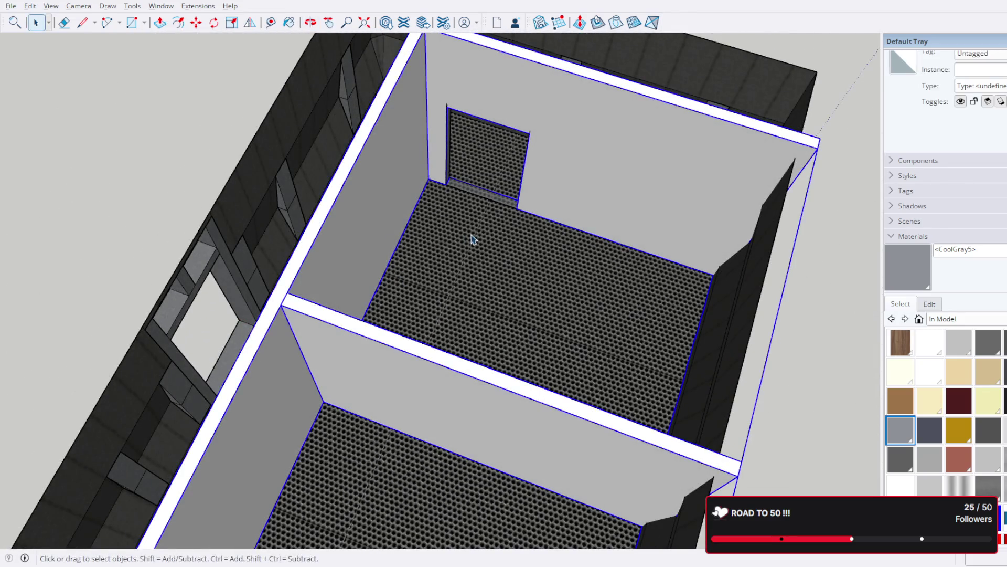
middle_click_drag(470, 236, 86, 241)
scroll(384, 221, "up", 3)
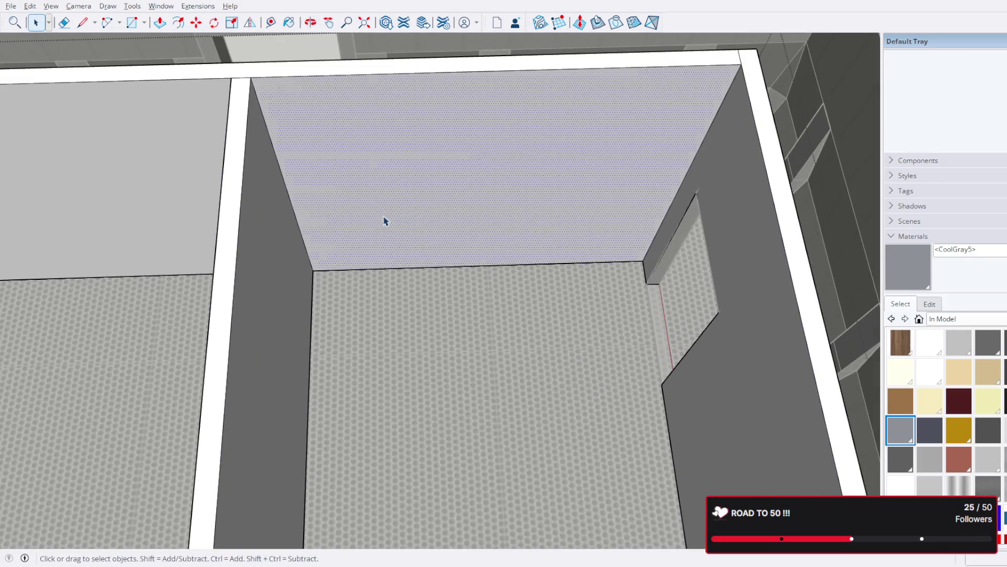
scroll(367, 236, "up", 3)
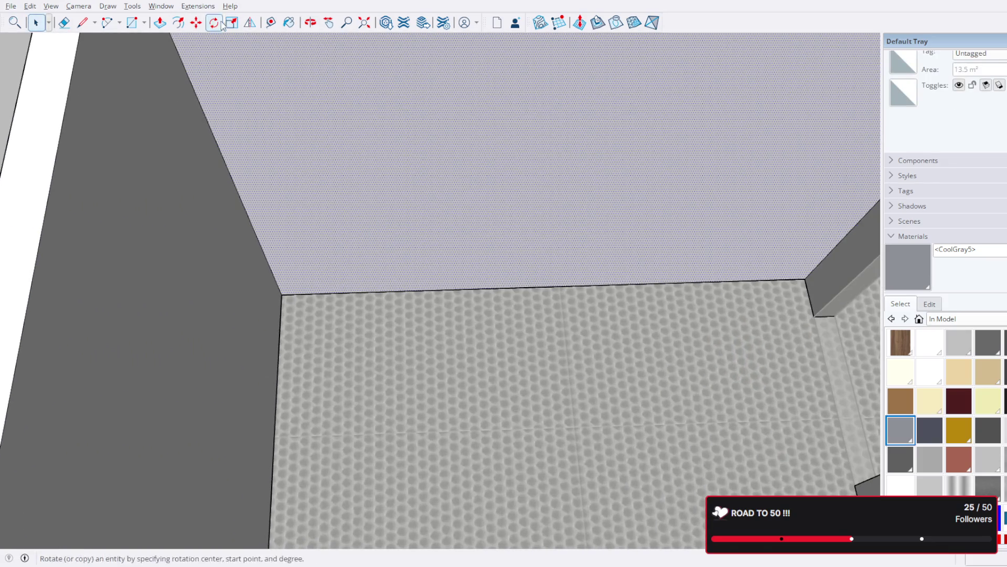
left_click(131, 22)
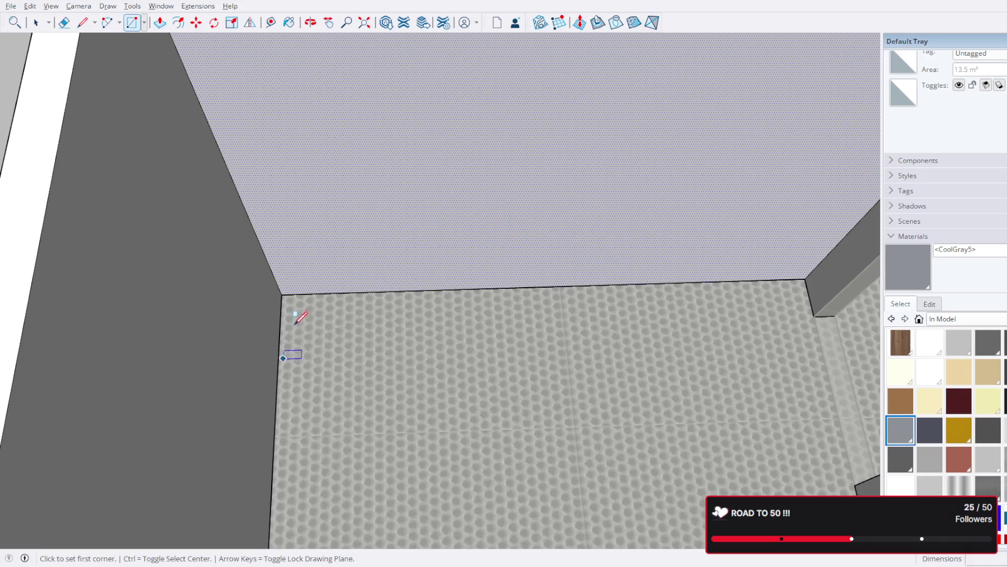
Step: Draw a trial rectangle from the floor corner and undo it
left_click(283, 292)
middle_click_drag(477, 427, 377, 277)
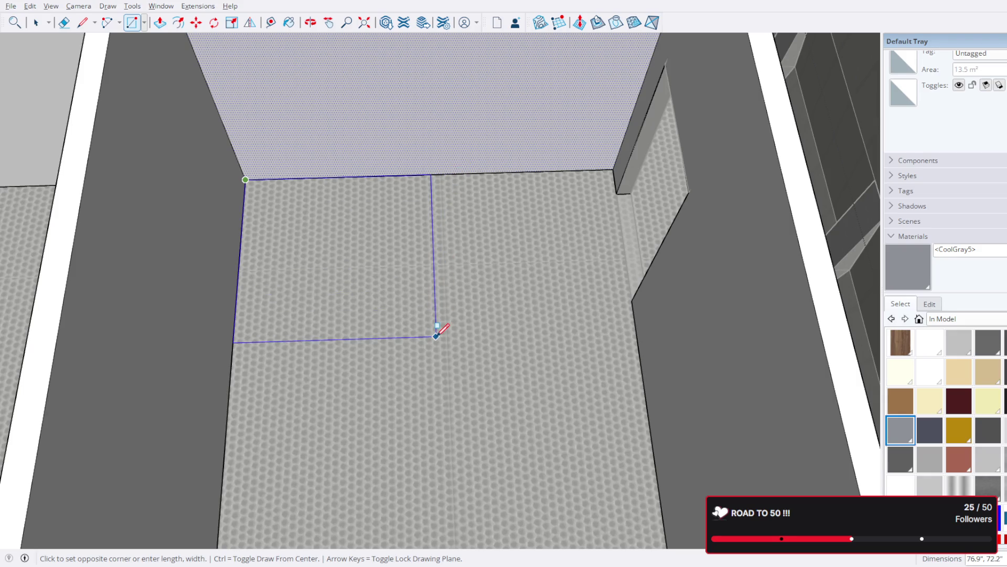
type("3', 4")
key("Return")
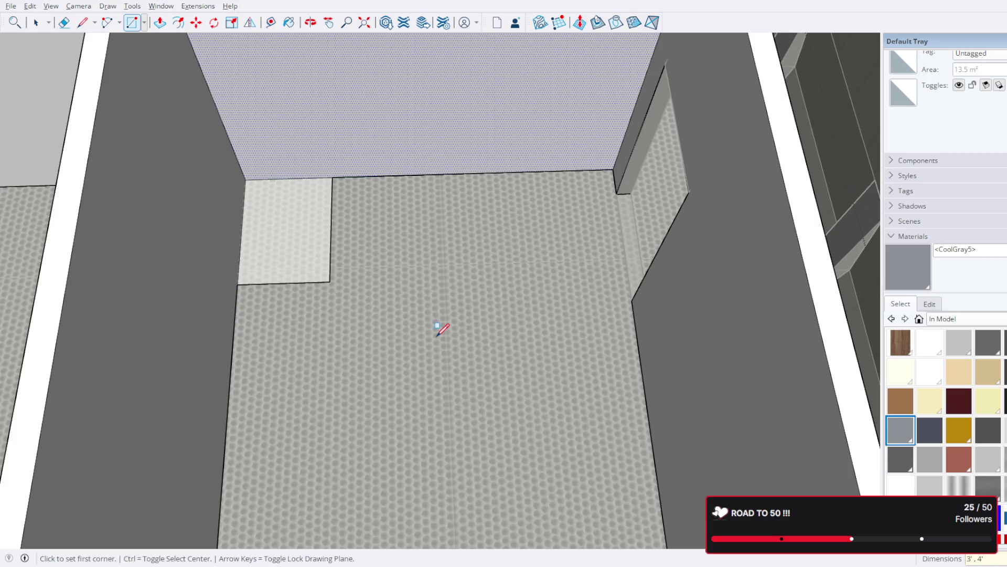
scroll(438, 293, "down", 5)
mouse_move(438, 293)
middle_mouse_down()
mouse_move(422, 319)
mouse_move(427, 337)
middle_mouse_up()
scroll(396, 279, "up", 3)
scroll(393, 284, "up", 2)
key("ctrl+z")
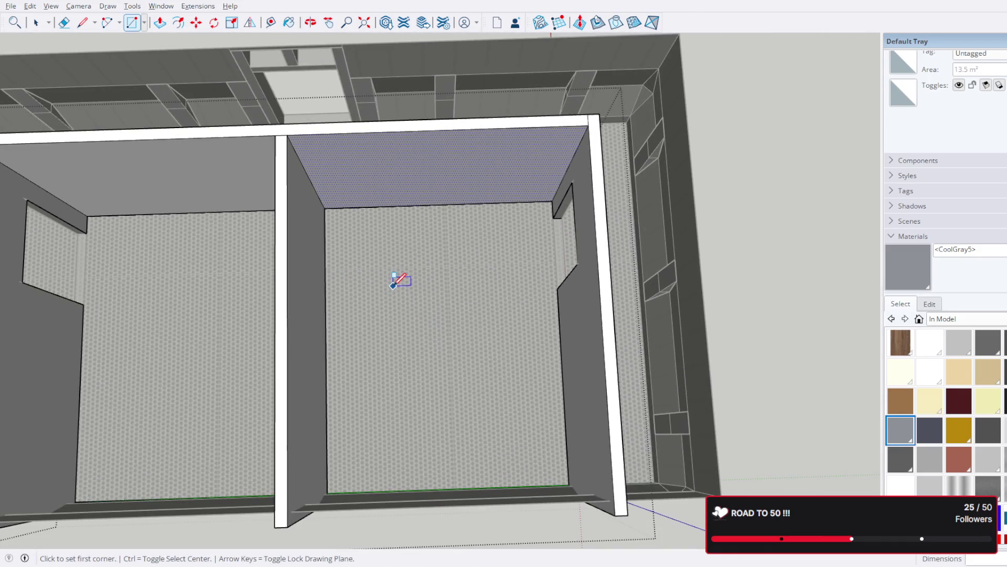
Step: Draw a 5' by 5' rectangle from the room's back corner on the floor
left_click(326, 209)
scroll(325, 209, "down", 1)
type("5', 5'")
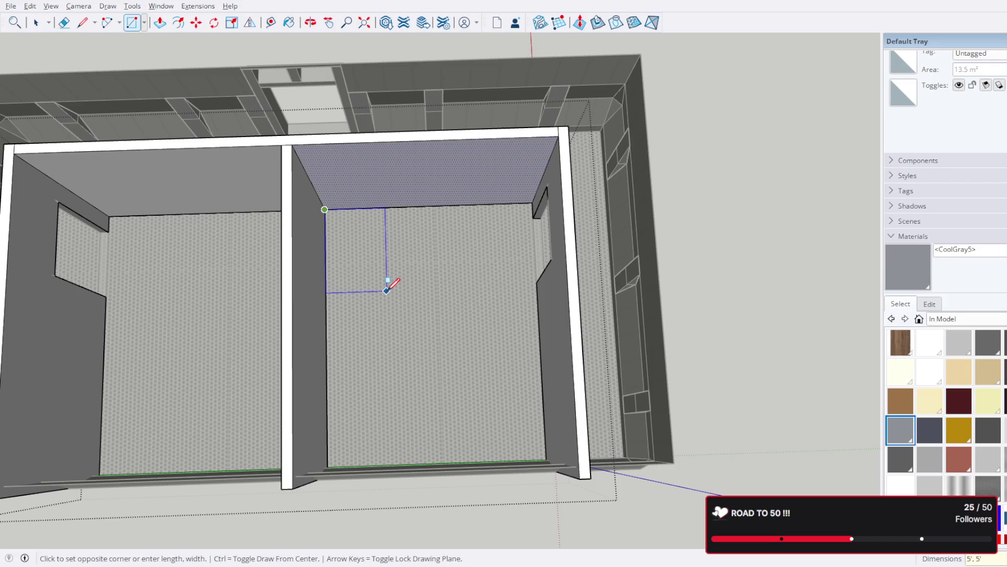
key("Return")
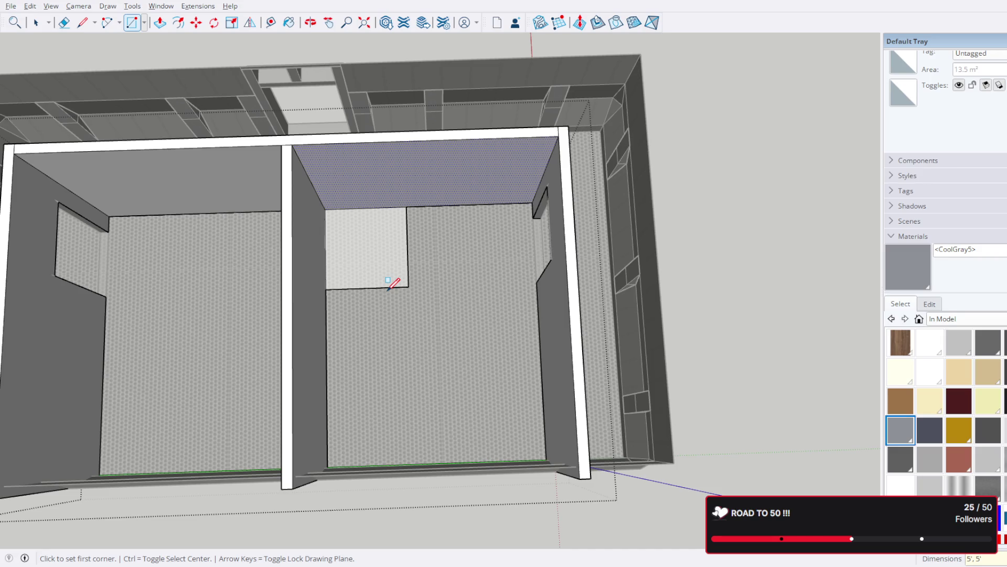
left_click(36, 25)
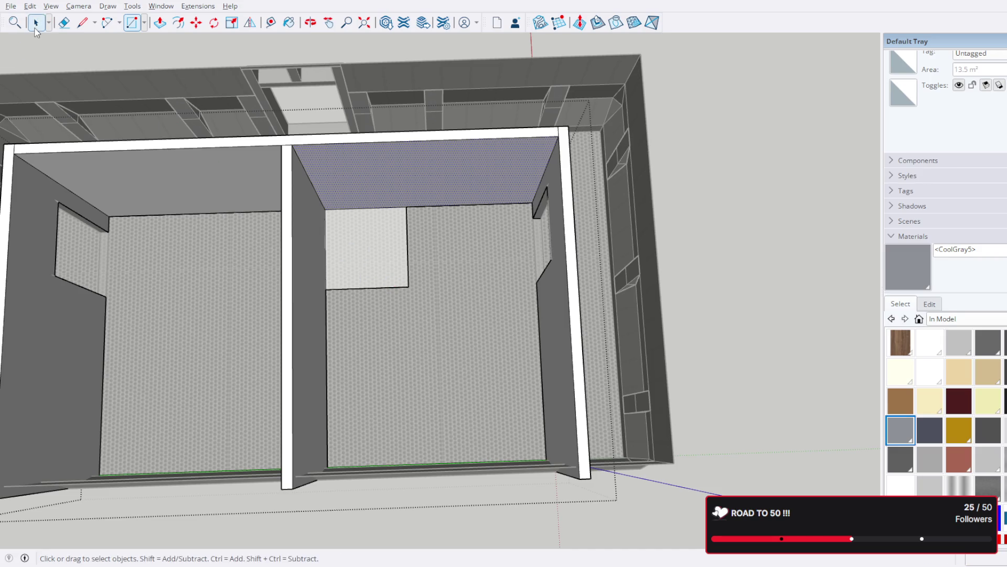
scroll(346, 197, "up", 3)
scroll(443, 224, "down", 1)
middle_click(441, 304)
scroll(409, 244, "down", 3)
scroll(516, 420, "down", 2)
middle_click_drag(516, 419, 305, 355)
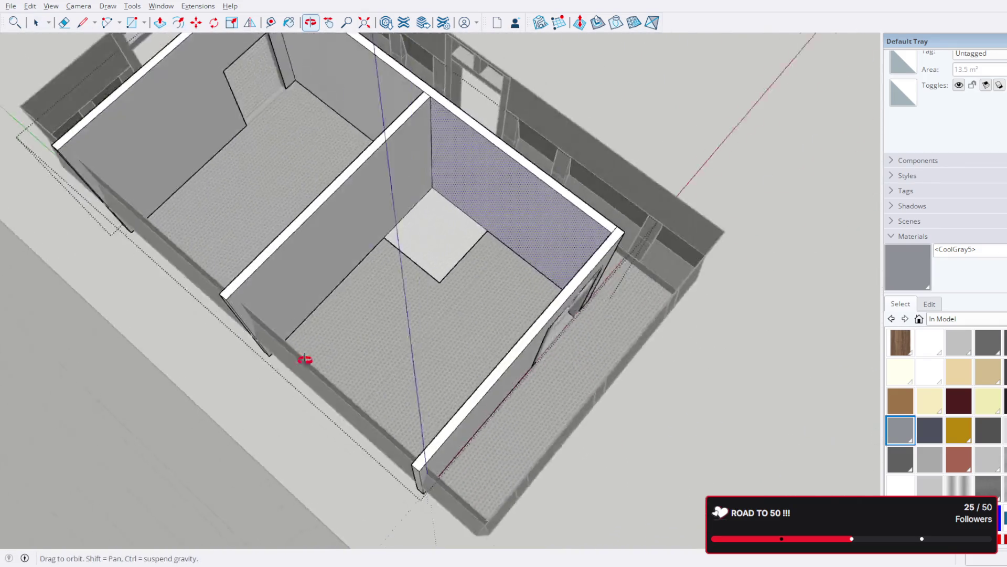
scroll(436, 319, "up", 3)
mouse_move(437, 319)
middle_mouse_down()
mouse_move(559, 347)
mouse_move(579, 277)
middle_mouse_up()
scroll(443, 220, "up", 2)
scroll(443, 223, "down", 1)
Step: Split a 3-inch strip off the floor square's edge with a dividing line
left_click(432, 209)
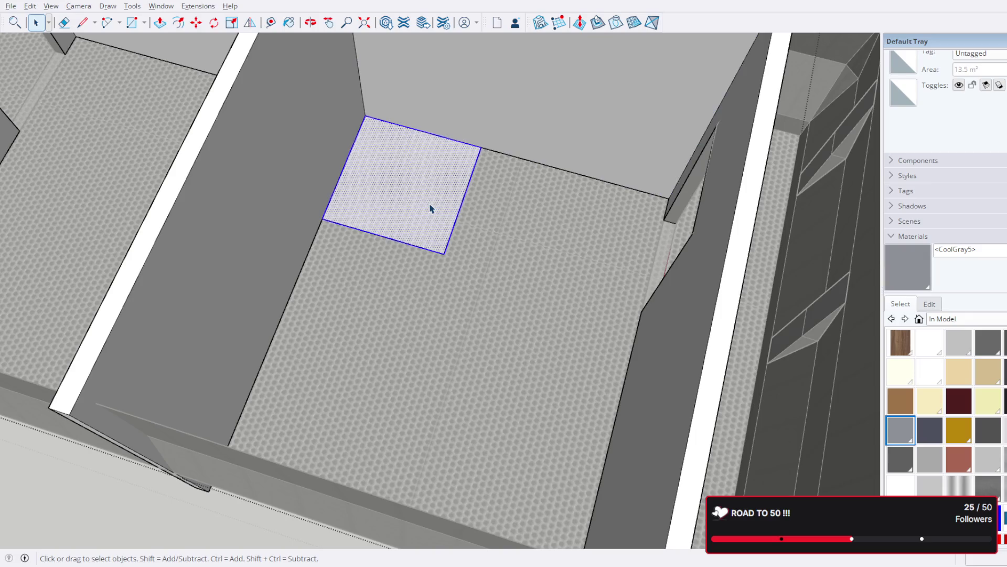
scroll(430, 209, "up", 2)
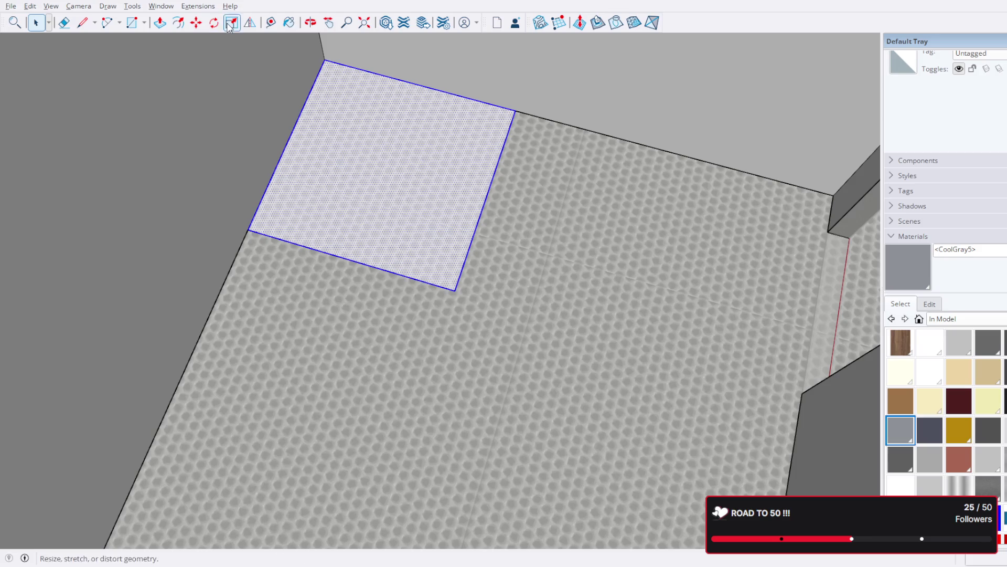
left_click(82, 23)
left_click(516, 111)
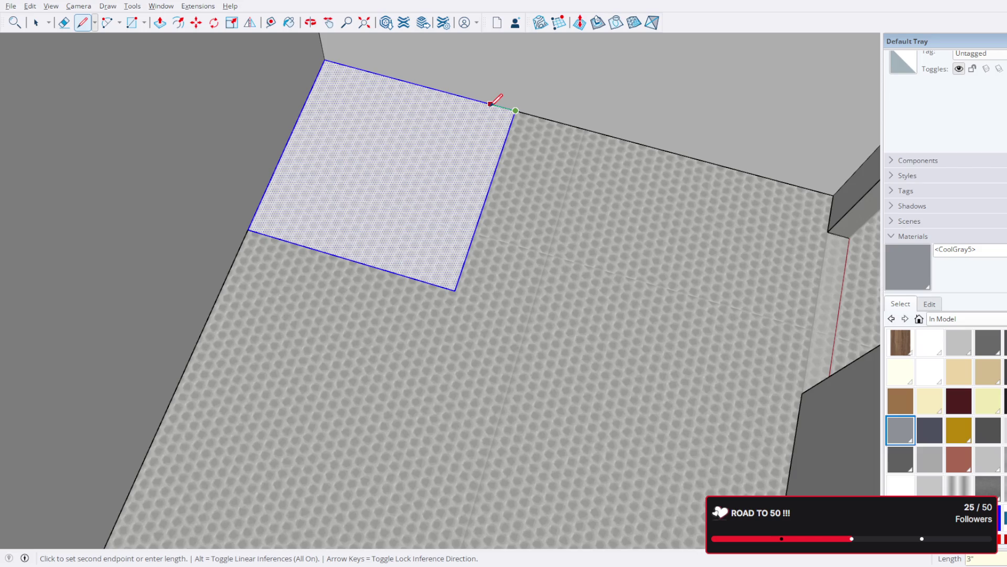
left_click(490, 103)
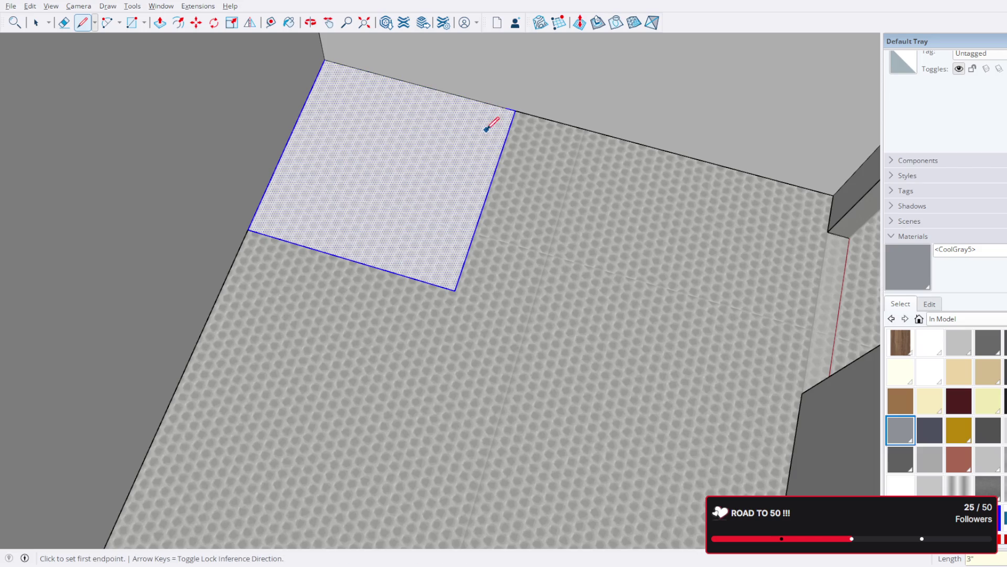
left_click(505, 107)
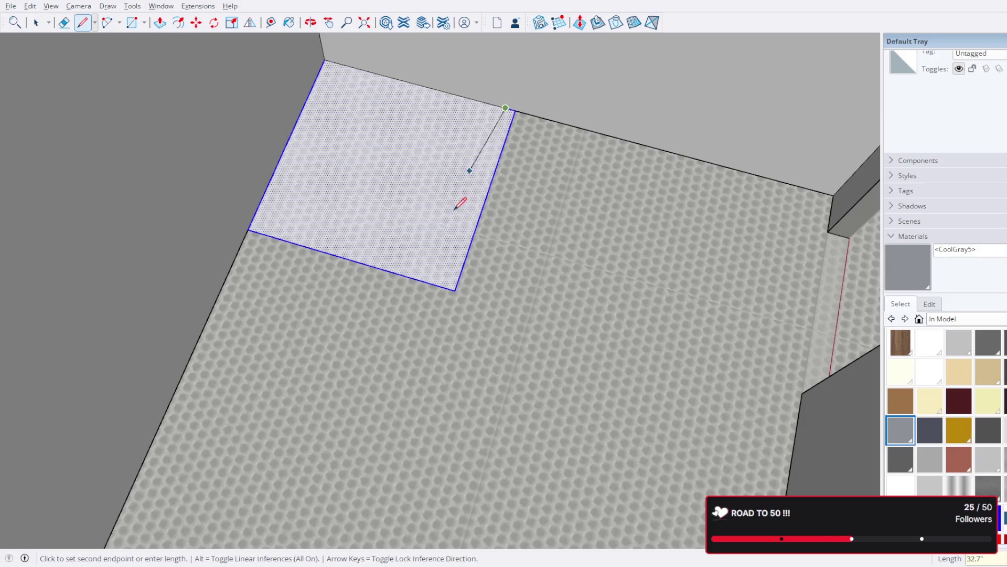
scroll(445, 285, "up", 1)
left_click(444, 288)
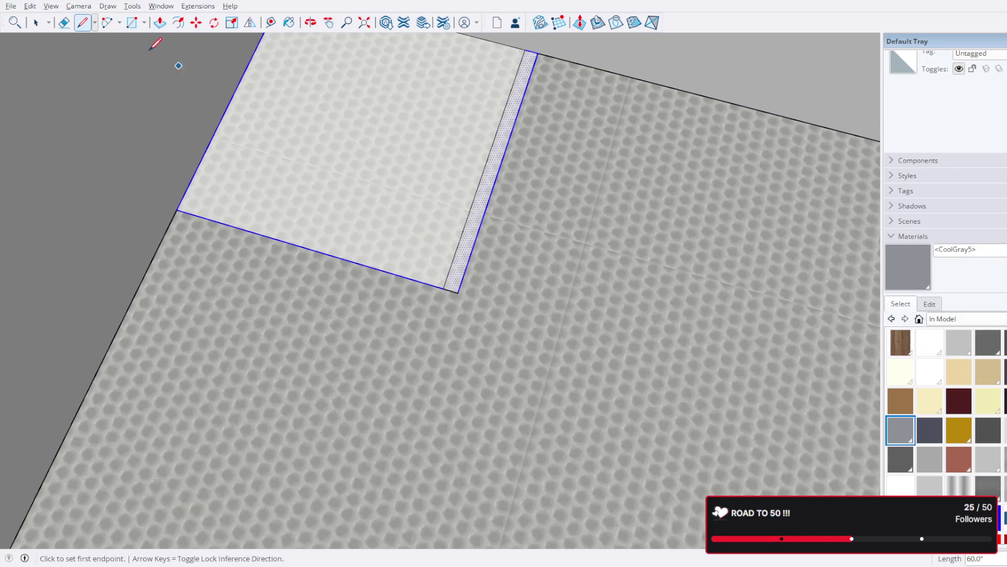
Step: Push/Pull the narrow strip up to wall height as a thin partition
left_click(160, 22)
left_click(473, 257)
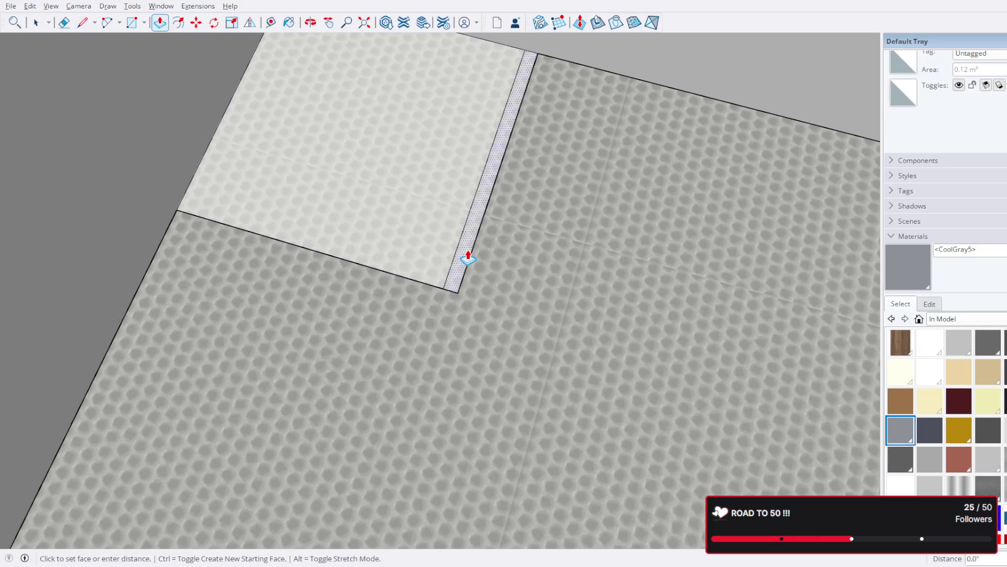
scroll(472, 256, "down", 2)
scroll(474, 257, "down", 2)
scroll(478, 257, "down", 2)
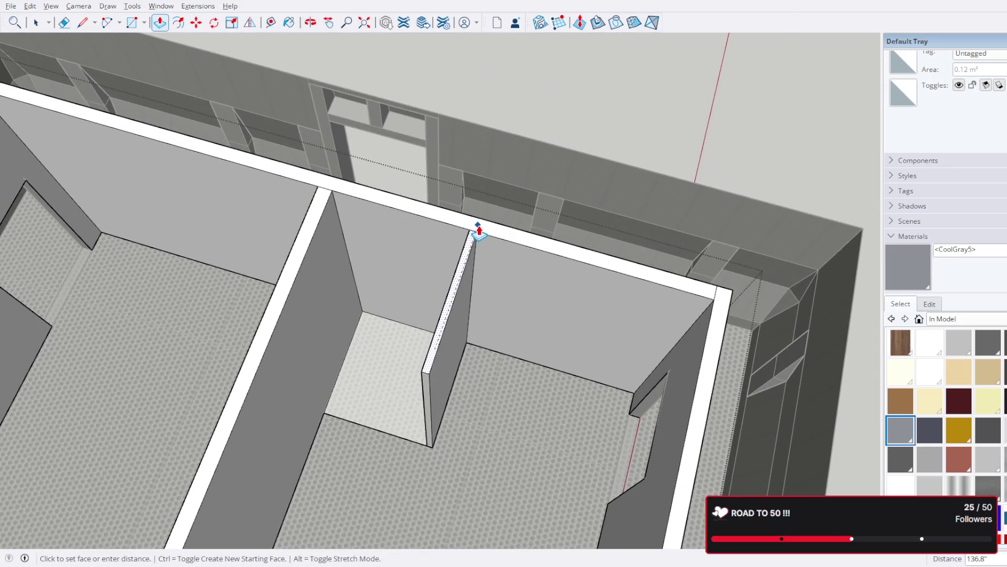
left_click(480, 234)
left_click(35, 22)
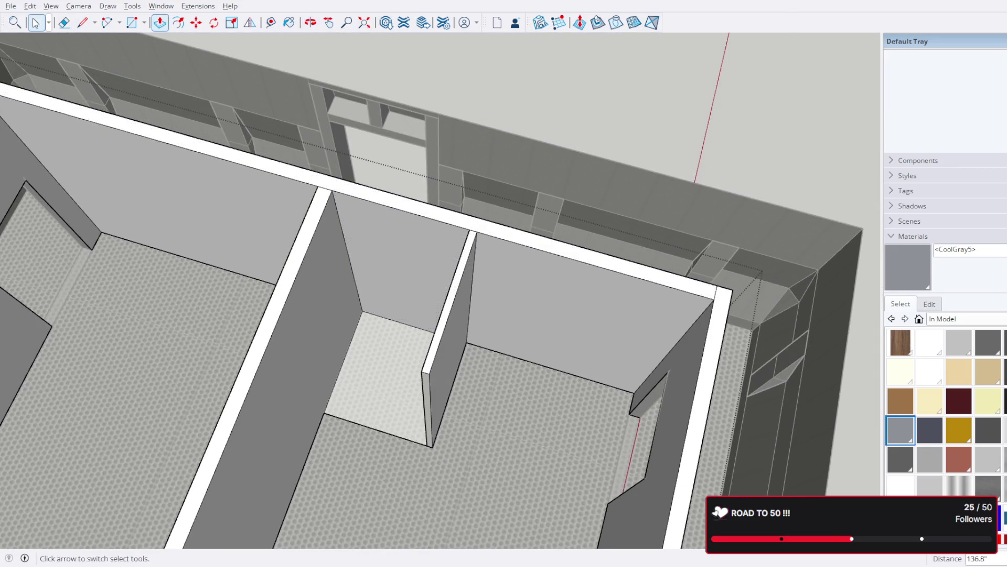
scroll(512, 315, "up", 3)
scroll(480, 185, "up", 3)
scroll(467, 183, "down", 5)
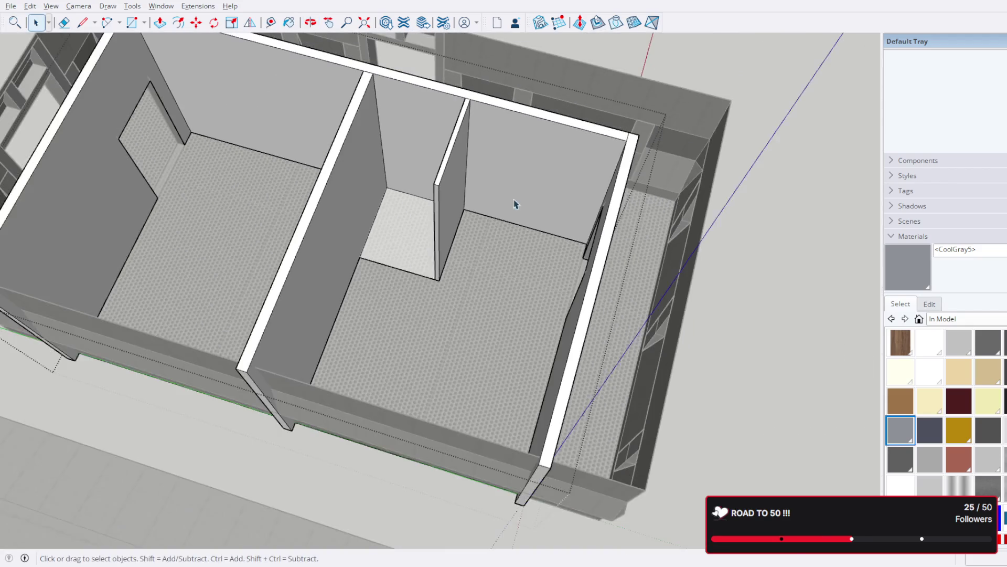
middle_click_drag(512, 202, 494, 180)
scroll(306, 172, "up", 2)
Step: Move the door frame into the new partition wall's doorway
left_click(559, 352)
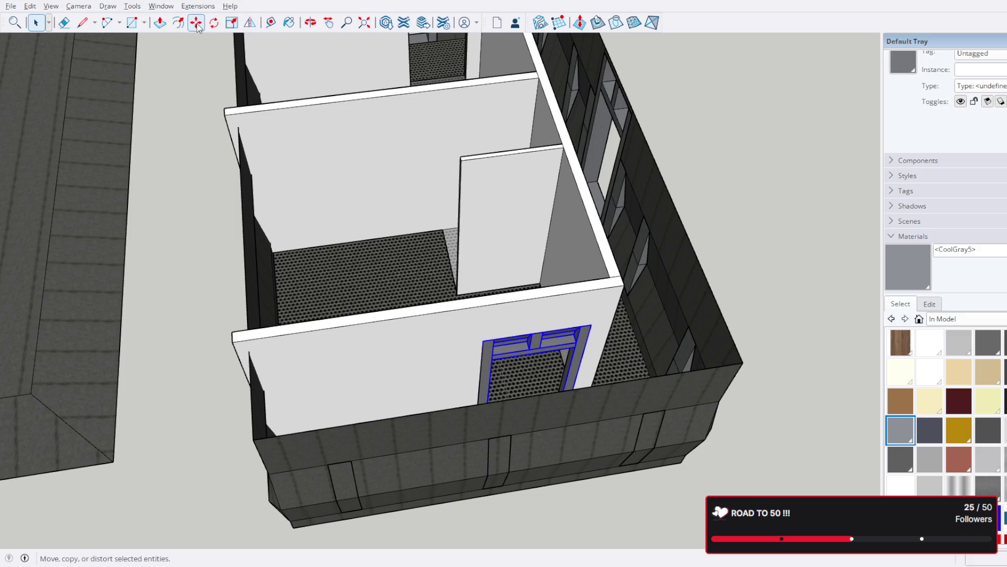
left_click(197, 24)
scroll(477, 373, "up", 5)
scroll(494, 355, "up", 2)
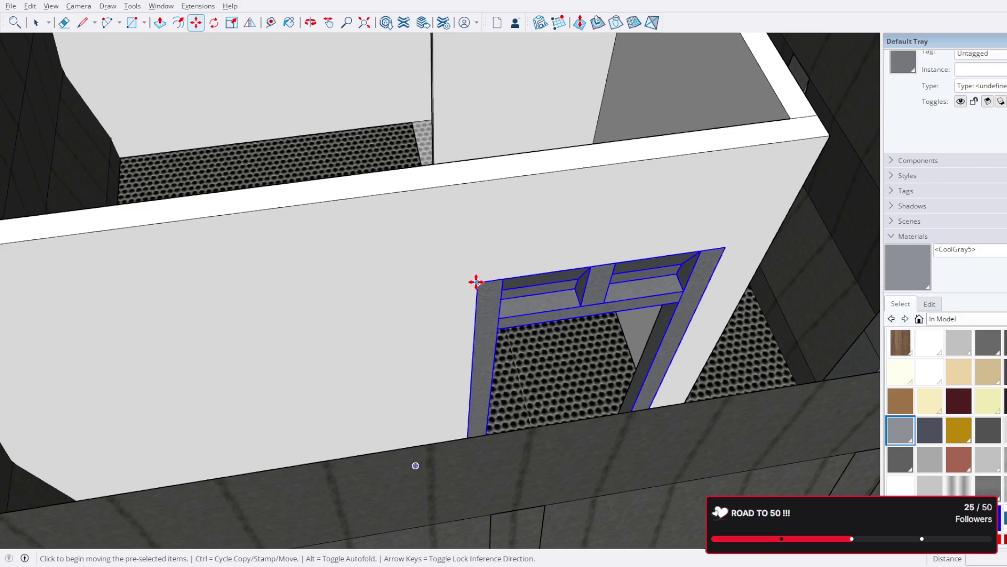
left_click(476, 282)
scroll(519, 189, "down", 3)
mouse_move(522, 169)
middle_mouse_down()
mouse_move(441, 281)
mouse_move(421, 259)
middle_mouse_up()
scroll(416, 247, "up", 4)
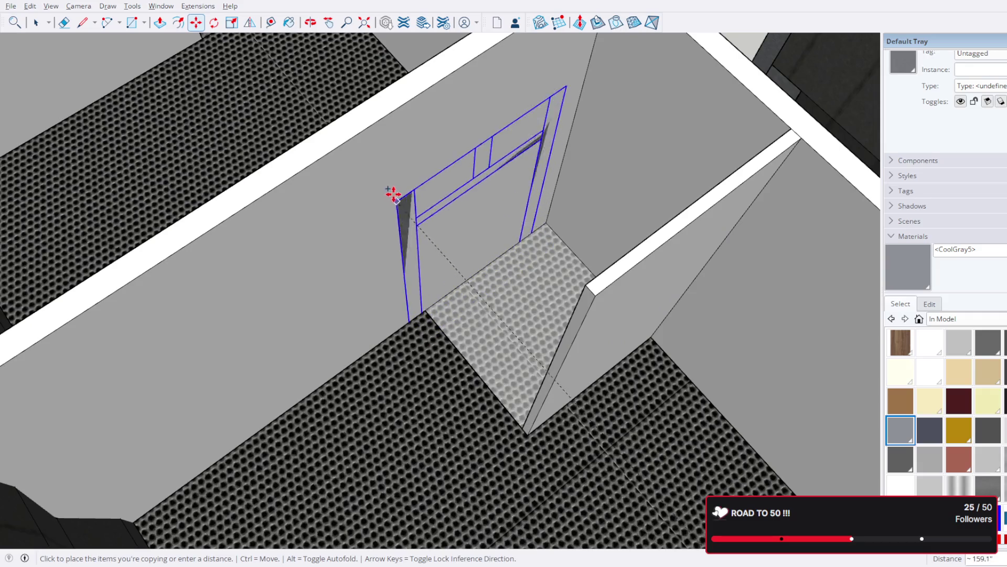
left_click(396, 187)
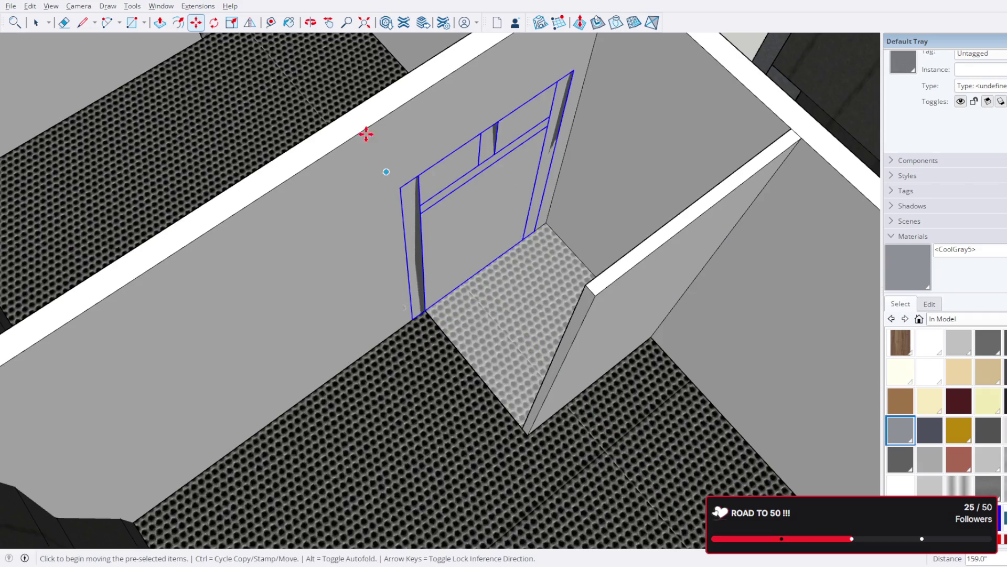
Step: Rotate everything 75 degrees by mistake, undo it, and reselect the door frame
left_click(181, 23)
left_click(213, 22)
key("ctrl+a")
scroll(475, 259, "up", 2)
scroll(378, 181, "up", 2)
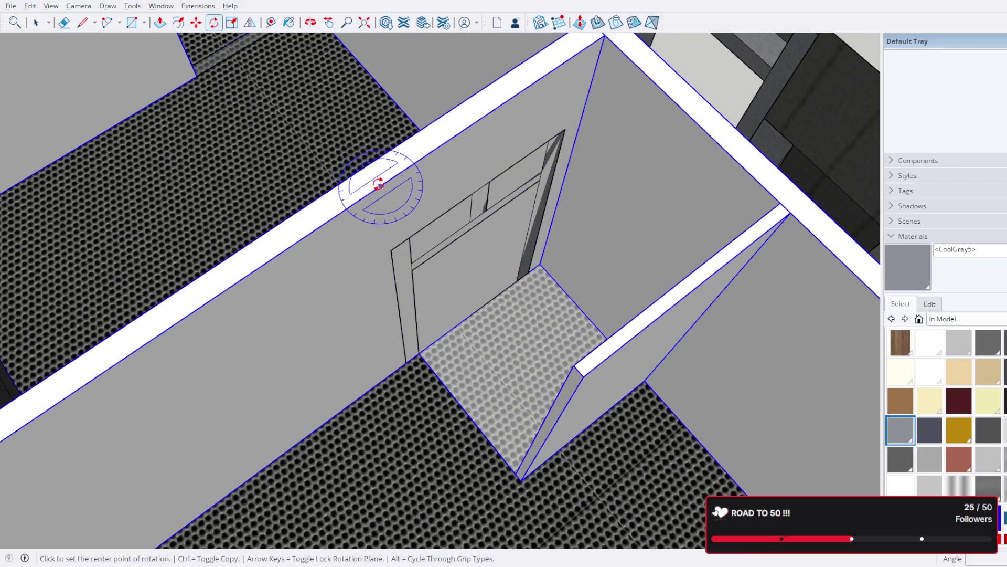
left_click(375, 189)
left_click(411, 162)
left_click(421, 218)
key("ctrl+z")
key("ctrl+z")
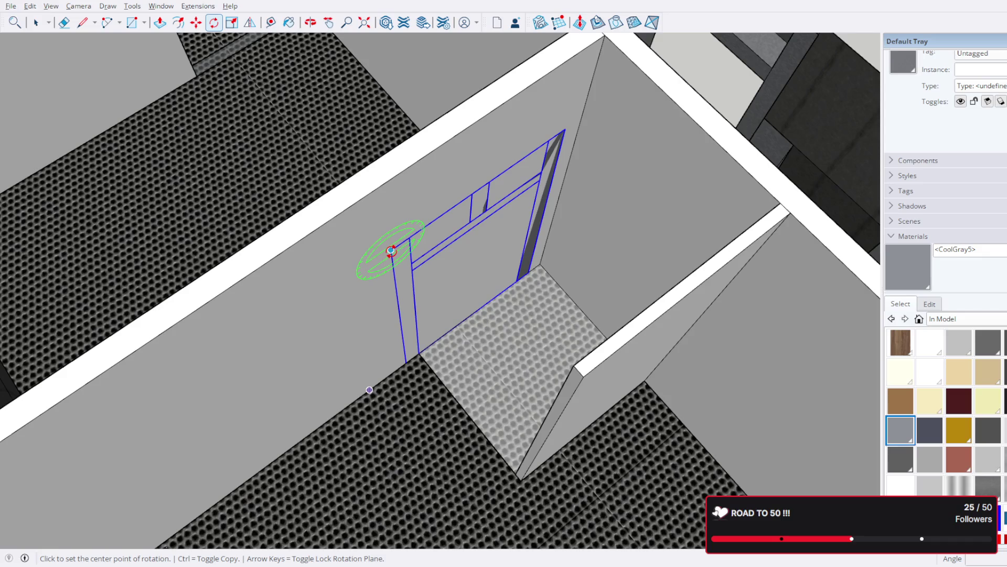
left_click(35, 22)
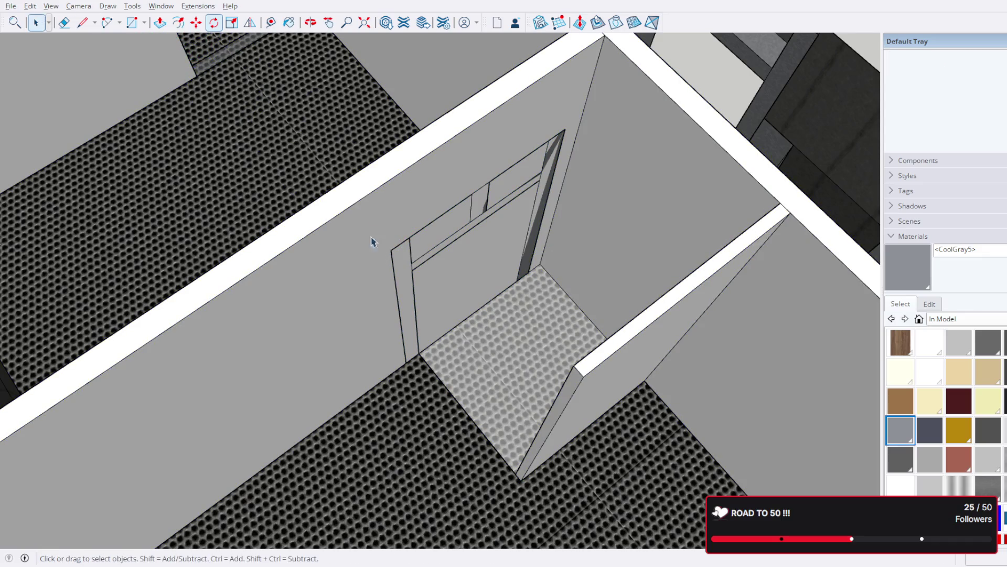
left_click(413, 269)
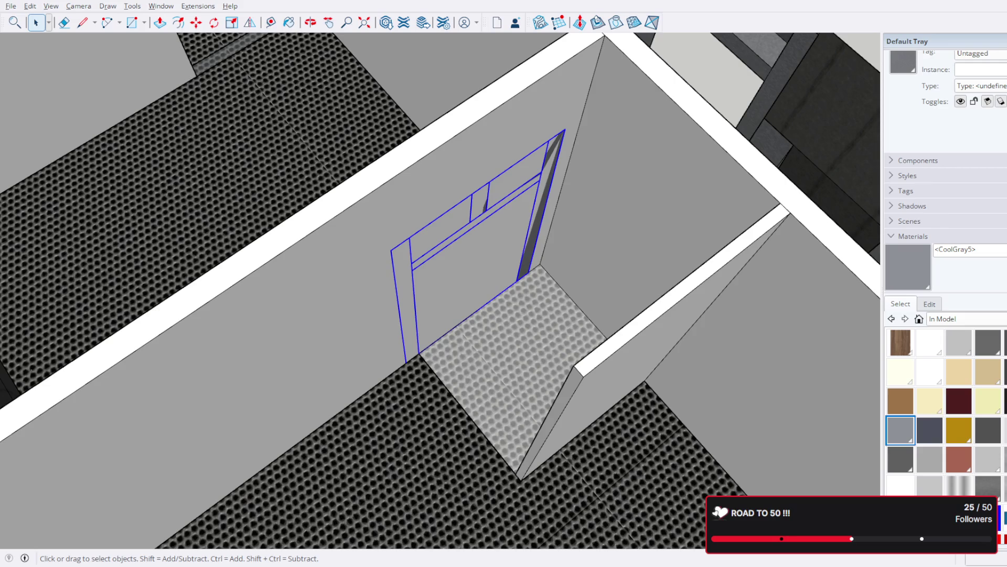
Step: Rotate the door frame in two turns so it stands upright in the wall
key("q")
left_click(373, 189)
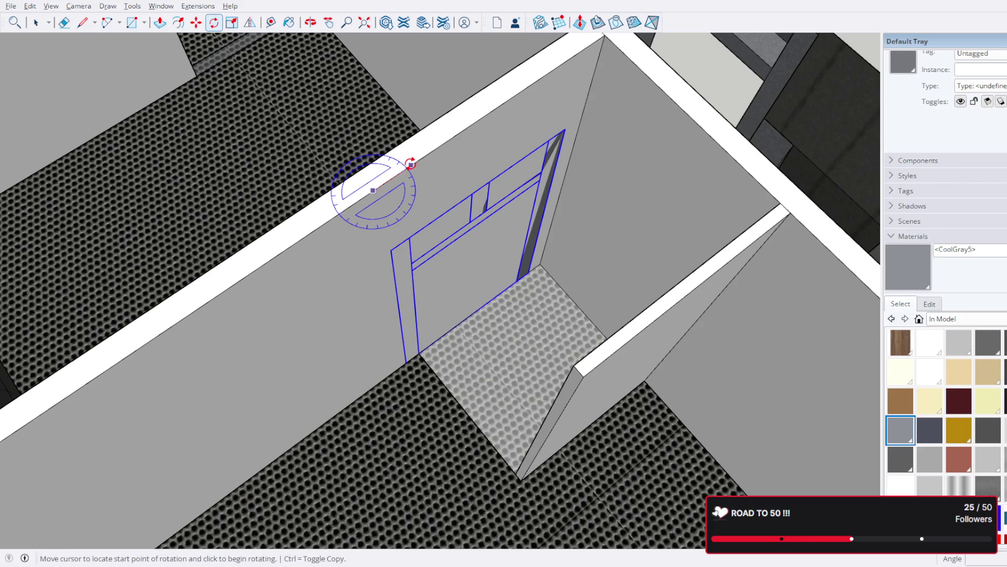
left_click(412, 165)
left_click(434, 256)
mouse_move(433, 256)
middle_mouse_down()
mouse_move(578, 222)
mouse_move(417, 218)
mouse_move(461, 337)
middle_mouse_up()
scroll(461, 338, "up", 2)
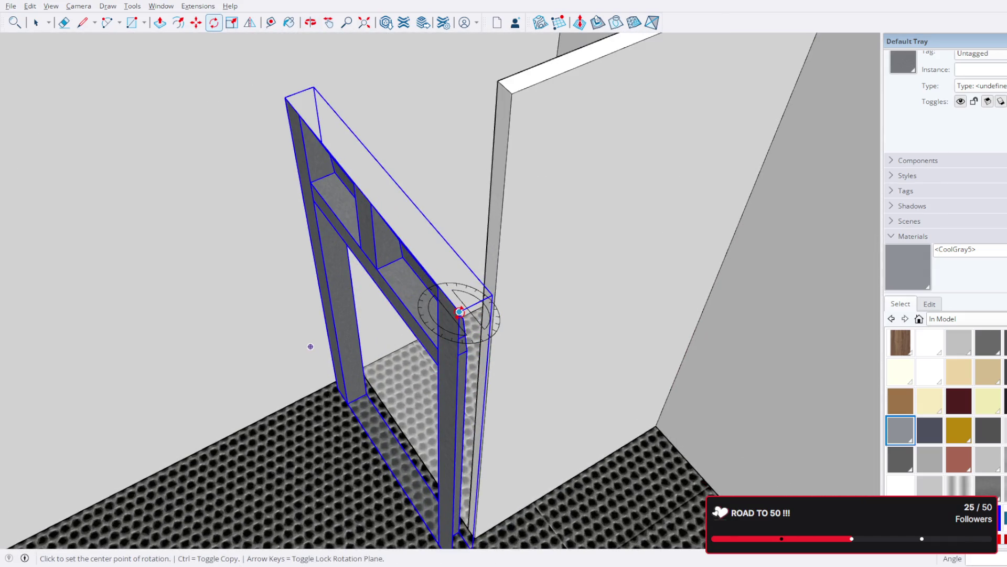
left_click(460, 311)
left_click(479, 298)
left_click(510, 275)
Step: Move the frame onto the wall endpoint and shift it 3 inches flush with the opening
key("m")
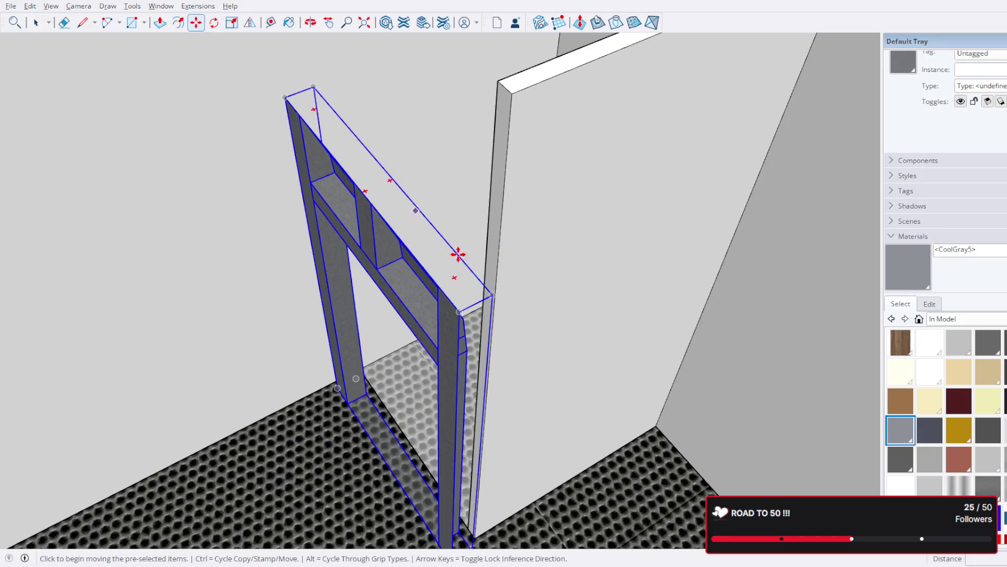
scroll(457, 252, "up", 2)
mouse_move(452, 315)
middle_mouse_down()
mouse_move(536, 366)
mouse_move(477, 318)
middle_mouse_up()
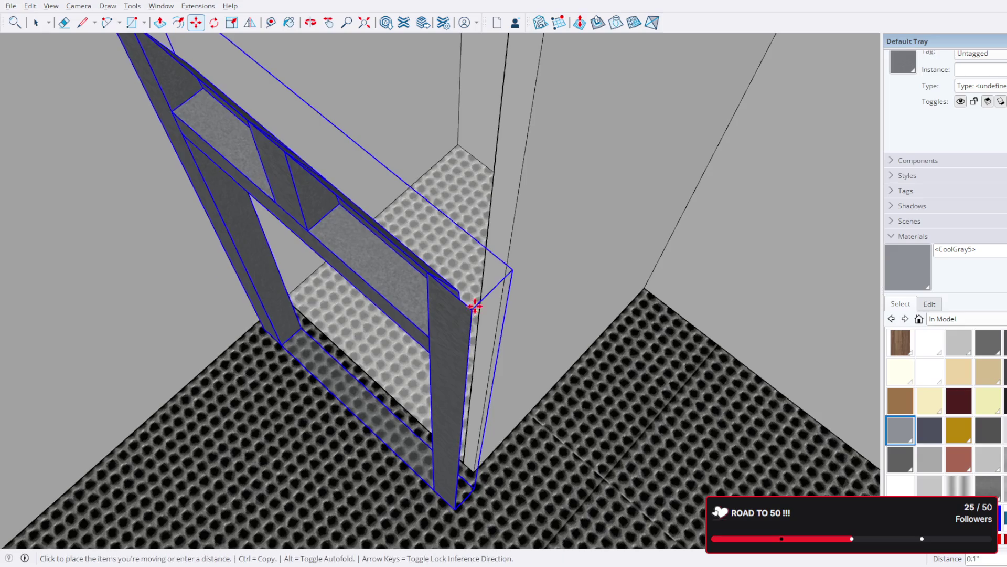
left_click(472, 309)
left_click(488, 214)
mouse_move(488, 202)
middle_mouse_down()
mouse_move(546, 144)
mouse_move(486, 119)
mouse_move(473, 277)
mouse_move(541, 379)
middle_mouse_up()
left_click(535, 379)
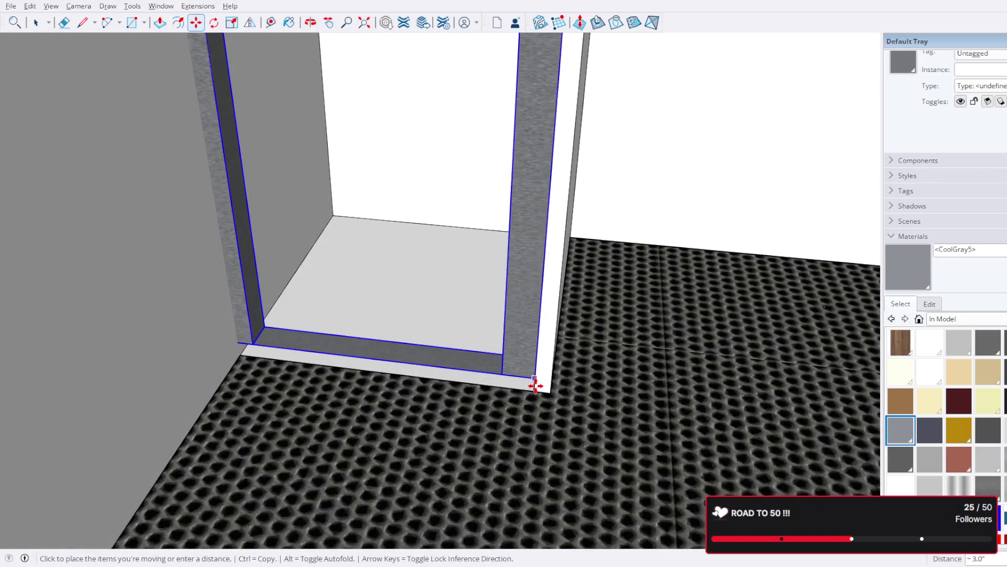
left_click(537, 403)
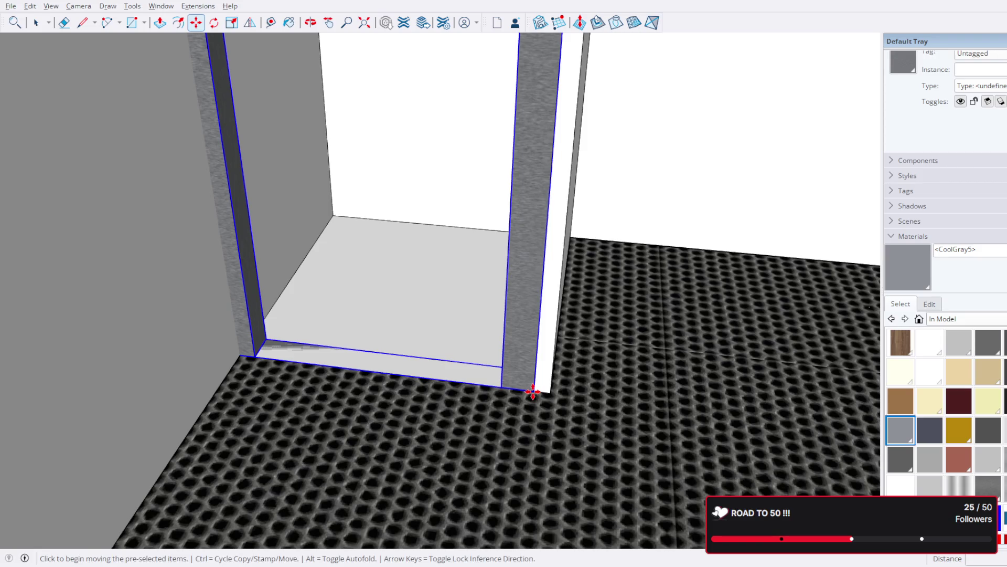
left_click(533, 391)
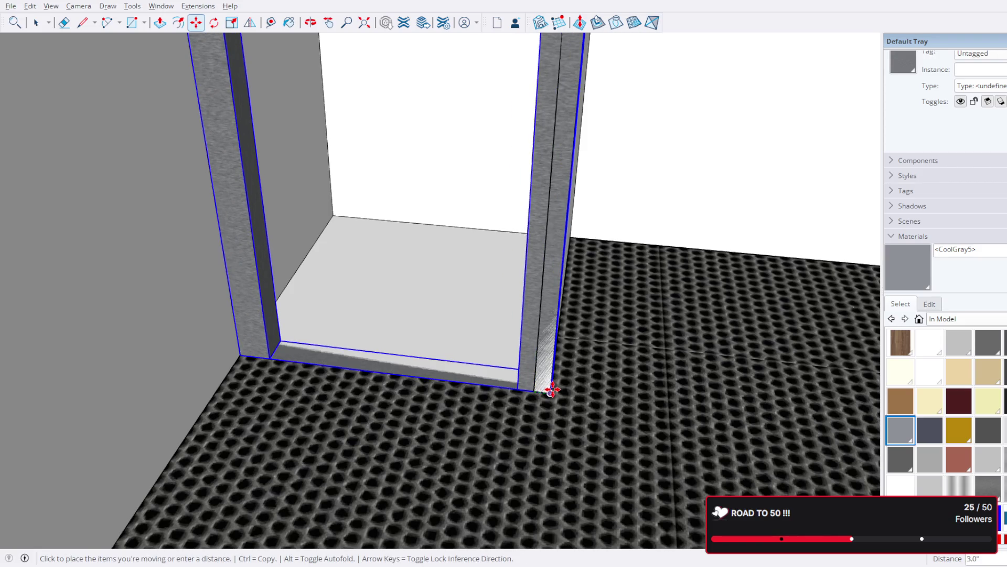
mouse_move(552, 391)
middle_mouse_down()
mouse_move(454, 371)
mouse_move(307, 227)
middle_mouse_up()
scroll(193, 234, "up", 2)
Step: Select the wall group around the door frame after orbiting to inspect it
mouse_move(193, 235)
middle_mouse_down()
mouse_move(259, 263)
mouse_move(344, 228)
mouse_move(181, 263)
mouse_move(217, 251)
middle_mouse_up()
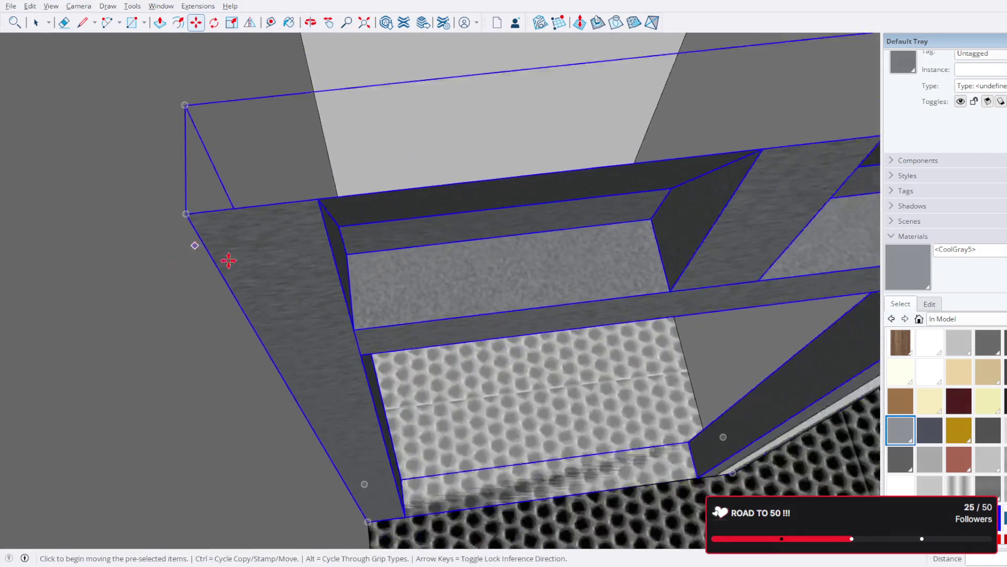
scroll(217, 251, "down", 3)
mouse_move(367, 244)
middle_mouse_down()
mouse_move(581, 299)
mouse_move(278, 135)
middle_mouse_up()
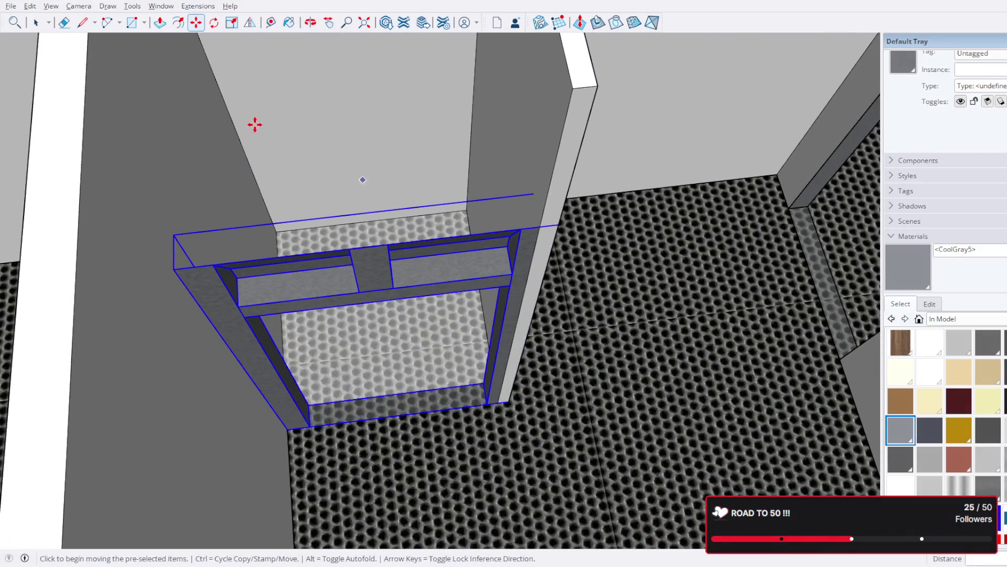
left_click(36, 22)
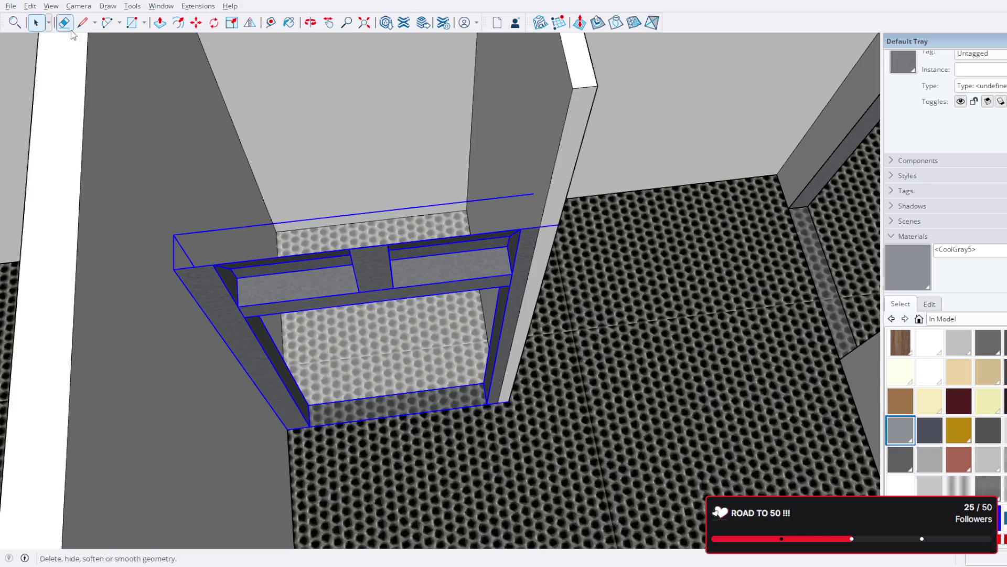
left_click(545, 206)
mouse_move(554, 178)
middle_mouse_down()
mouse_move(554, 307)
mouse_move(475, 296)
middle_mouse_up()
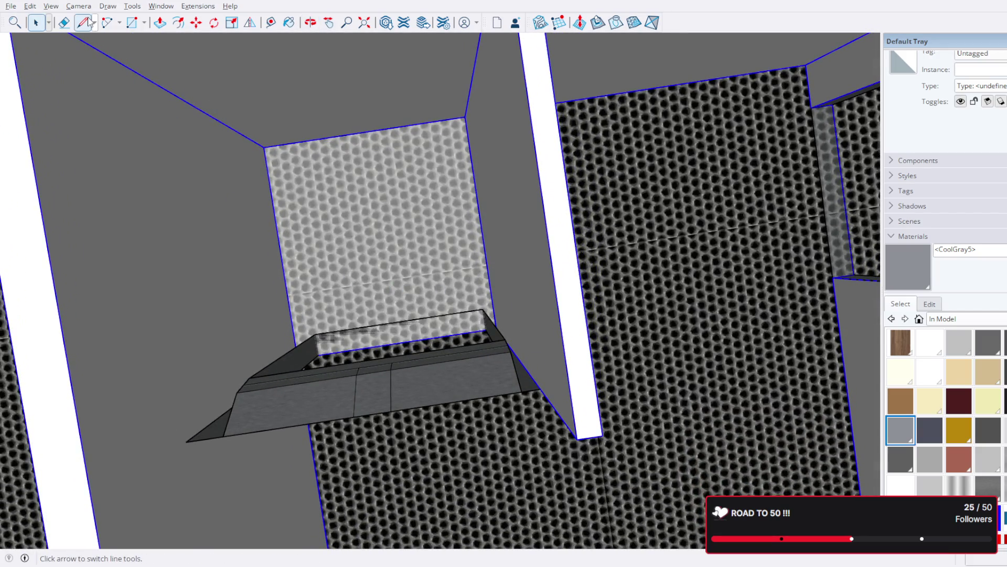
scroll(445, 360, "up", 2)
scroll(446, 360, "up", 1)
scroll(510, 293, "up", 2)
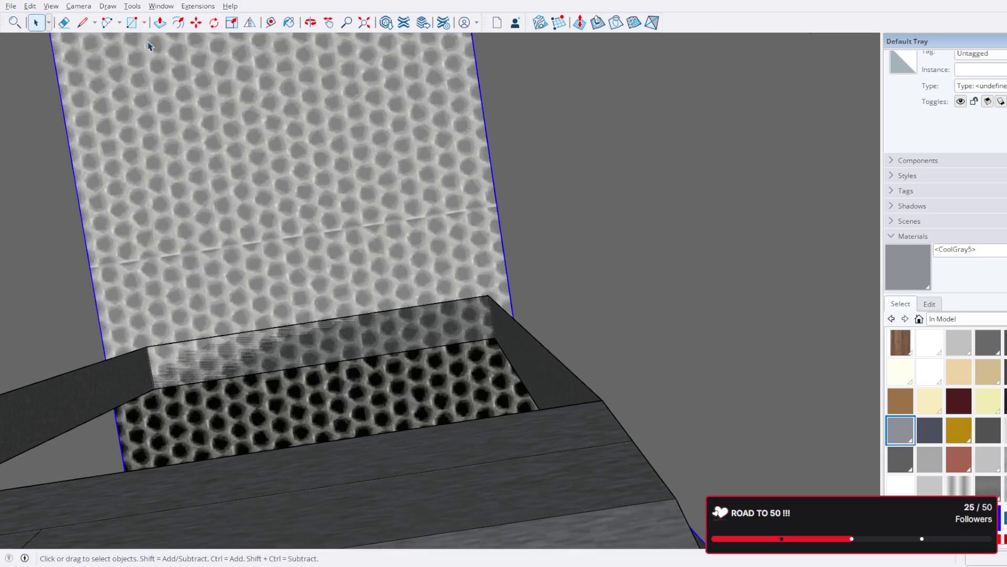
Step: Start a line at the frame corner, then abandon it and return to Select
left_click(82, 23)
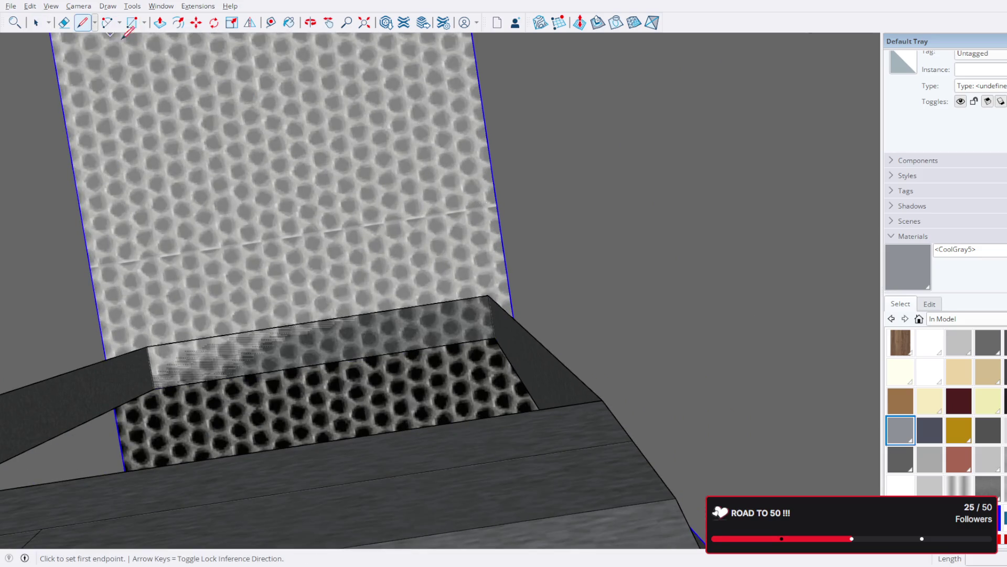
left_click(488, 294)
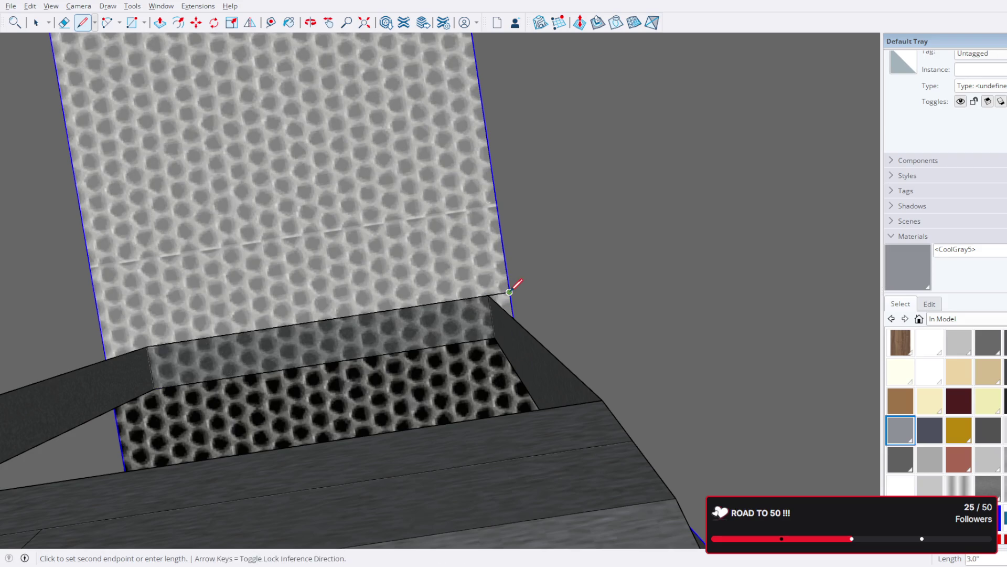
left_click(500, 290)
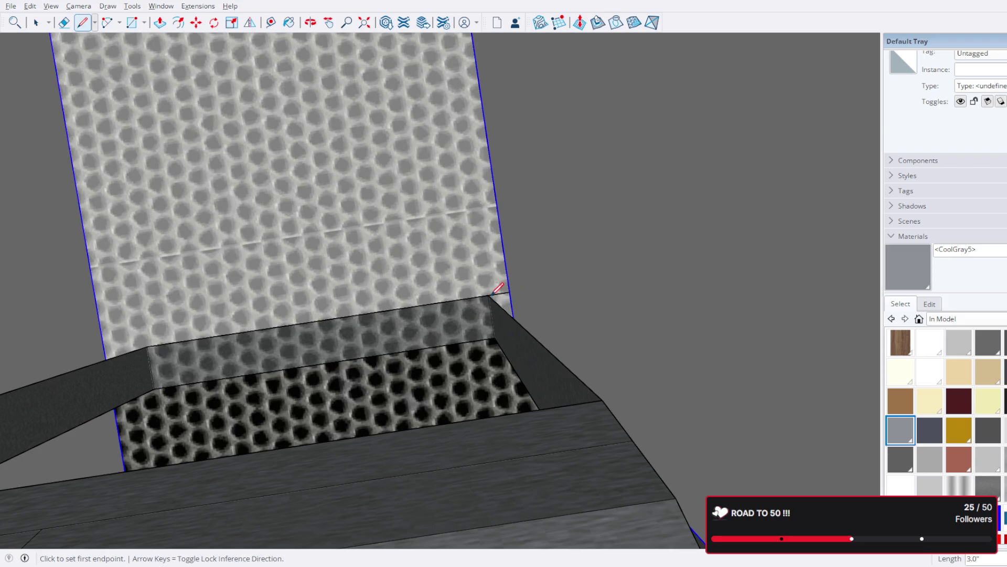
scroll(489, 294, "down", 5)
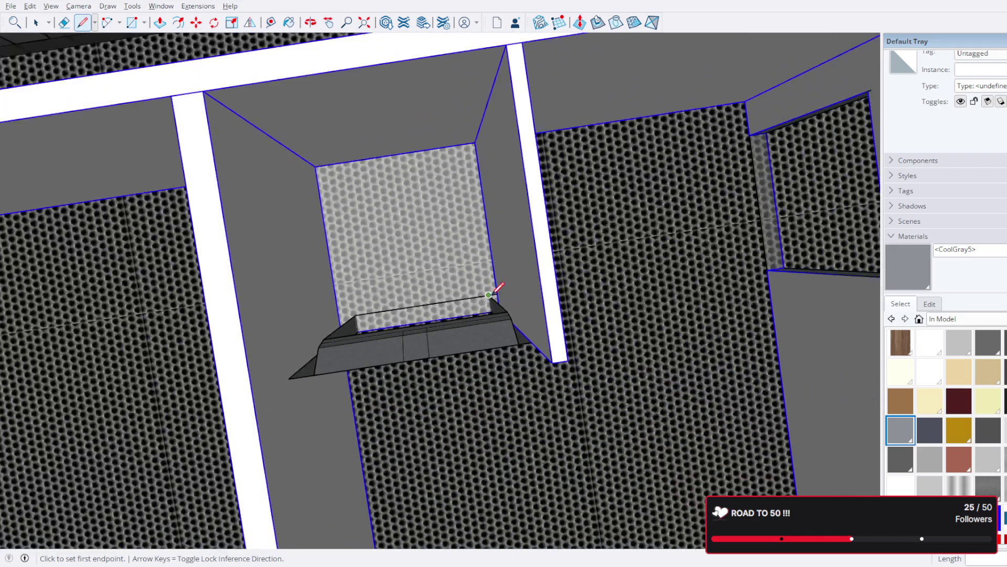
key("space")
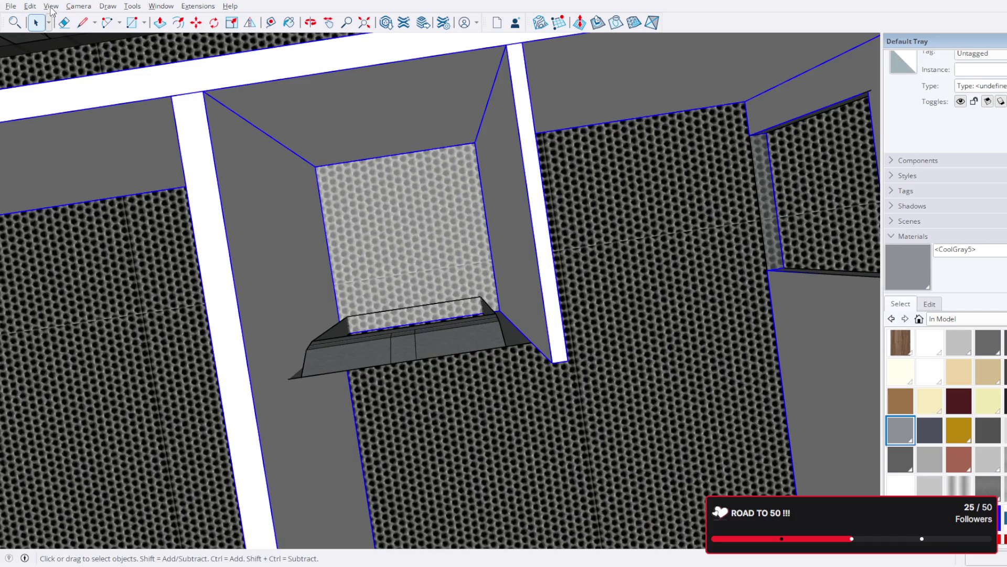
Step: Redo the door frame move via Edit > Redo so it returns to its shifted position
left_click(29, 6)
left_click(47, 30)
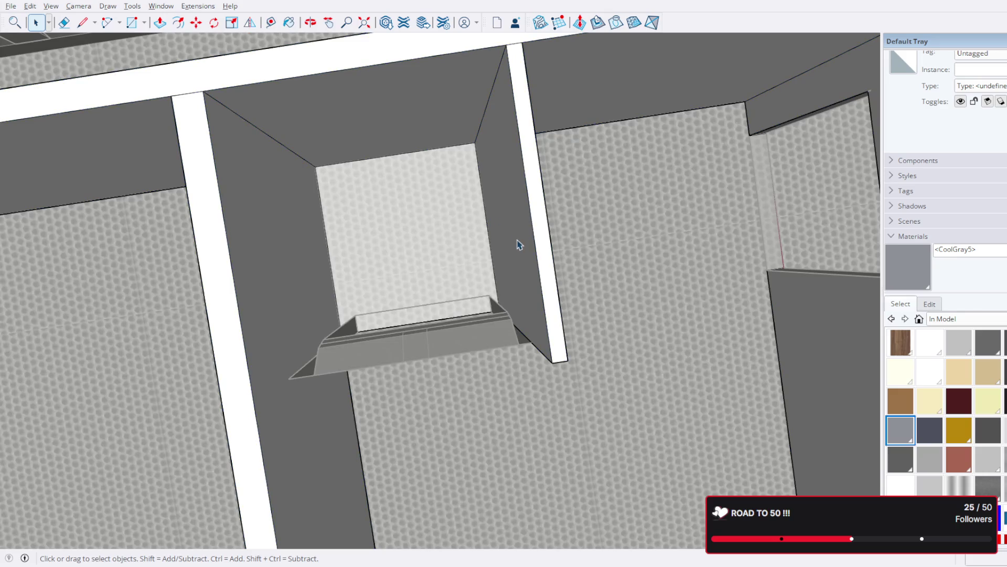
scroll(520, 243, "up", 3)
middle_click_drag(515, 304, 504, 263)
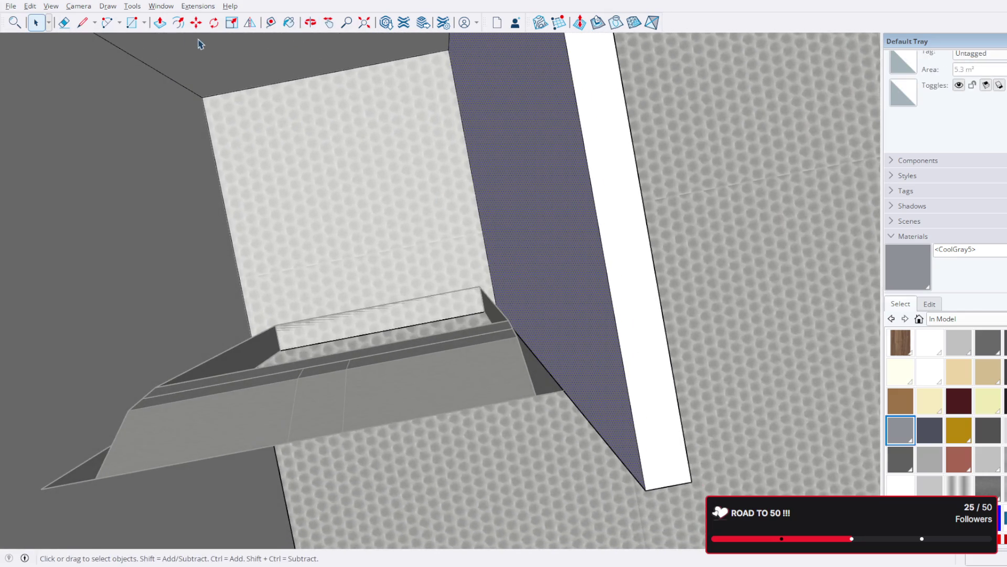
Step: Draw a short edge from the frame corner along the wall face and end the chain
left_click(81, 24)
scroll(463, 284, "up", 3)
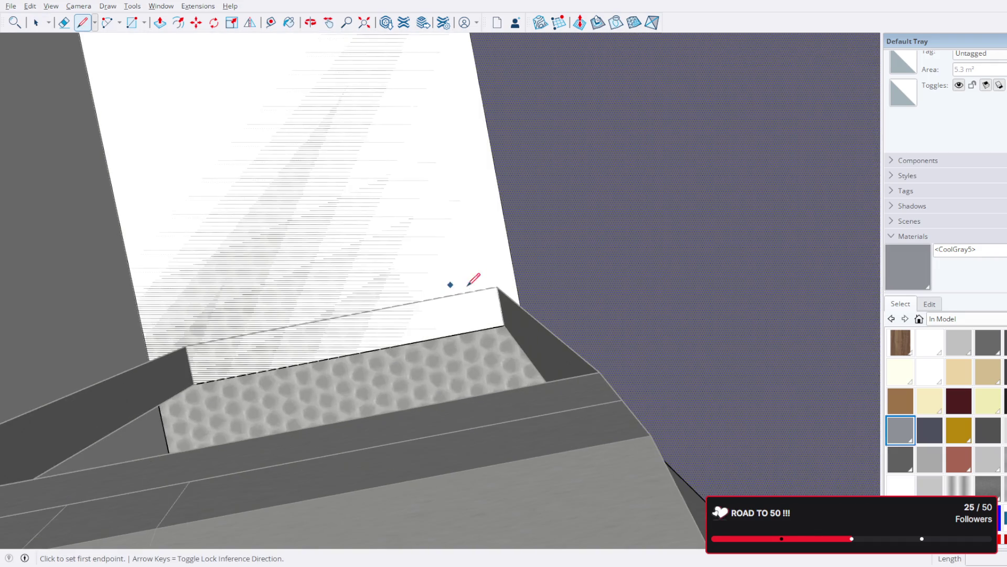
left_click(497, 287)
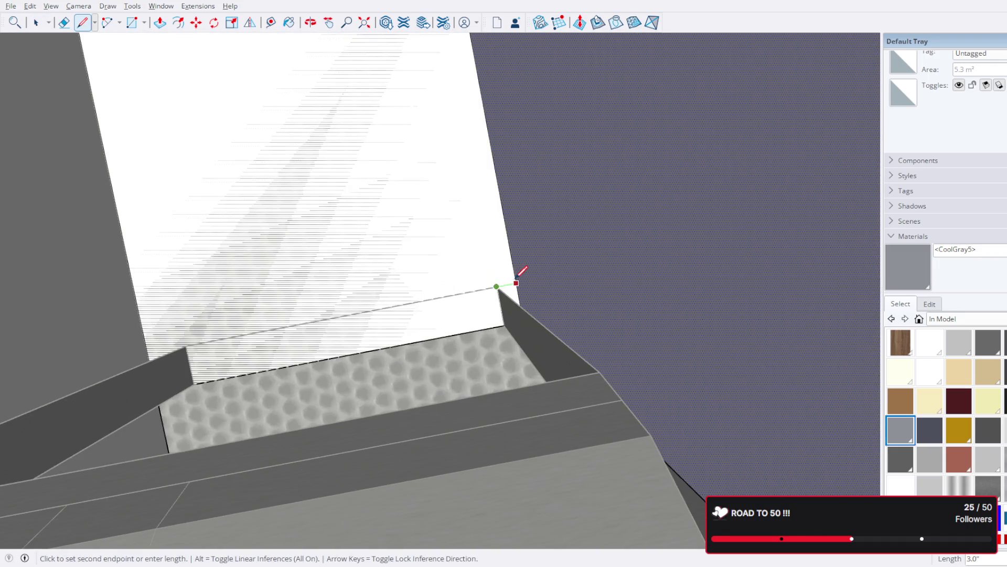
left_click(517, 282)
key("Escape")
middle_click_drag(181, 300, 474, 310)
Step: Draw a second edge along the wall from the lower corner and start another from its end
left_click(499, 352)
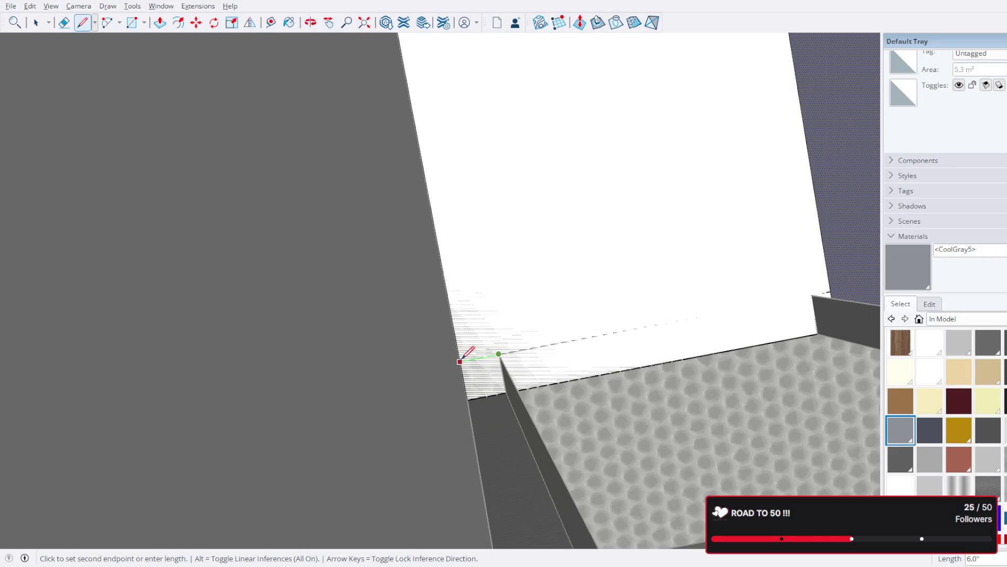
mouse_move(465, 353)
middle_mouse_down()
mouse_move(527, 337)
mouse_move(208, 349)
mouse_move(535, 352)
middle_mouse_up()
left_click(508, 344)
left_click(508, 344)
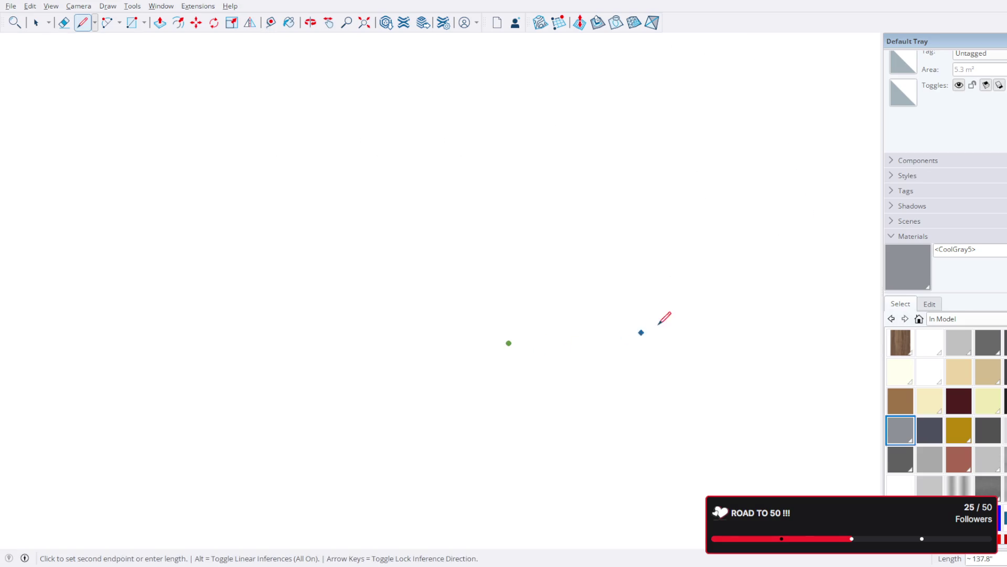
scroll(511, 352, "down", 5)
scroll(508, 358, "down", 3)
middle_click_drag(513, 353, 674, 353)
mouse_move(356, 297)
middle_mouse_down()
mouse_move(225, 119)
mouse_move(293, 292)
mouse_move(218, 184)
mouse_move(263, 251)
middle_mouse_up()
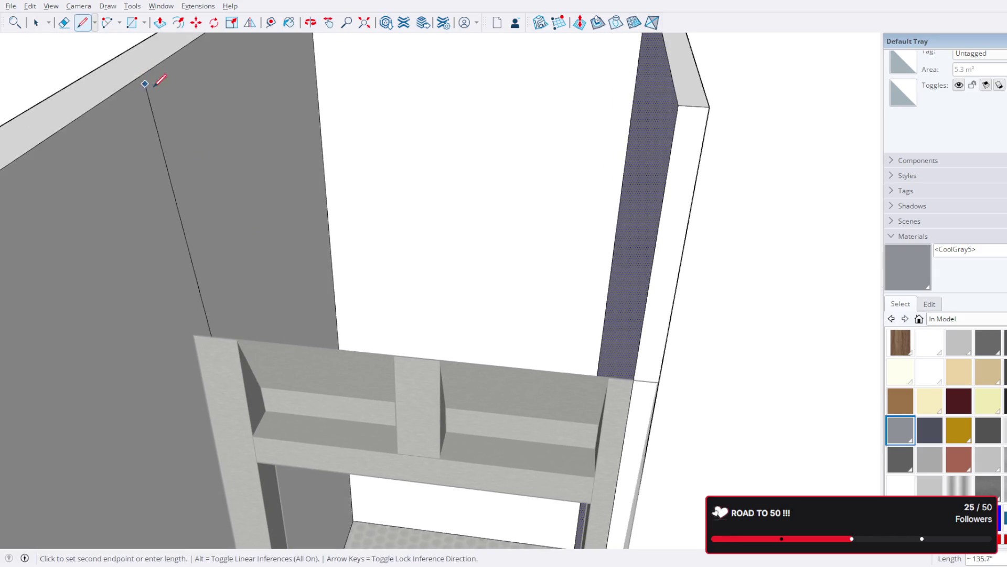
Step: Finish the wall edge, then switch to the Tape Measure tool and orbit to the doorway
mouse_move(228, 123)
middle_mouse_down()
mouse_move(268, 74)
mouse_move(229, 63)
mouse_move(227, 112)
middle_mouse_up()
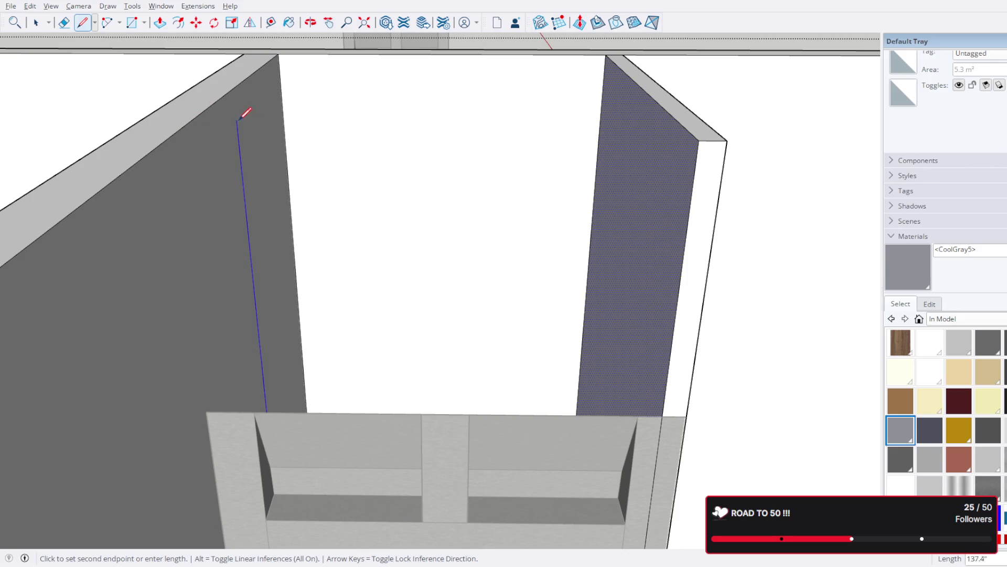
scroll(245, 186, "down", 1)
left_click(245, 185)
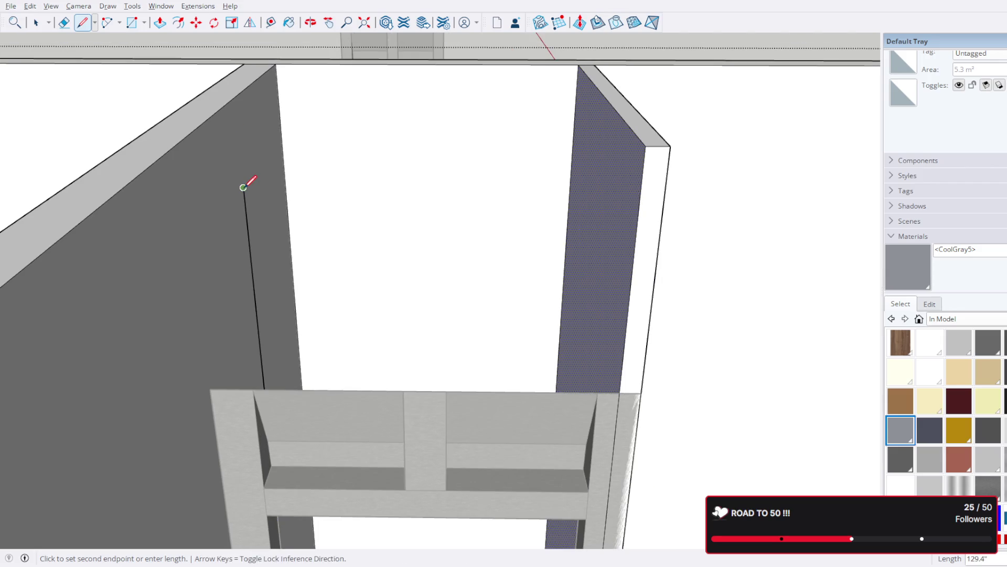
key("r")
key("s")
key("t")
mouse_move(288, 387)
middle_mouse_down()
mouse_move(326, 117)
mouse_move(336, 279)
middle_mouse_up()
middle_click_drag(396, 147, 382, 302)
Step: Place guides from the wall corner and along the doorway edge
left_click(360, 331)
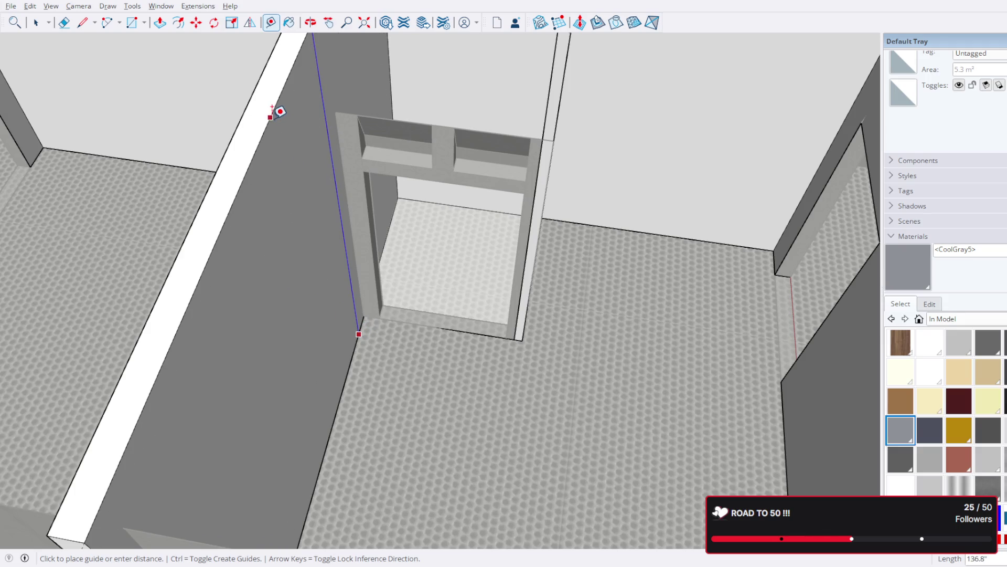
mouse_move(276, 97)
middle_mouse_down()
mouse_move(270, 169)
mouse_move(307, 235)
middle_mouse_up()
left_click(302, 217)
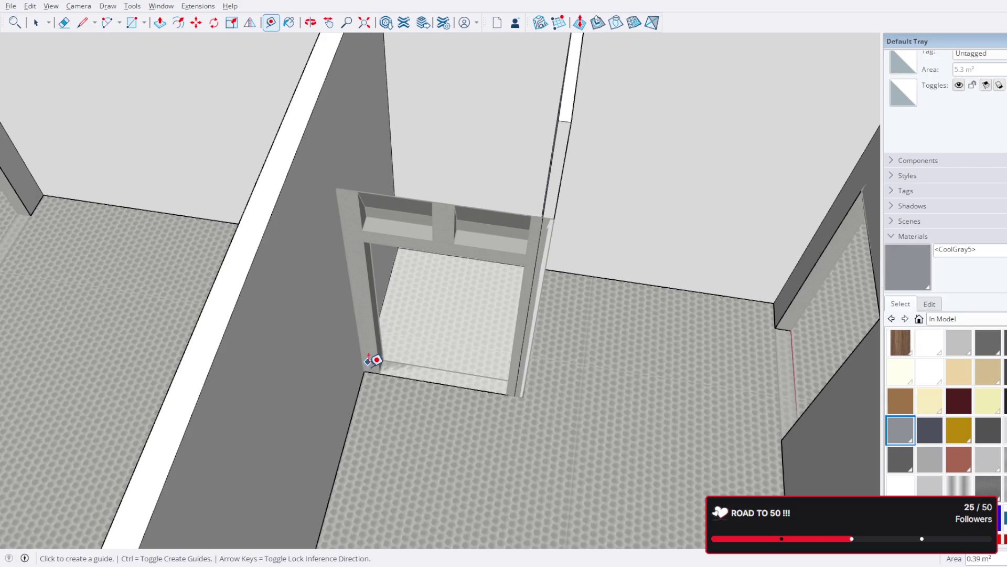
scroll(373, 358, "up", 3)
left_click(388, 377)
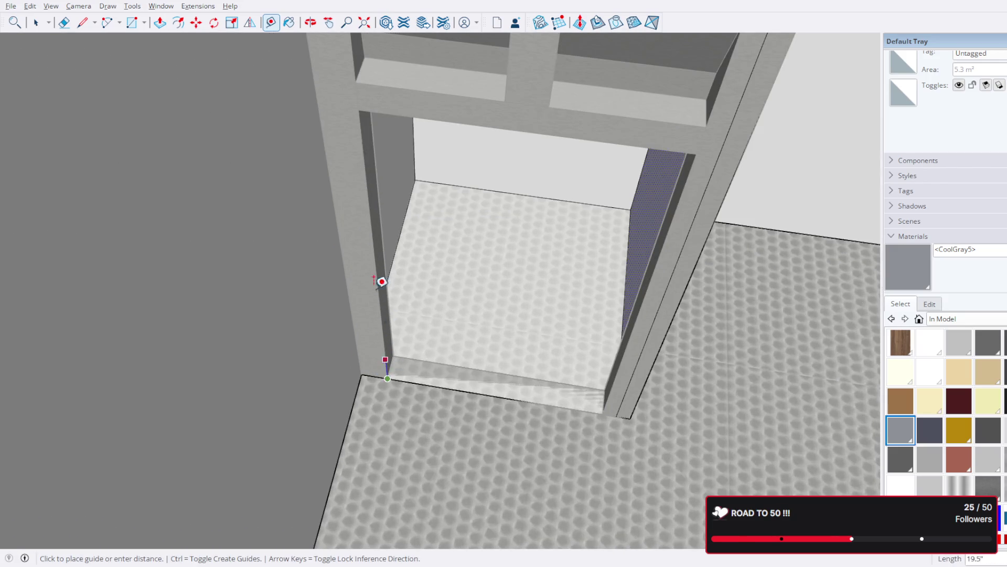
scroll(349, 141, "down", 3)
scroll(367, 218, "up", 2)
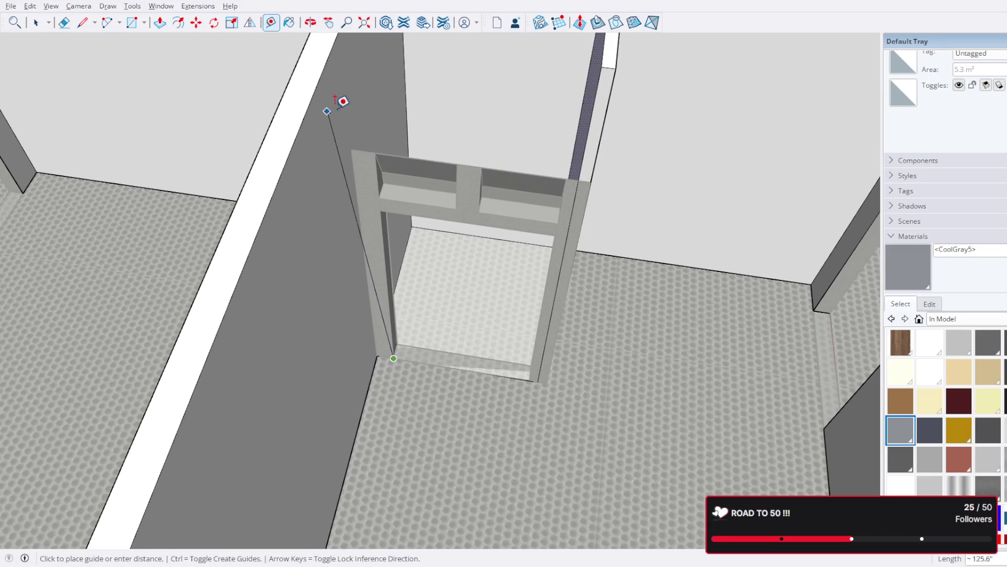
scroll(385, 134, "down", 2)
left_click(372, 87)
scroll(430, 258, "up", 2)
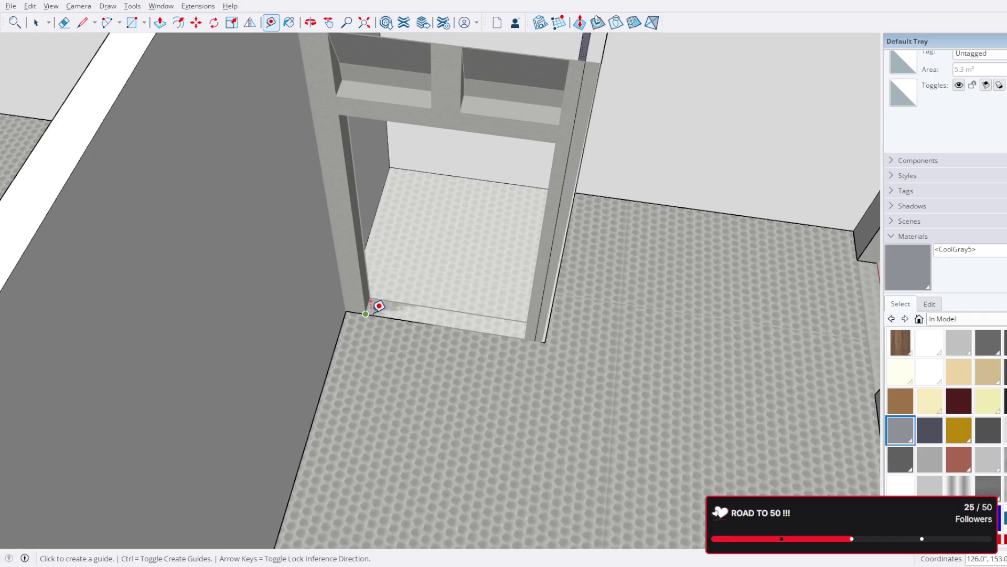
scroll(379, 305, "up", 2)
Step: Place a guide from the doorway corner up to the wall top
middle_click_drag(386, 266, 435, 270)
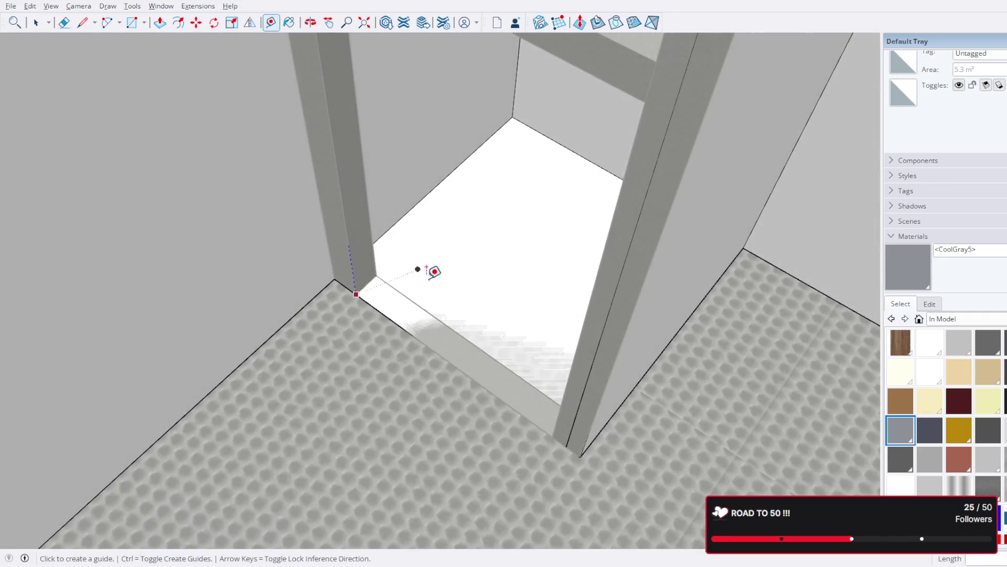
left_click(455, 327)
scroll(456, 300, "down", 2)
scroll(427, 111, "down", 3)
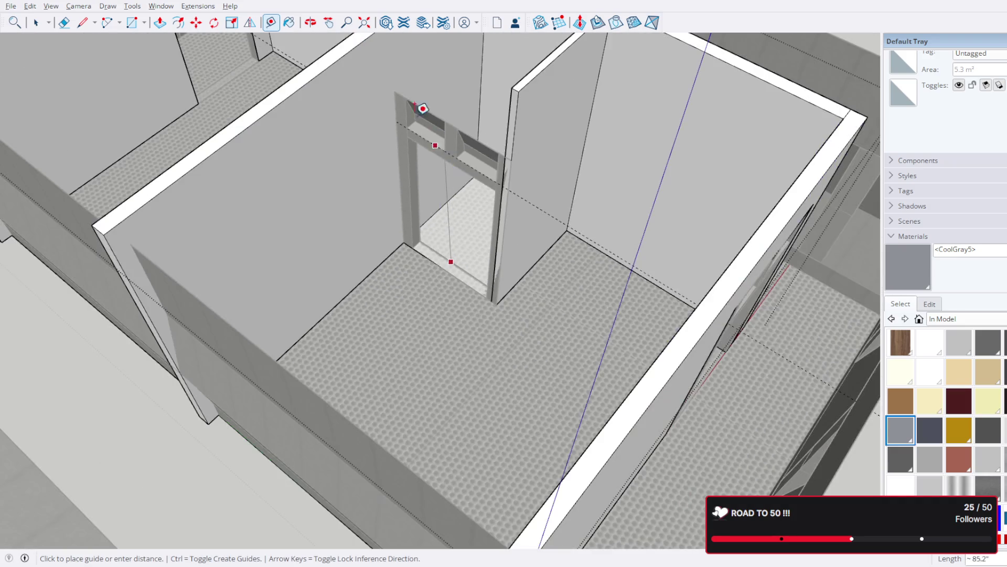
middle_click_drag(394, 44, 387, 157, "shift")
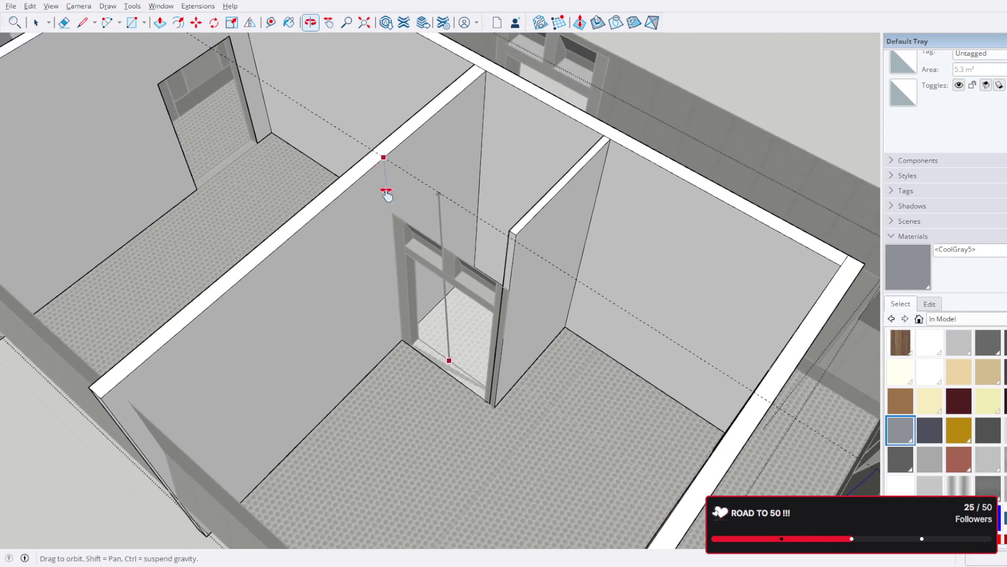
left_click(398, 142)
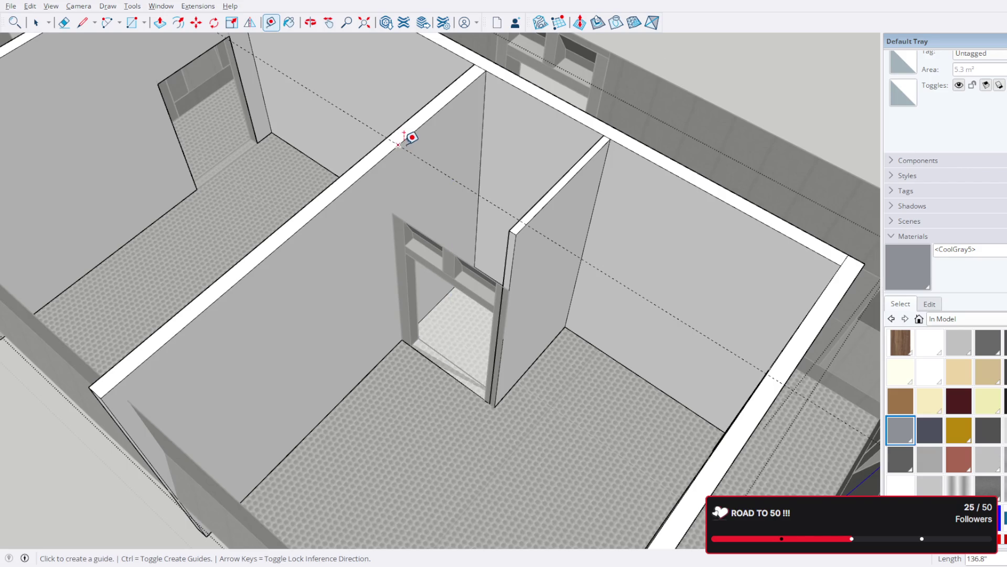
scroll(387, 157, "up", 3)
middle_click_drag(387, 157, 118, 184)
Step: Draw edges from the wall face to the guide point and down to the corner, forming a face
left_click(83, 22)
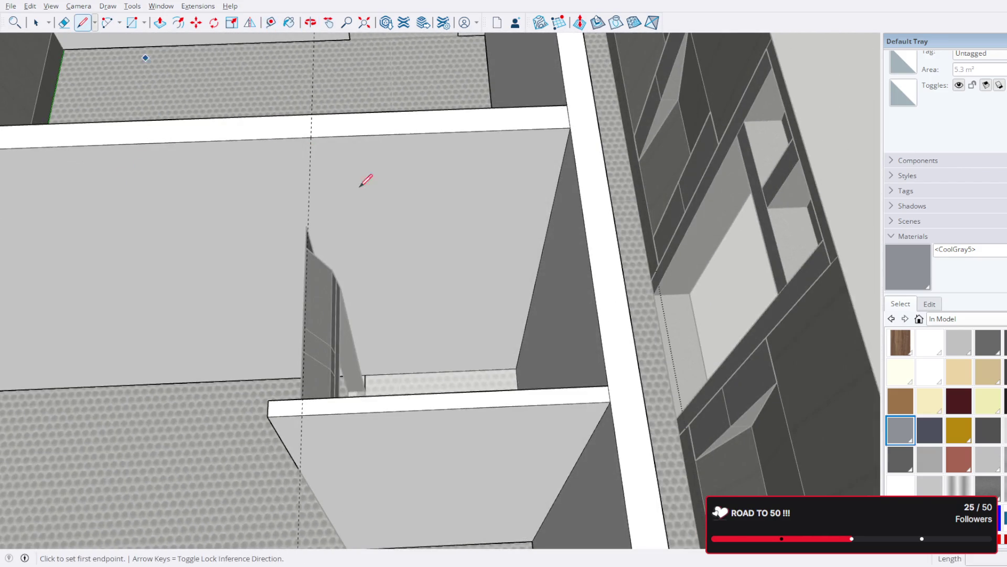
scroll(355, 236, "up", 3)
middle_click_drag(393, 342, 331, 400)
left_click(320, 415)
scroll(320, 415, "down", 5)
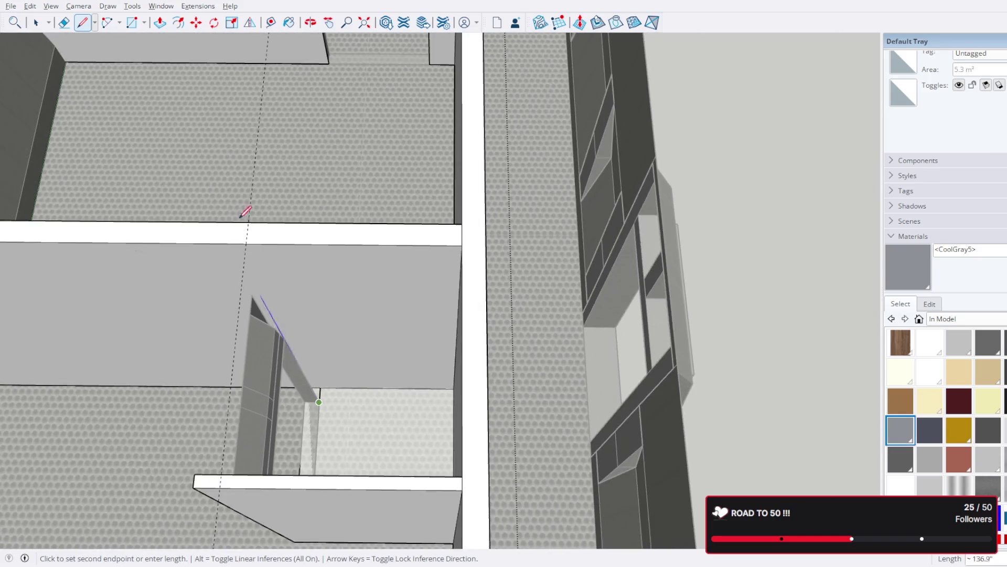
left_click(244, 265)
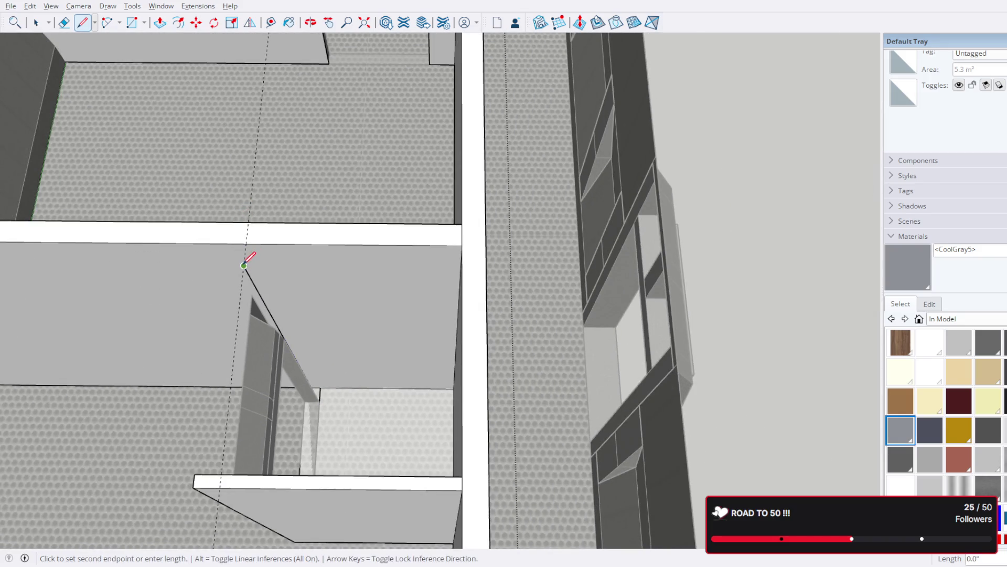
middle_click_drag(252, 234, 328, 264)
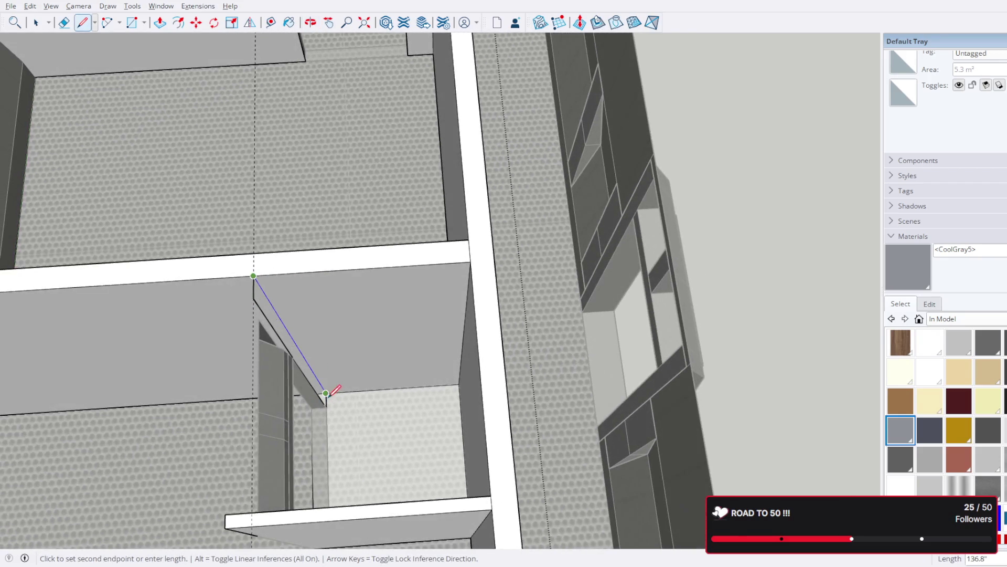
left_click(329, 392)
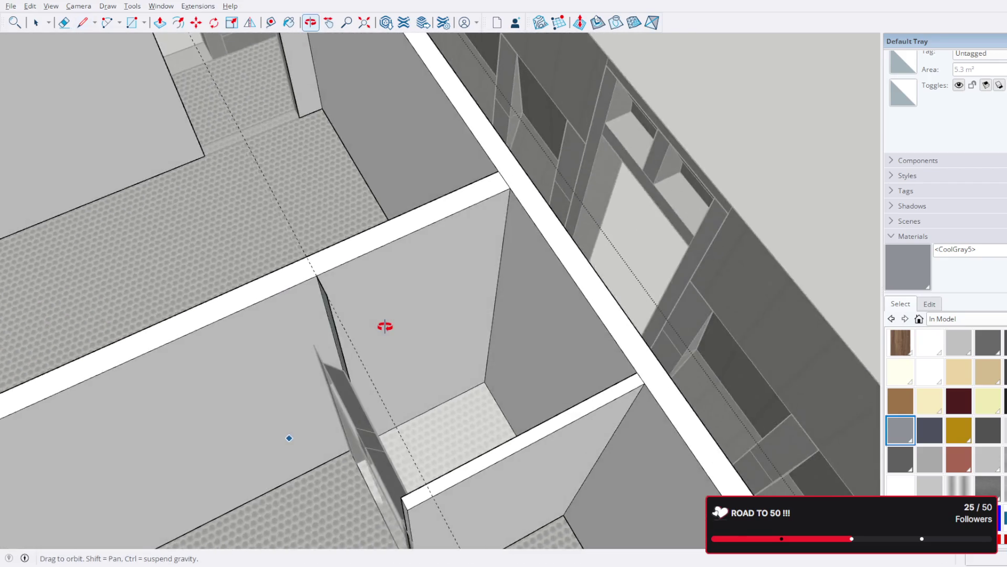
Step: Outline a narrow strip above the door frame's top corner and close the small wall-top face
middle_click_drag(246, 372, 540, 276)
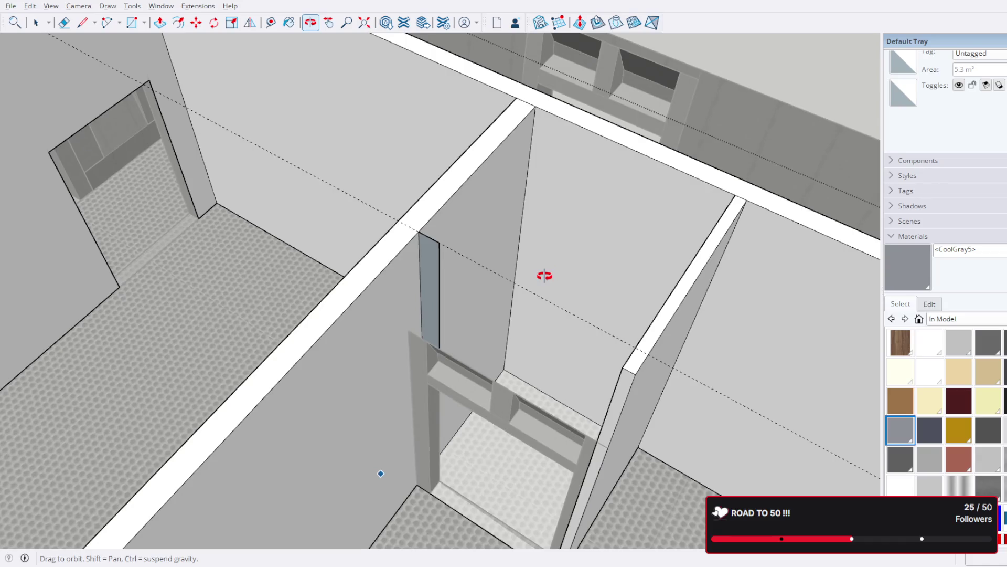
middle_click_drag(422, 334, 436, 286)
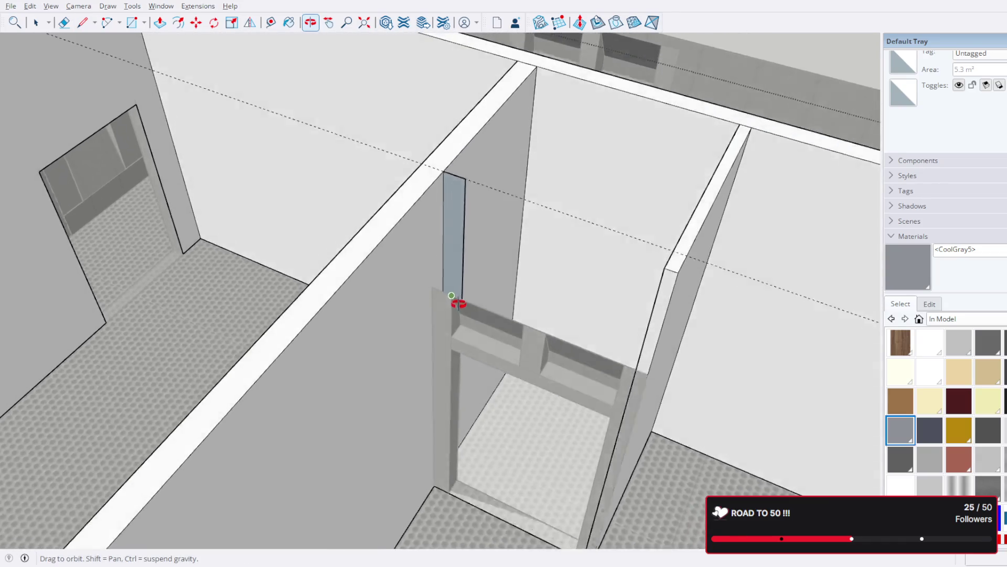
left_click(426, 299)
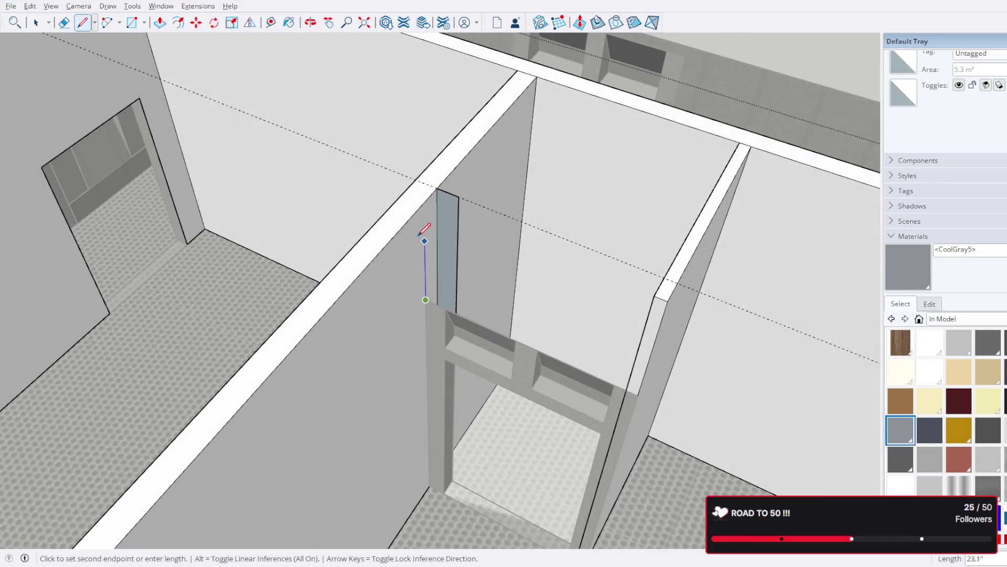
left_click(424, 202)
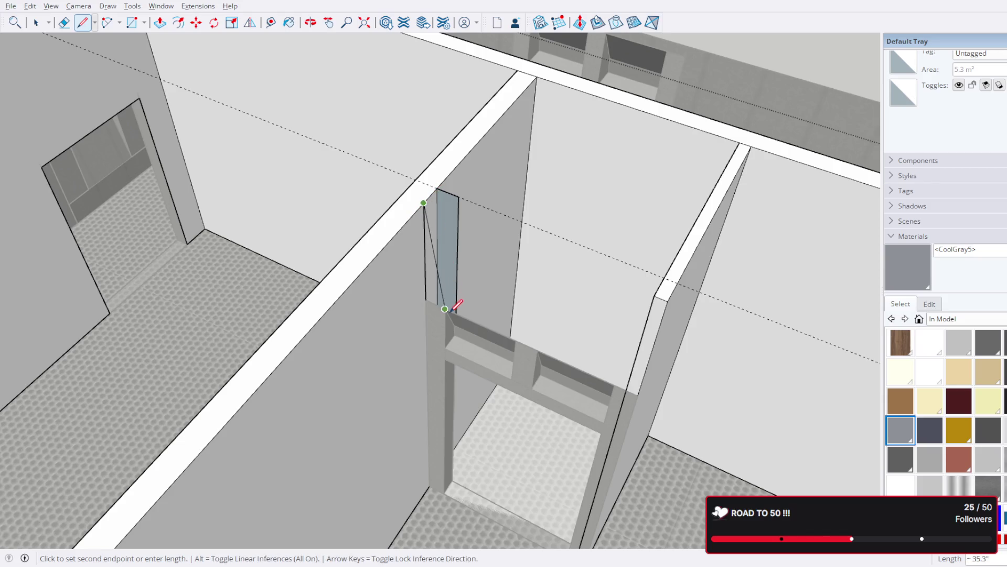
left_click(446, 211)
left_click(446, 307)
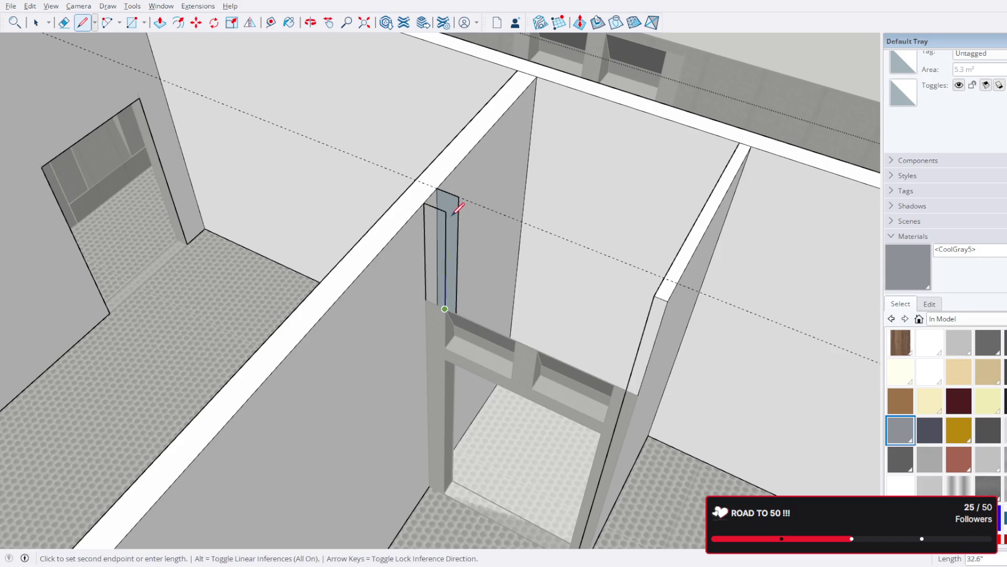
left_click(426, 300)
left_click(446, 211)
left_click(460, 196)
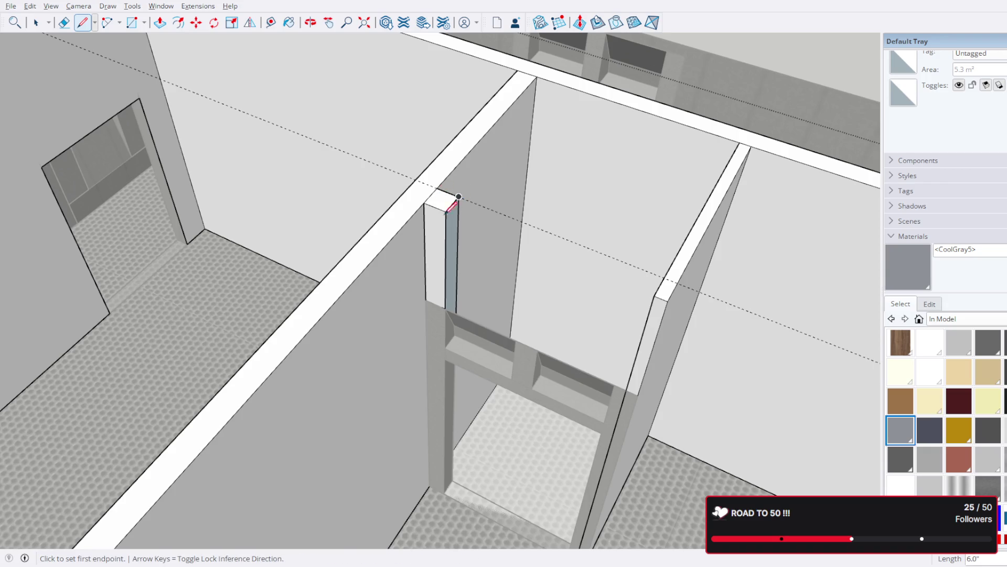
Step: Start an edge at the post corner, then select the thin face beside the post
middle_click_drag(444, 207, 372, 220)
left_click(376, 249)
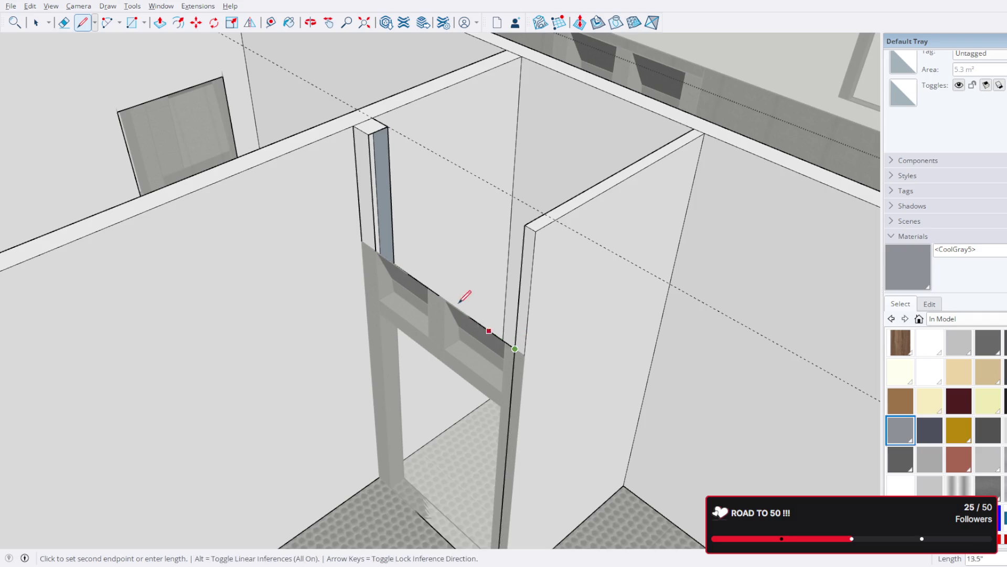
middle_click_drag(520, 342, 496, 251)
scroll(551, 253, "up", 2)
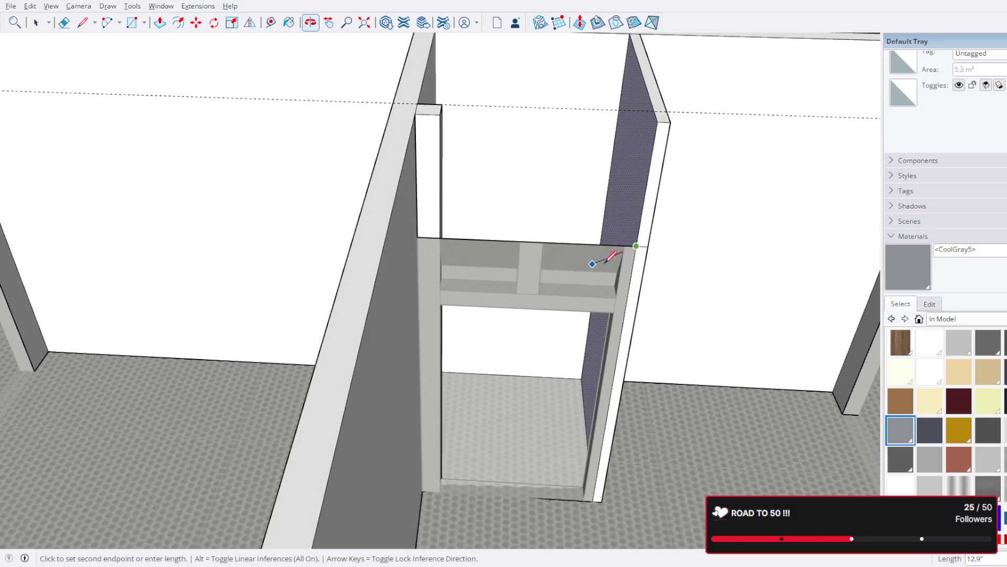
scroll(675, 246, "up", 2)
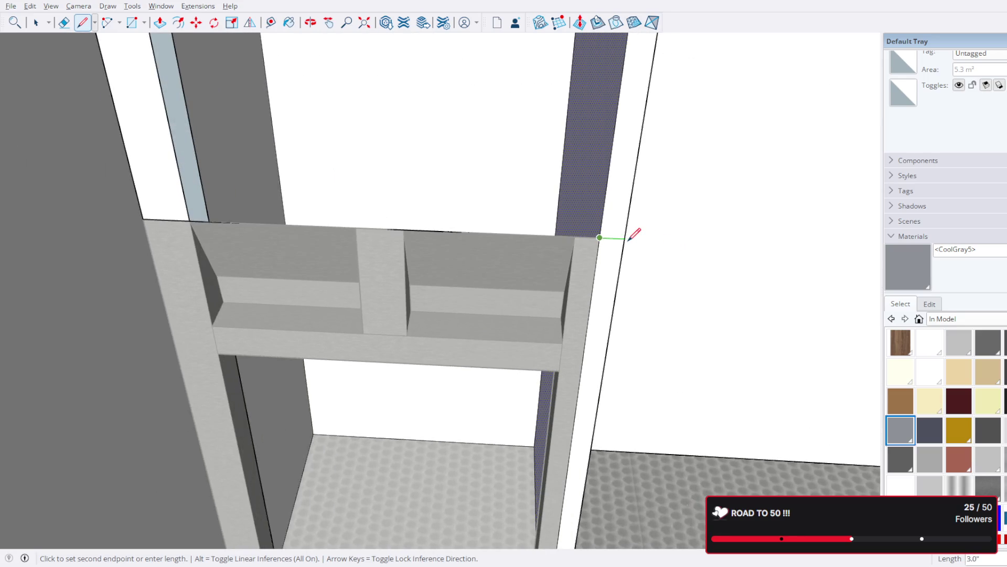
middle_click_drag(632, 227, 585, 244)
left_click(36, 22)
left_click(488, 264)
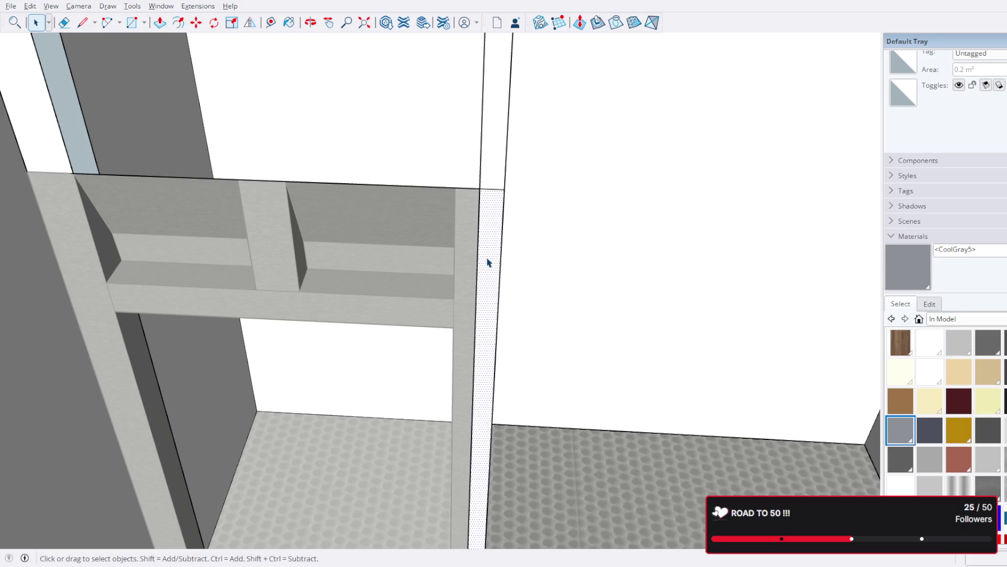
Step: Delete the thin face and draw an edge splitting the post's side face above the header
key("Delete")
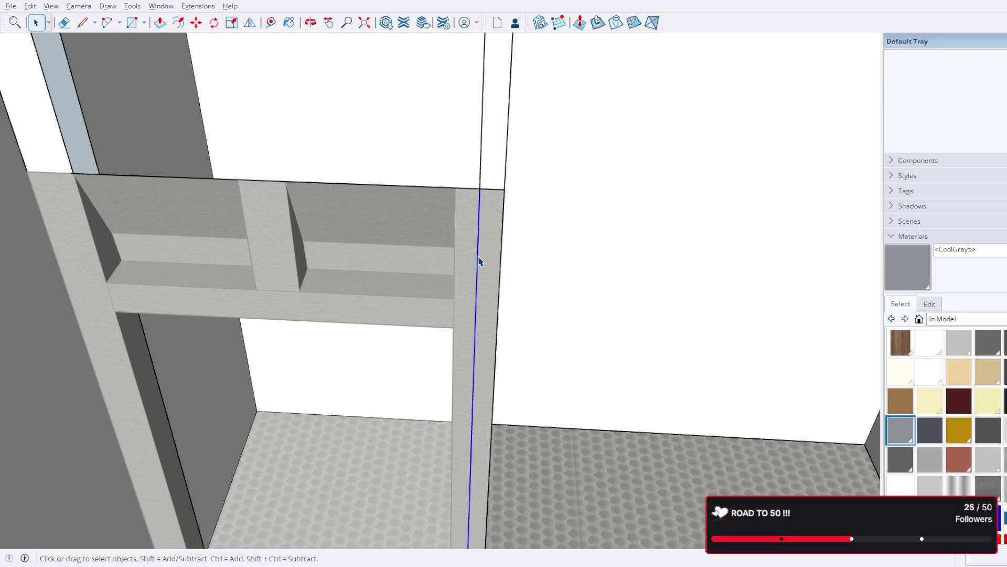
scroll(479, 262, "down", 3)
scroll(473, 370, "up", 2)
mouse_move(449, 318)
middle_mouse_down()
mouse_move(470, 446)
mouse_move(496, 413)
mouse_move(503, 420)
middle_mouse_up()
scroll(485, 447, "up", 1)
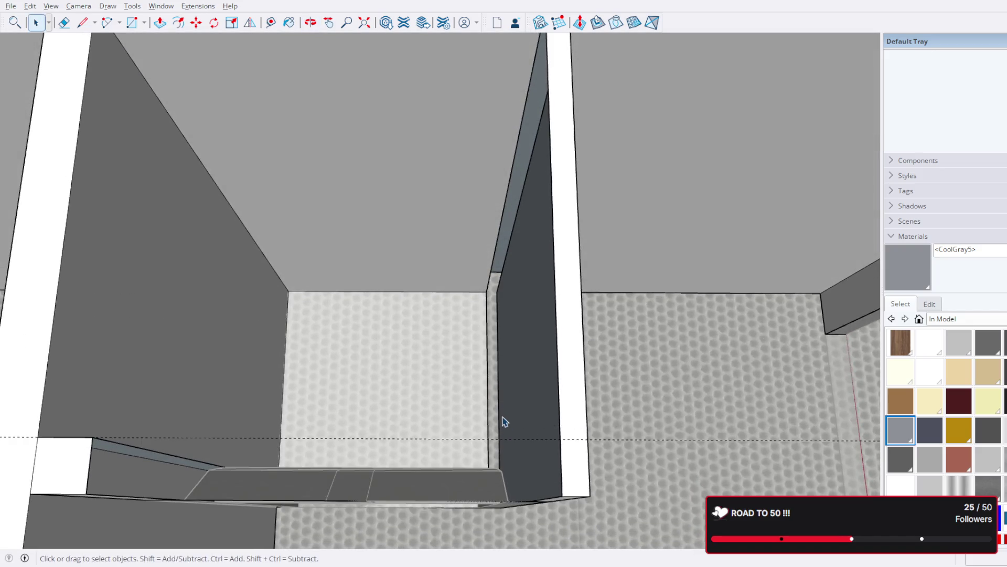
mouse_move(495, 492)
middle_mouse_down()
mouse_move(495, 345)
mouse_move(494, 389)
middle_mouse_up()
left_click(83, 25)
left_click(166, 329)
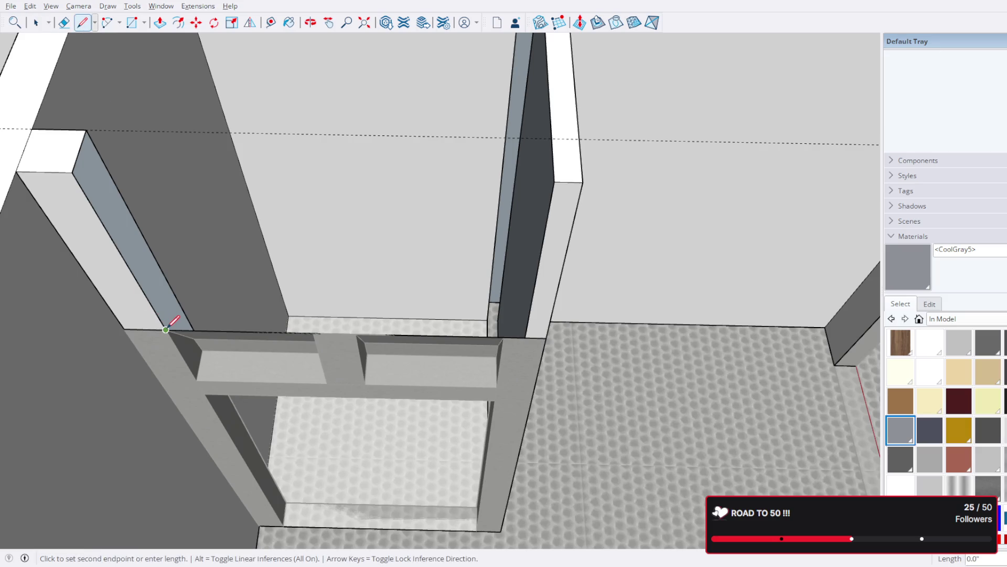
left_click(173, 293)
Step: Pick the post face with Push/Pull, then return to Select
left_click(160, 23)
left_click(126, 249)
mouse_move(175, 248)
middle_mouse_down()
mouse_move(279, 297)
mouse_move(209, 307)
middle_mouse_up()
key("space")
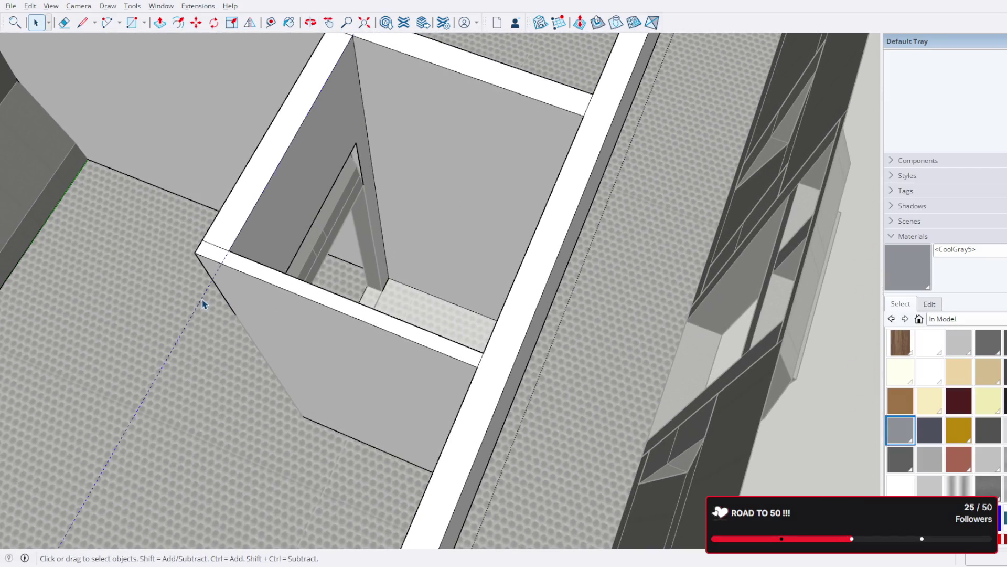
scroll(203, 305, "down", 3)
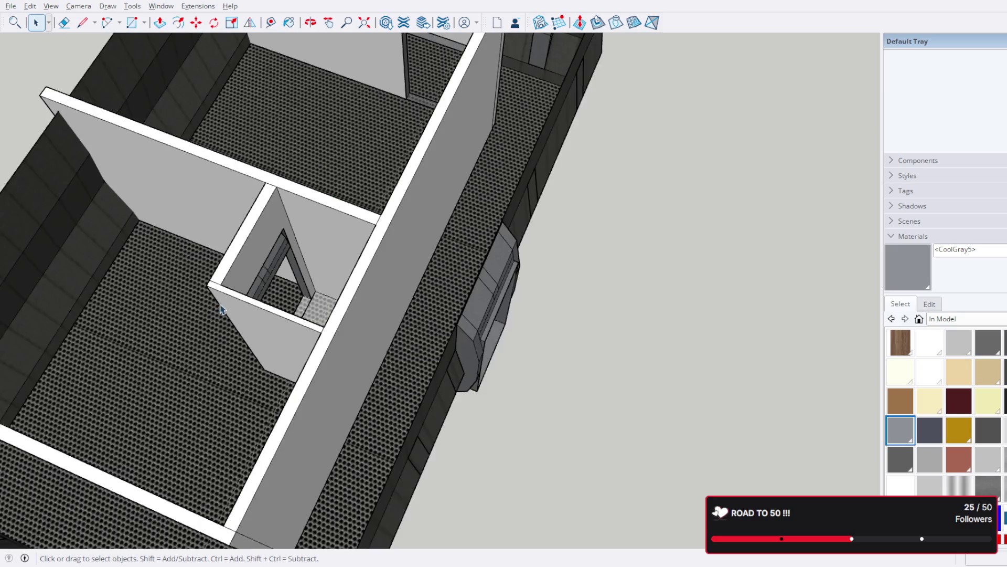
scroll(239, 296, "up", 3)
Step: Draw an edge across the header bottom of the doorway, then return to Select
middle_click_drag(239, 296, 241, 223)
scroll(303, 172, "up", 3)
scroll(373, 171, "up", 3)
mouse_move(373, 171)
middle_mouse_down()
mouse_move(195, 131)
mouse_move(384, 243)
mouse_move(271, 183)
mouse_move(286, 213)
mouse_move(317, 207)
mouse_move(338, 238)
mouse_move(405, 230)
mouse_move(455, 239)
middle_mouse_up()
left_click(83, 22)
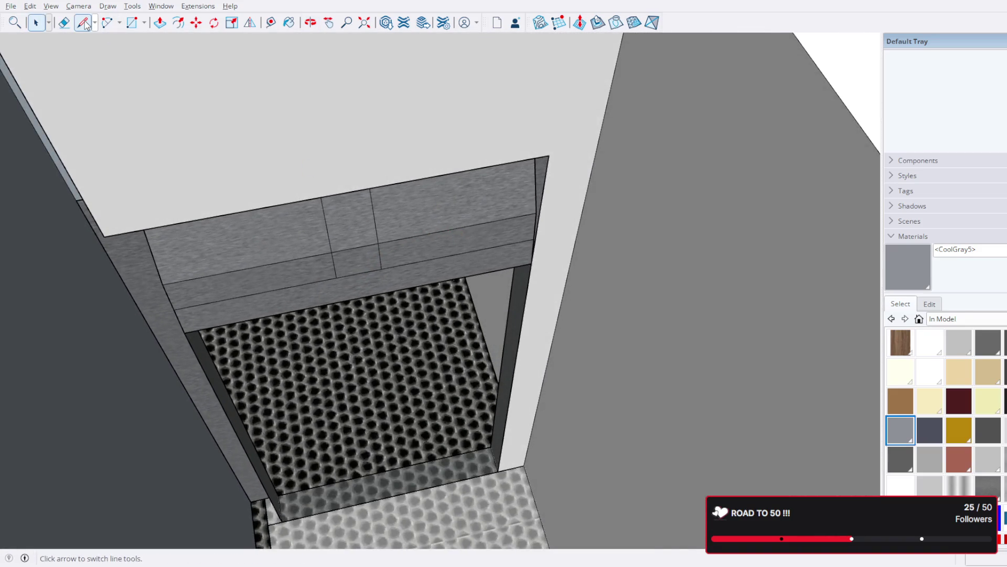
mouse_move(541, 211)
middle_mouse_down()
mouse_move(648, 225)
mouse_move(623, 241)
mouse_move(318, 261)
mouse_move(299, 283)
middle_mouse_up()
left_click(535, 270)
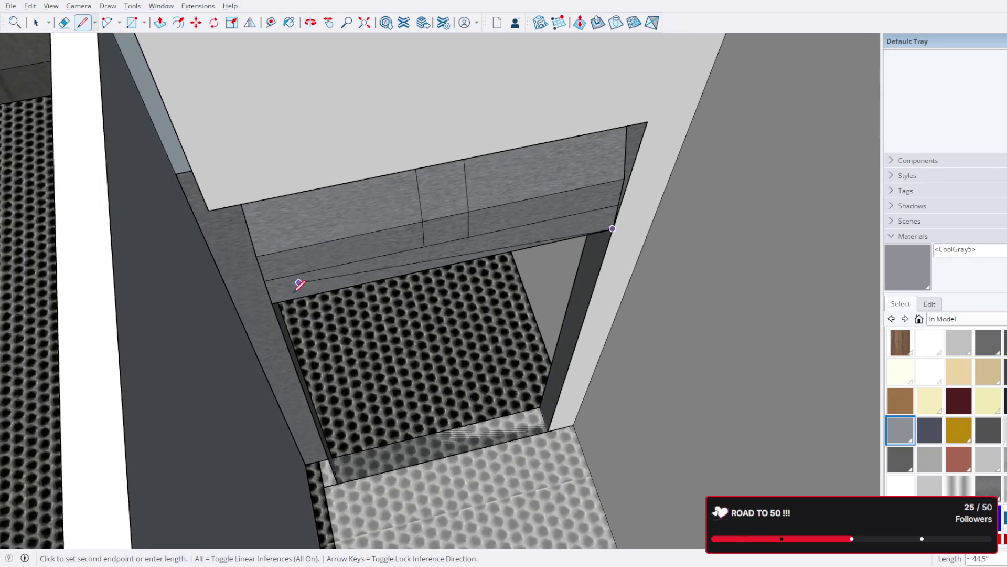
left_click(271, 302)
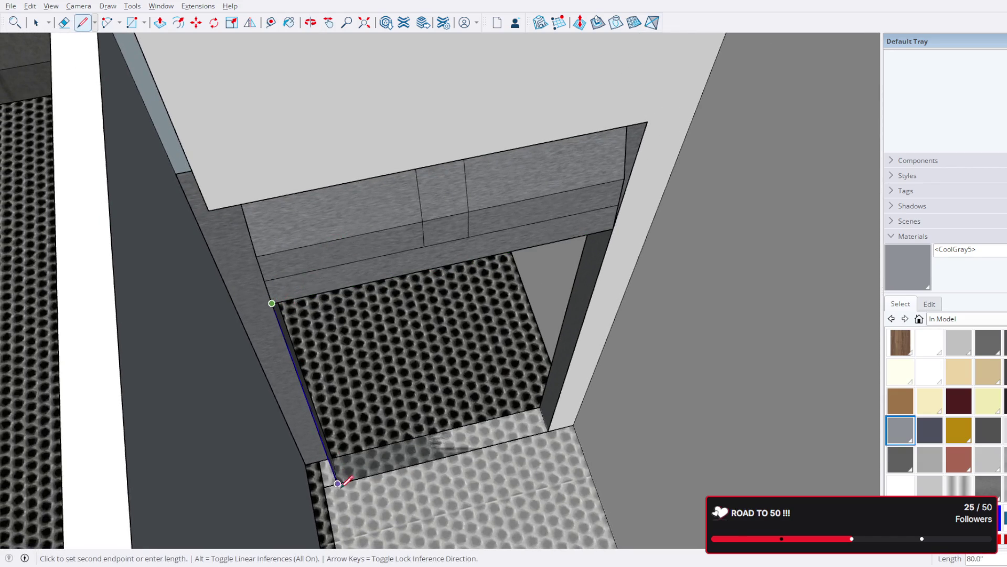
mouse_move(337, 481)
middle_mouse_down()
mouse_move(348, 479)
mouse_move(191, 522)
mouse_move(434, 326)
mouse_move(338, 439)
mouse_move(405, 304)
middle_mouse_up()
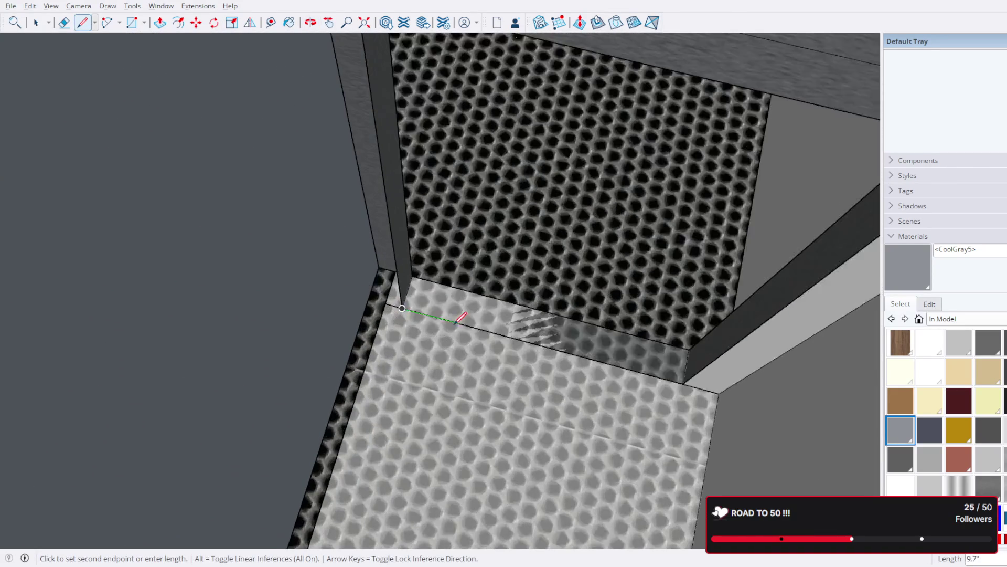
scroll(372, 290, "down", 1)
scroll(347, 249, "down", 4)
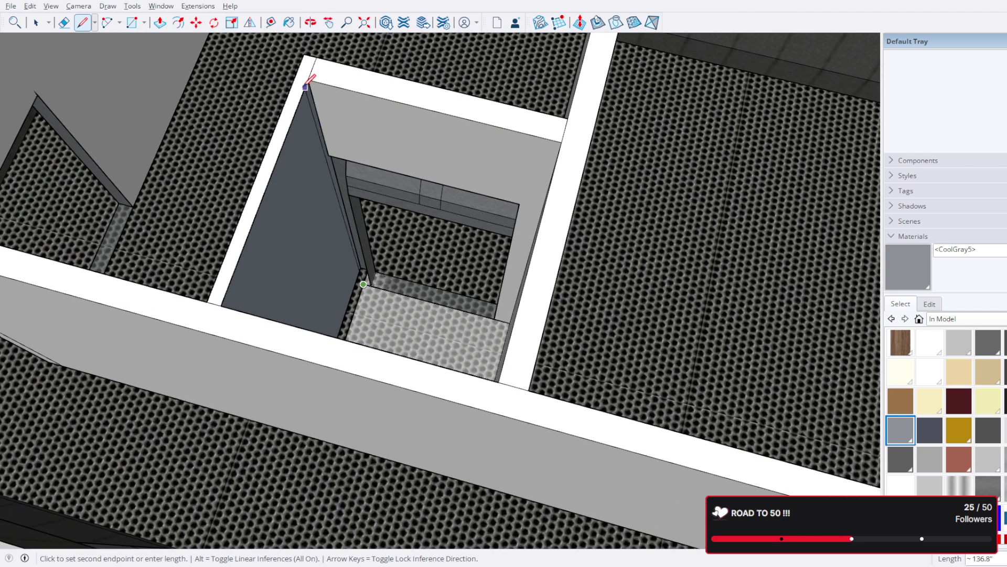
scroll(337, 153, "up", 2)
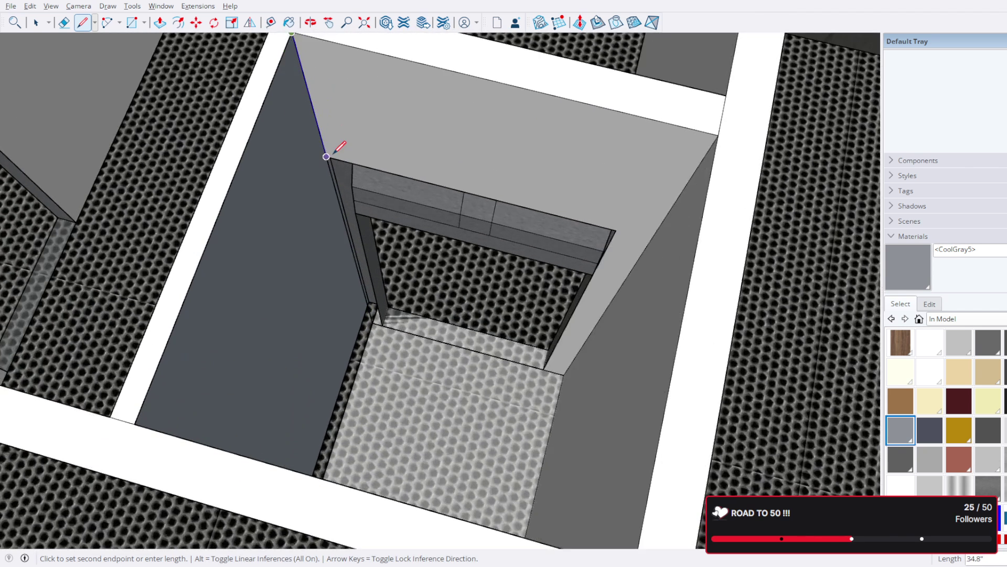
scroll(342, 153, "up", 2)
scroll(333, 158, "up", 1)
left_click(35, 22)
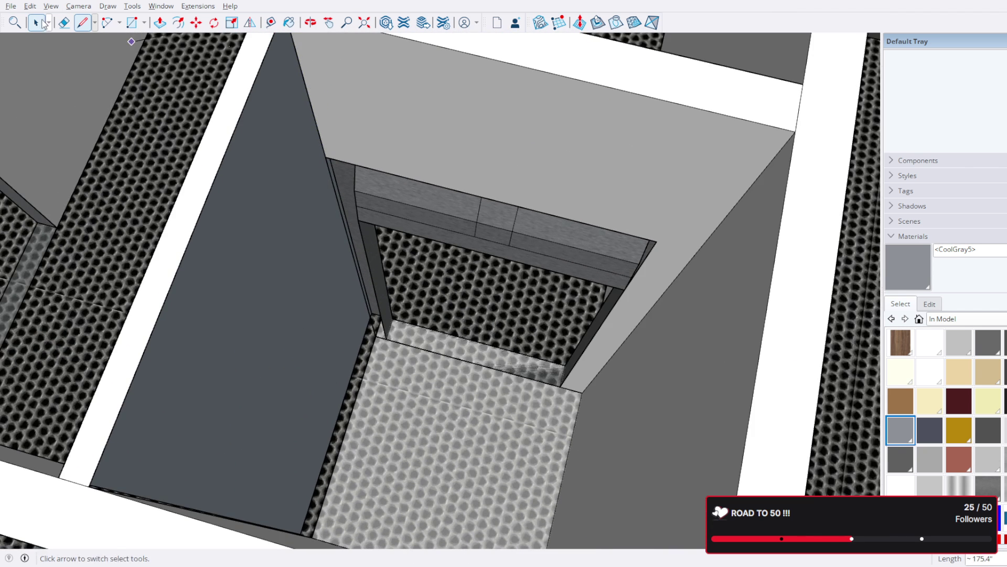
left_click(402, 138)
key("Escape")
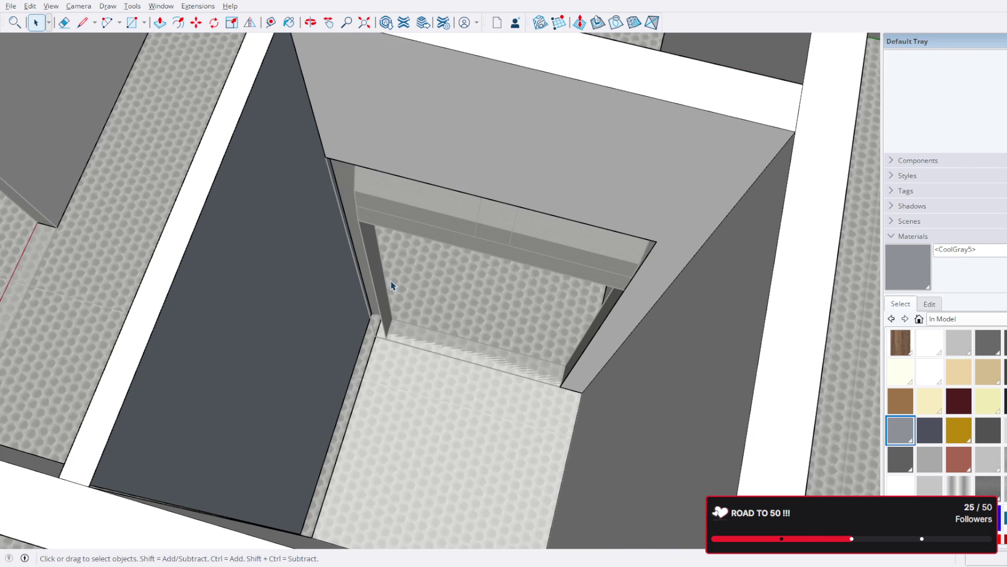
double_click(409, 350)
left_click(388, 344)
left_click(386, 345)
double_click(382, 344)
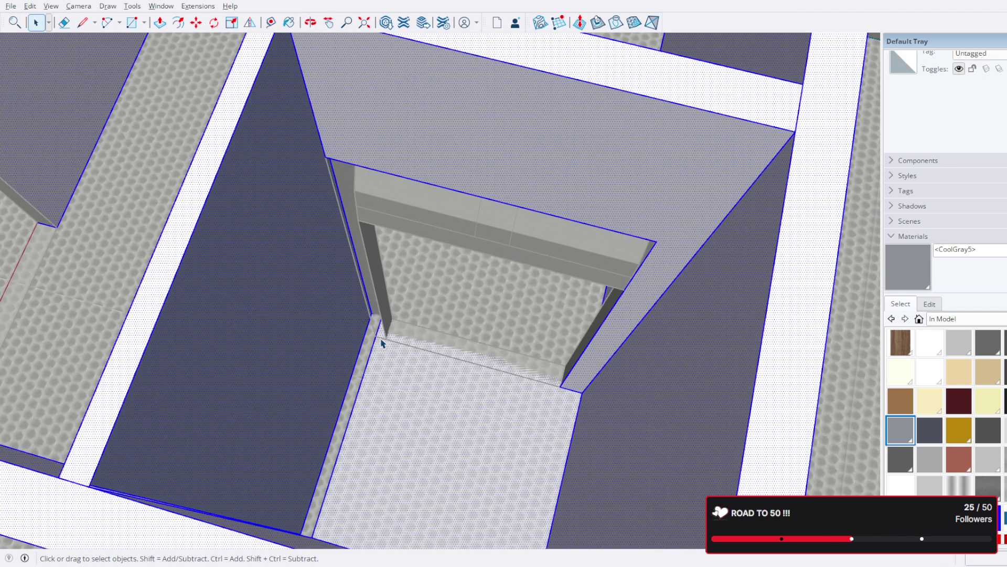
key("Escape")
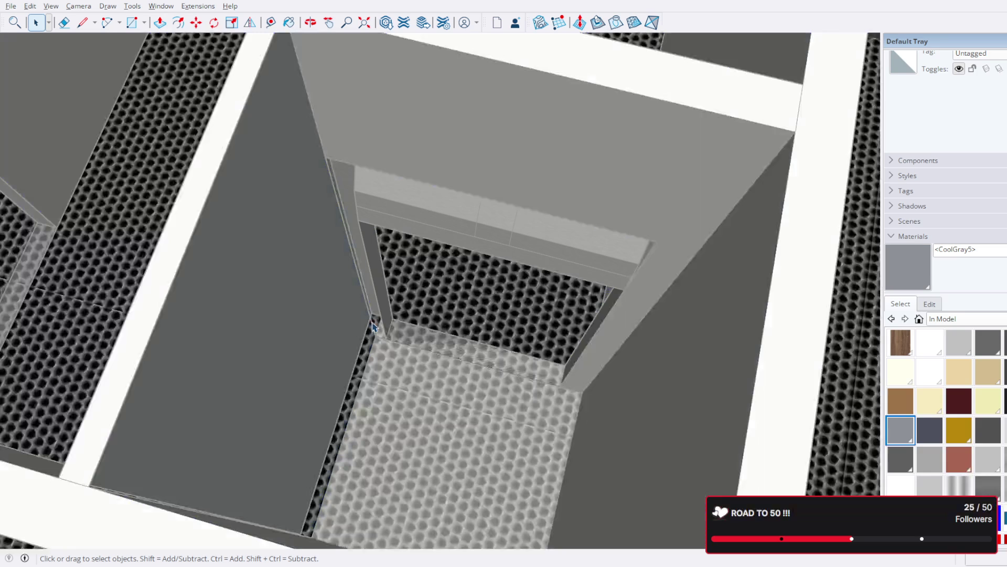
left_click(374, 327)
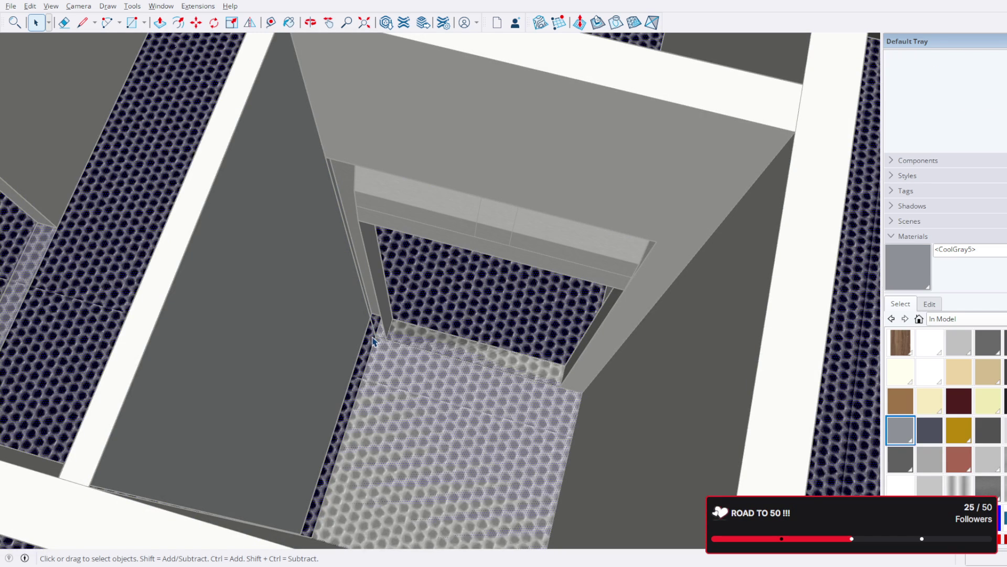
left_click(374, 334)
mouse_move(375, 315)
middle_mouse_down()
mouse_move(449, 225)
mouse_move(483, 254)
middle_mouse_up()
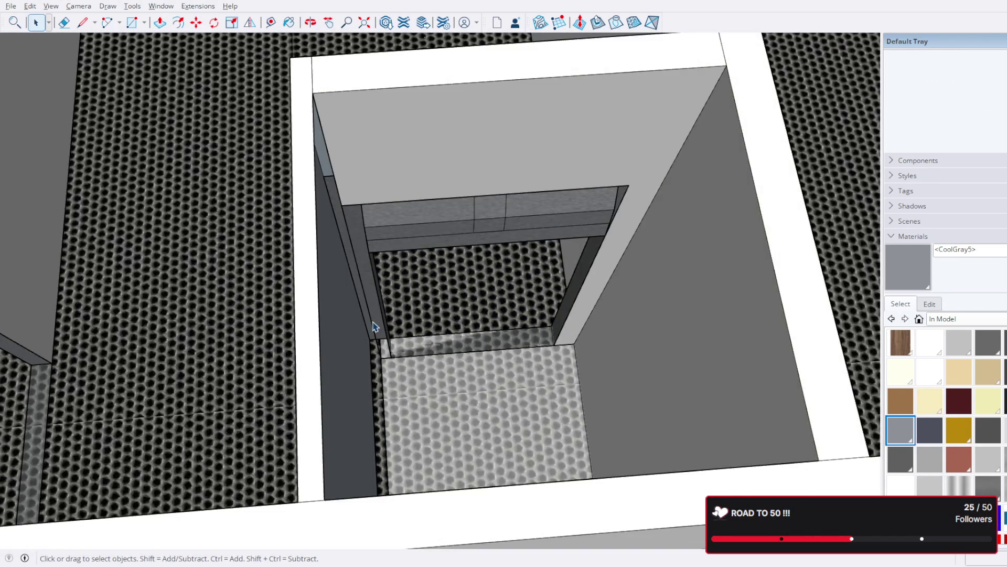
left_click(374, 329)
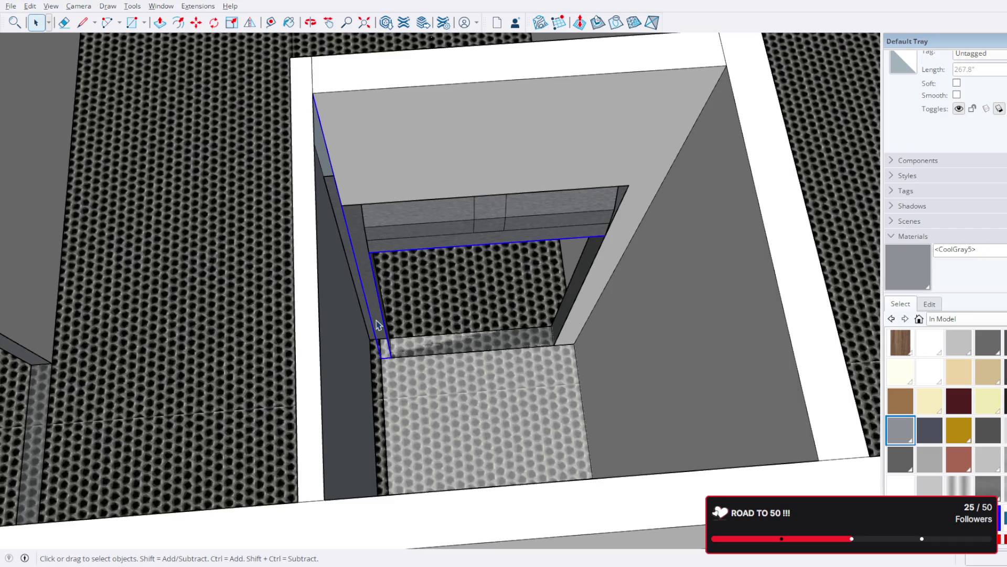
key("Escape")
left_click(397, 391)
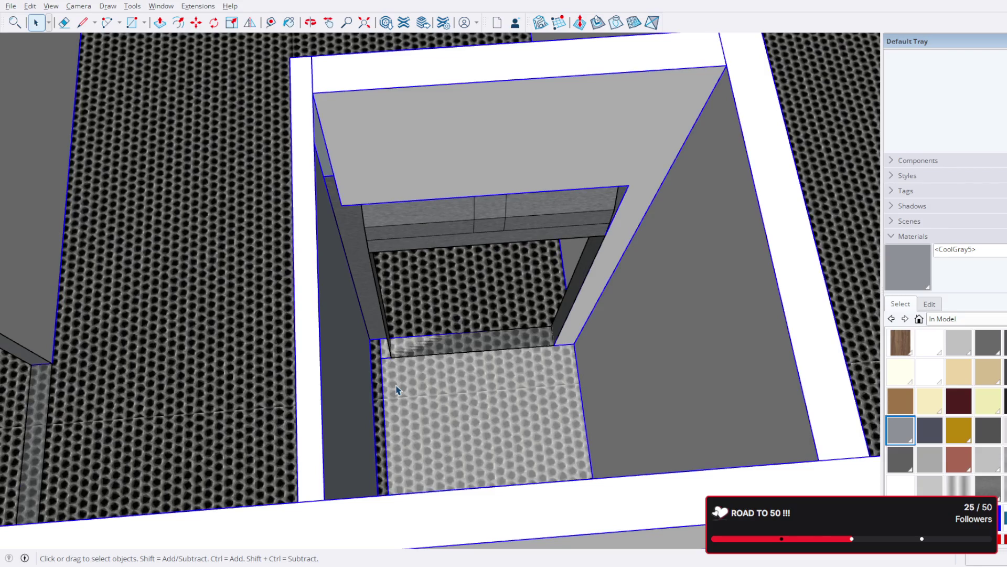
key("ctrl+a")
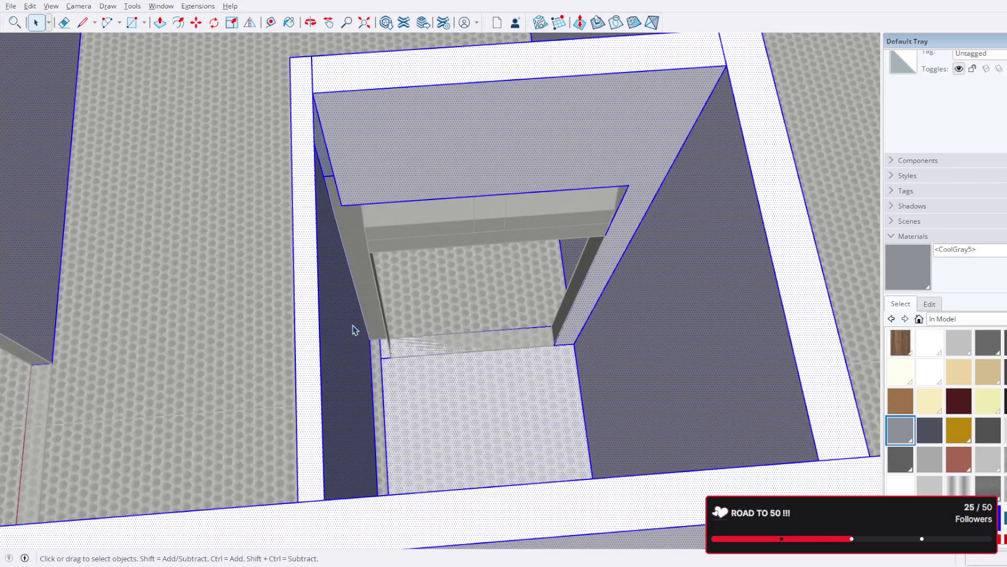
middle_click_drag(374, 219, 306, 180)
Step: Draw a splitting line on the left wall face, clear the selection and undo it
key("l")
left_click(339, 210)
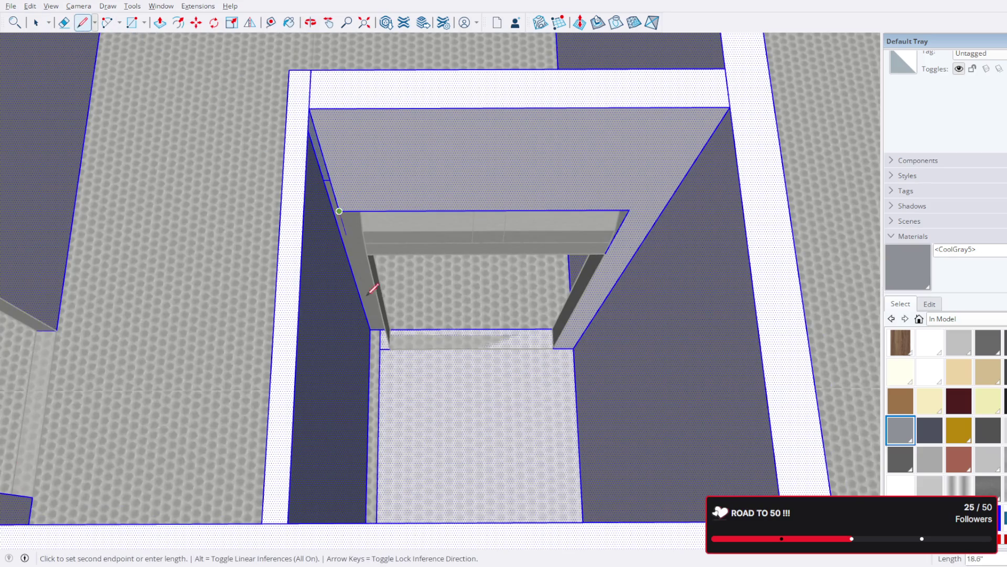
left_click(380, 347)
middle_click_drag(381, 347, 296, 326)
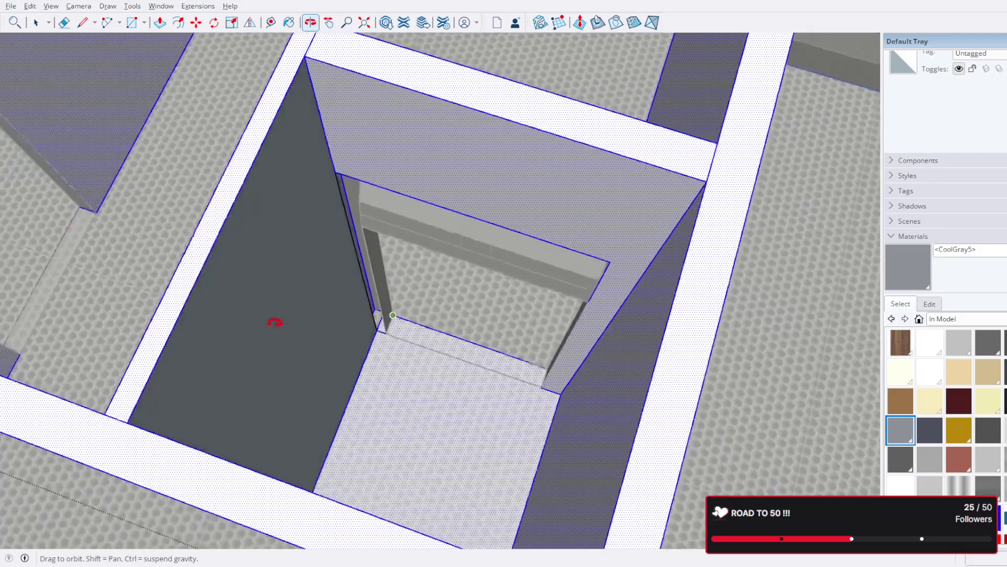
key("ctrl+t")
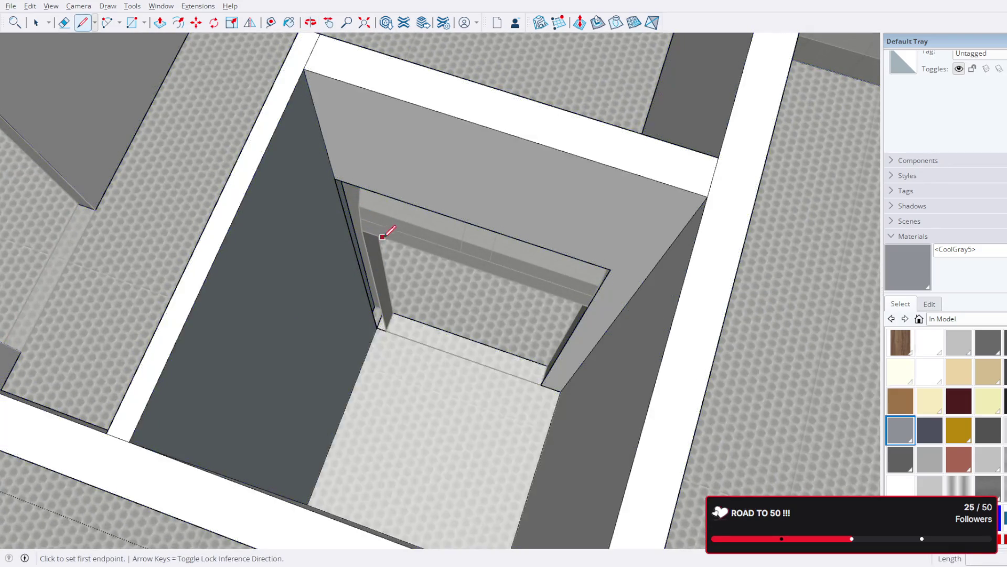
key("ctrl+z")
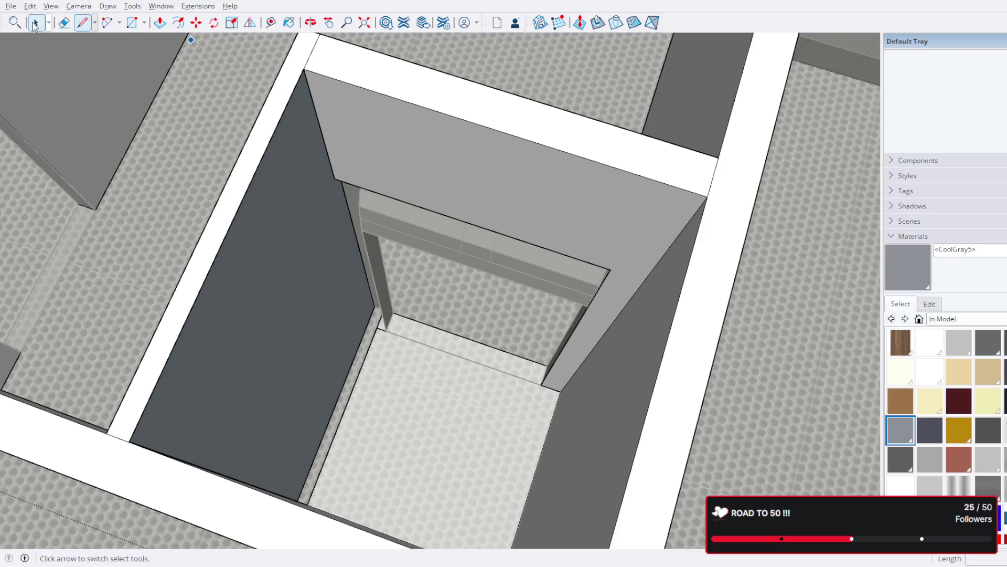
Step: Draw edges along the door frame's side and from the wall corner to its top, splitting the wall face
left_click(335, 178)
scroll(386, 333, "up", 5)
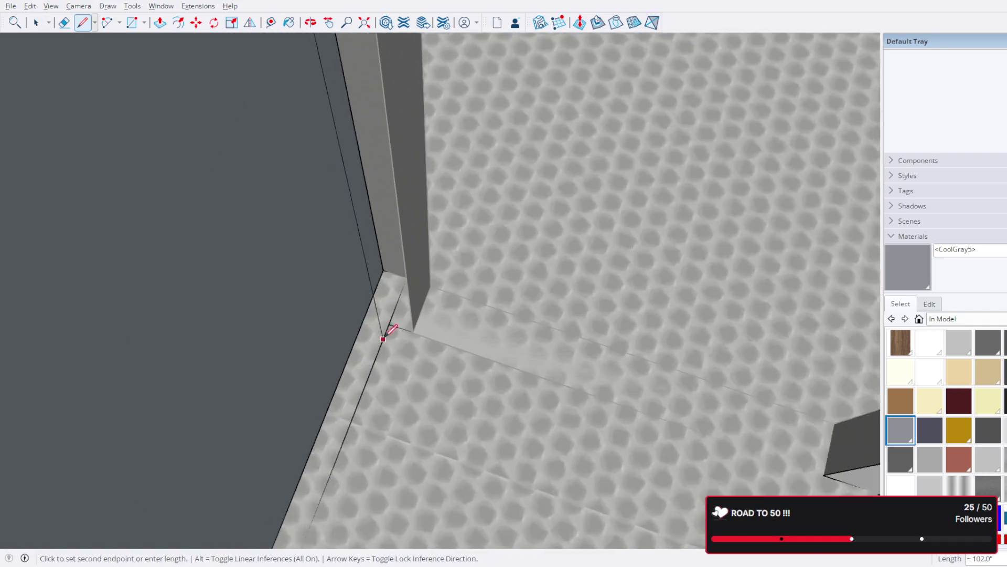
left_click(390, 323)
left_click(418, 331)
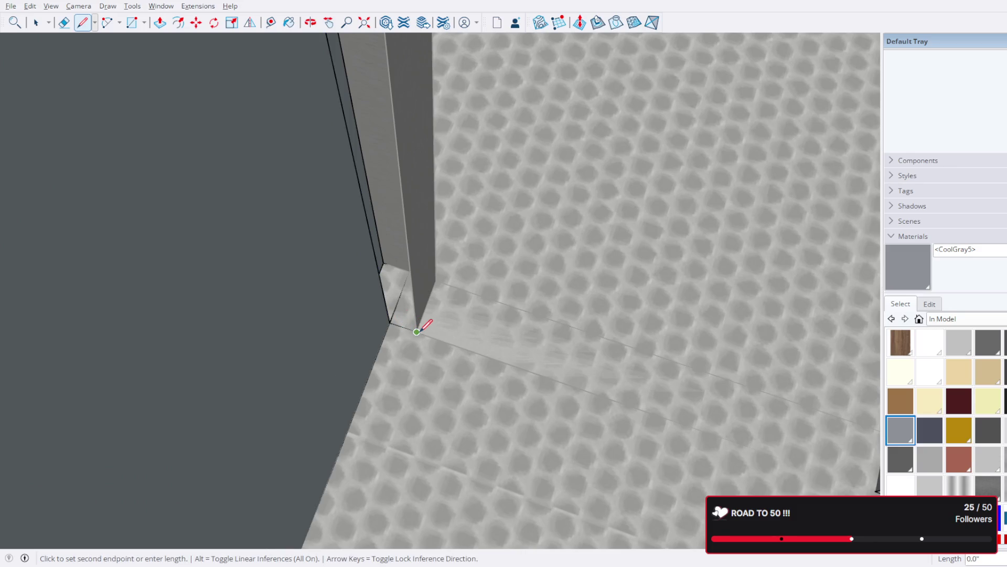
scroll(420, 326, "down", 3)
middle_click_drag(420, 270, 402, 217)
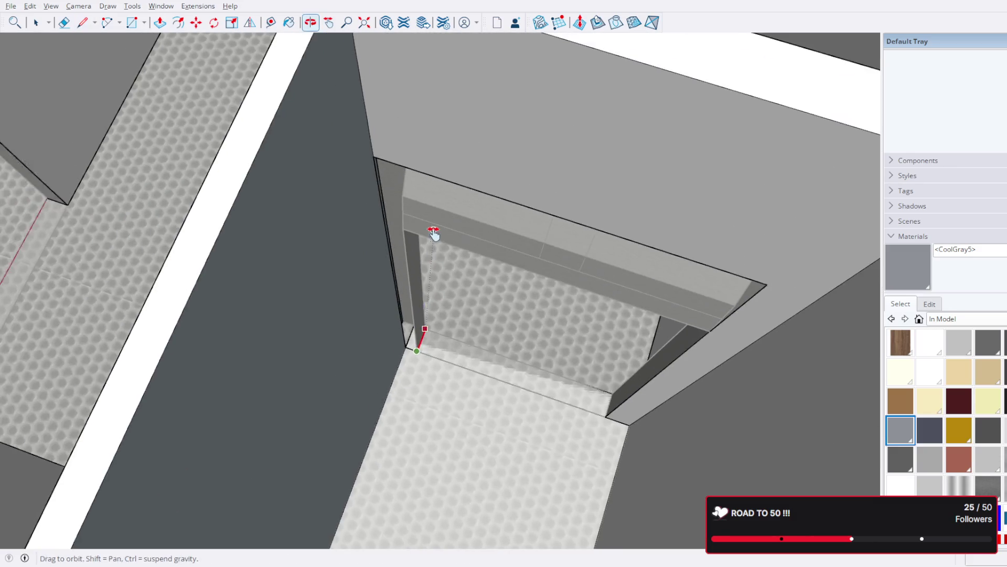
left_click(403, 232)
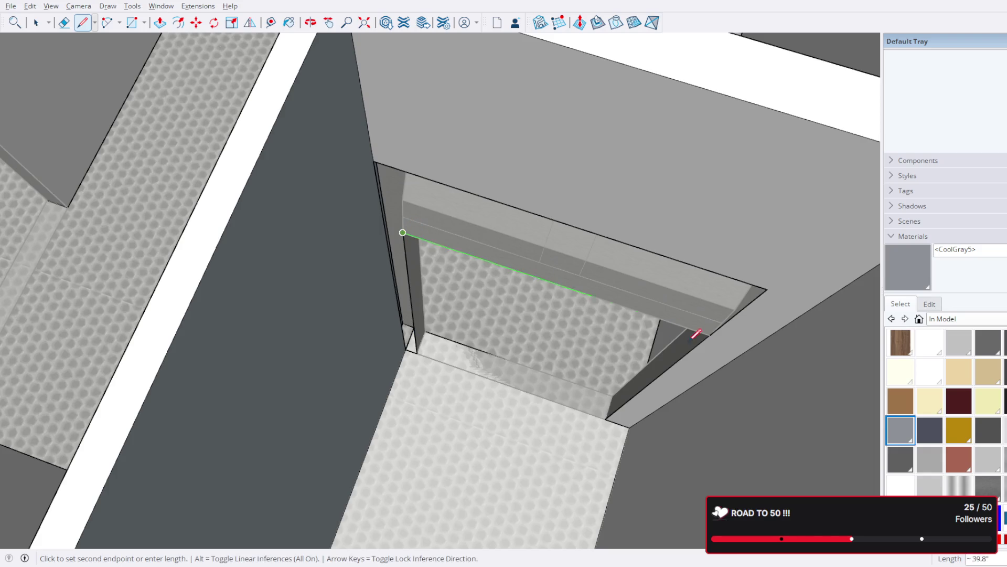
left_click(711, 335)
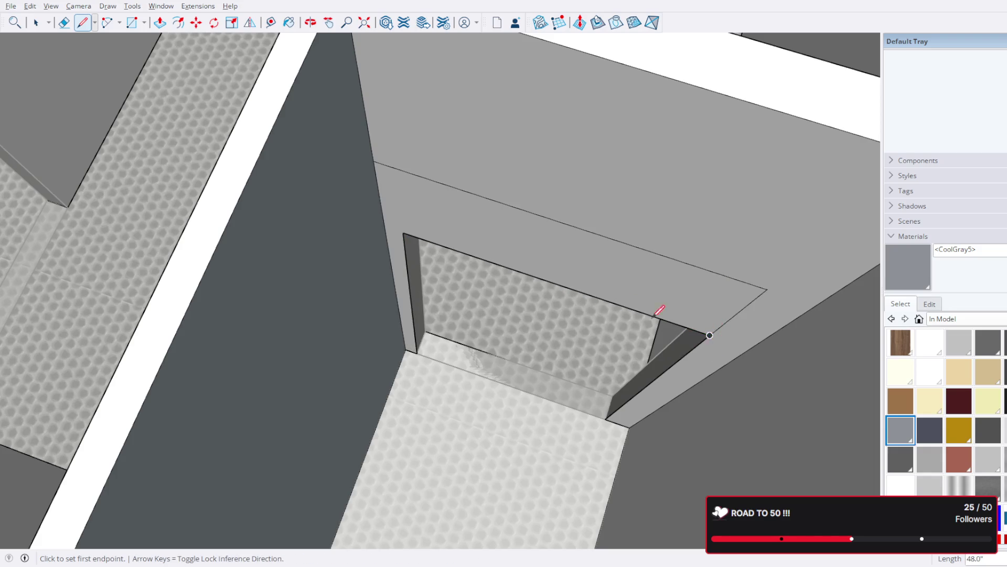
middle_click_drag(686, 323, 340, 138)
left_click(36, 22)
scroll(412, 187, "down", 5)
scroll(415, 192, "down", 3)
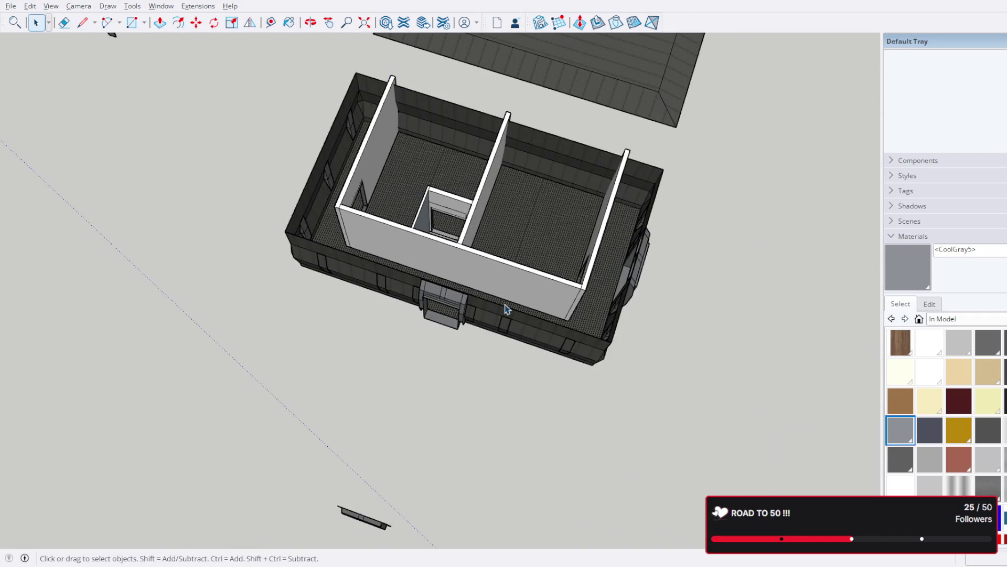
Step: Select the wall face, then box-select the door frame in the small room
mouse_move(507, 307)
middle_mouse_down()
mouse_move(346, 315)
mouse_move(342, 356)
middle_mouse_up()
scroll(342, 356, "up", 3)
scroll(506, 333, "up", 3)
middle_click_drag(506, 333, 349, 286)
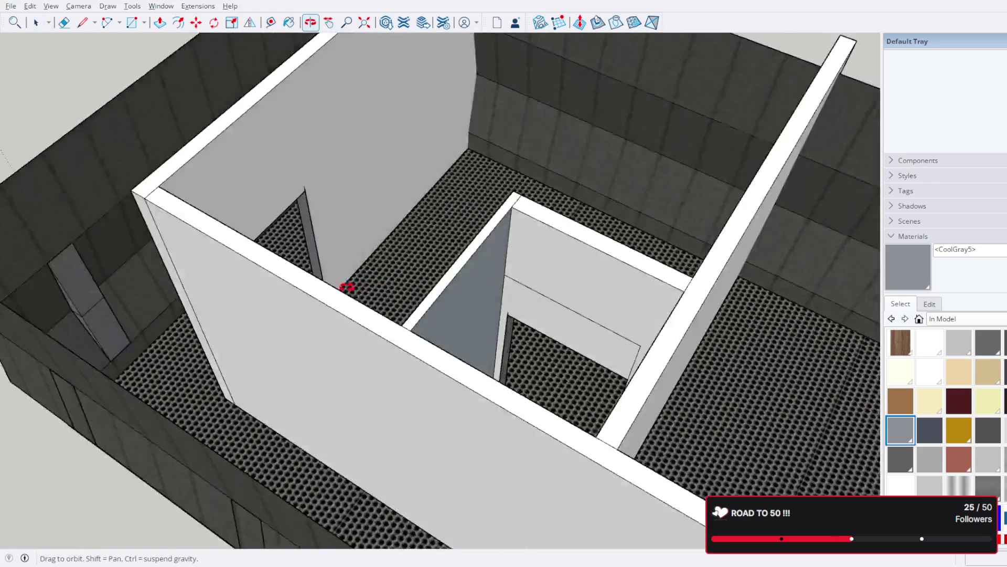
scroll(454, 295, "up", 2)
triple_click(448, 273)
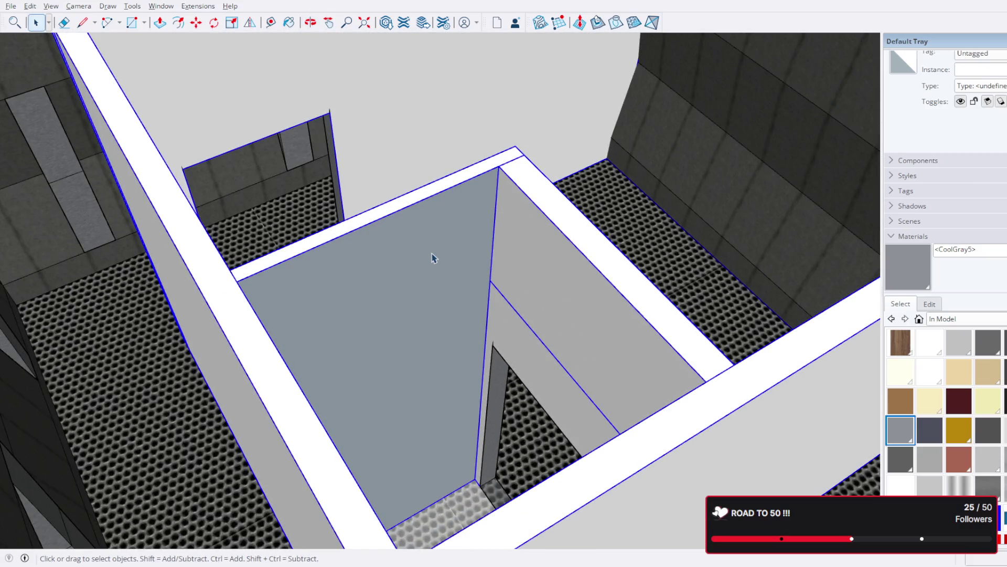
key("ctrl+a")
left_click(434, 268)
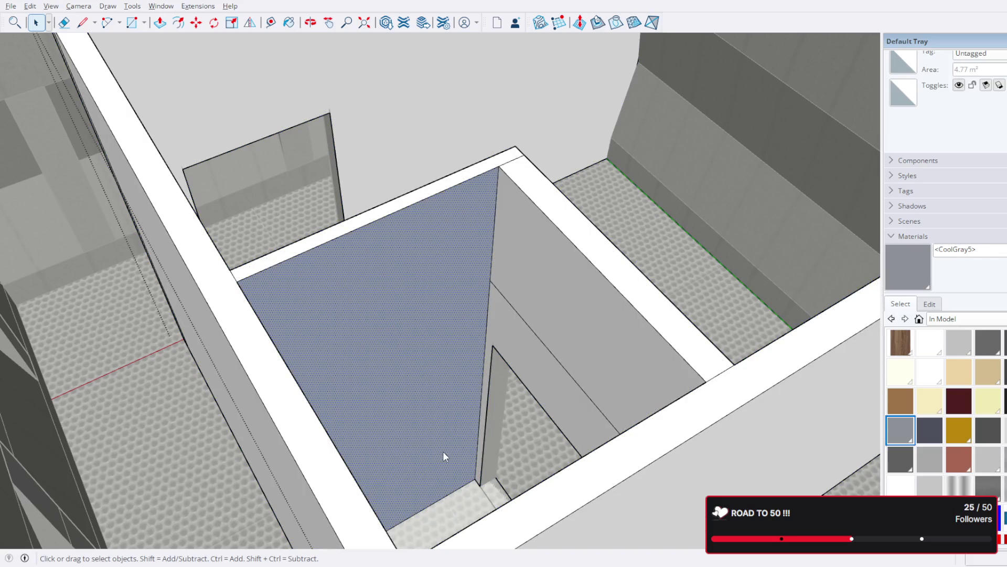
mouse_move(440, 465)
middle_mouse_down()
mouse_move(632, 375)
mouse_move(465, 234)
middle_mouse_up()
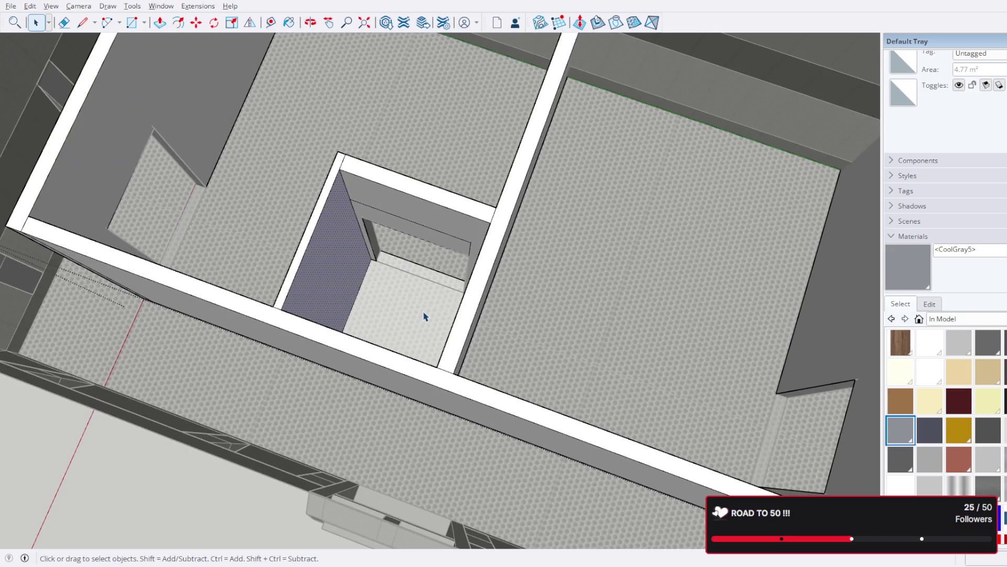
left_click_drag(423, 311, 321, 147)
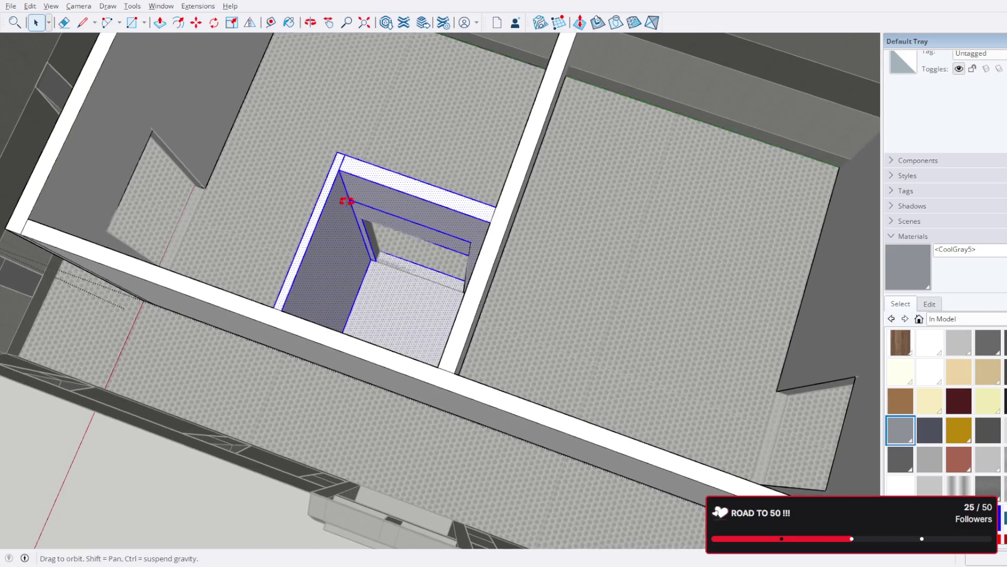
middle_click_drag(333, 197, 517, 205)
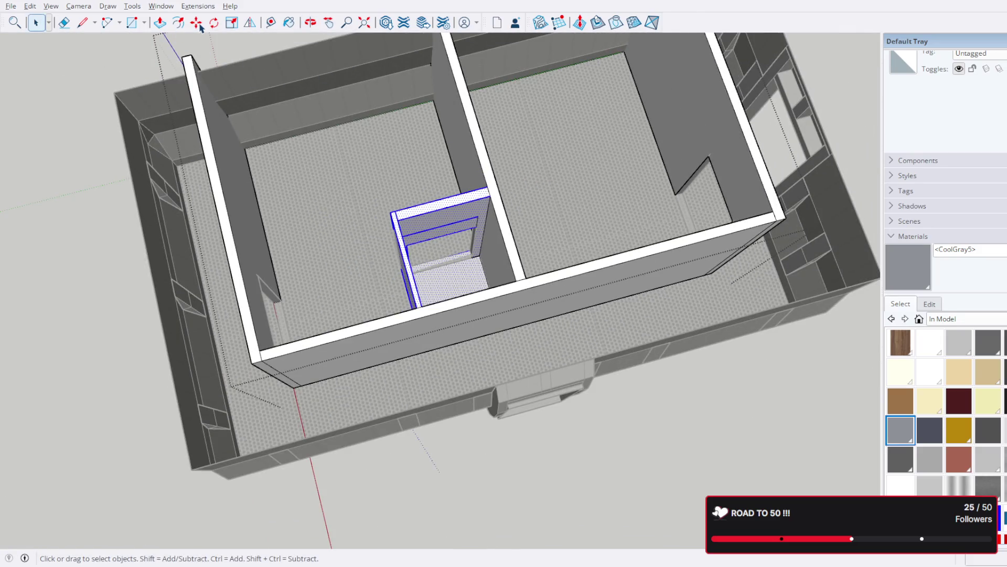
Step: Move a copy of the door frame out beside the building
key("m")
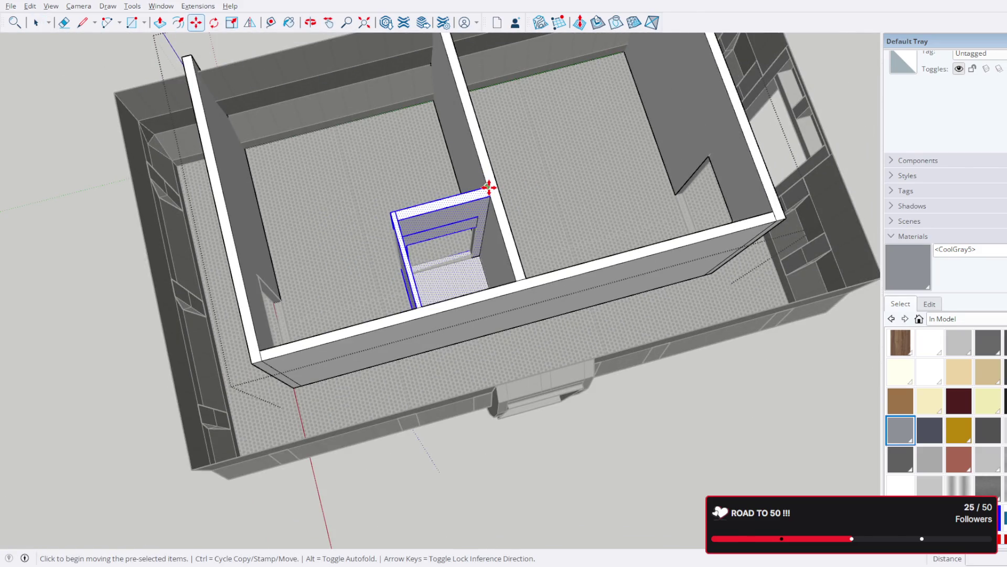
left_click(489, 187)
scroll(512, 193, "down", 3)
key("ctrl")
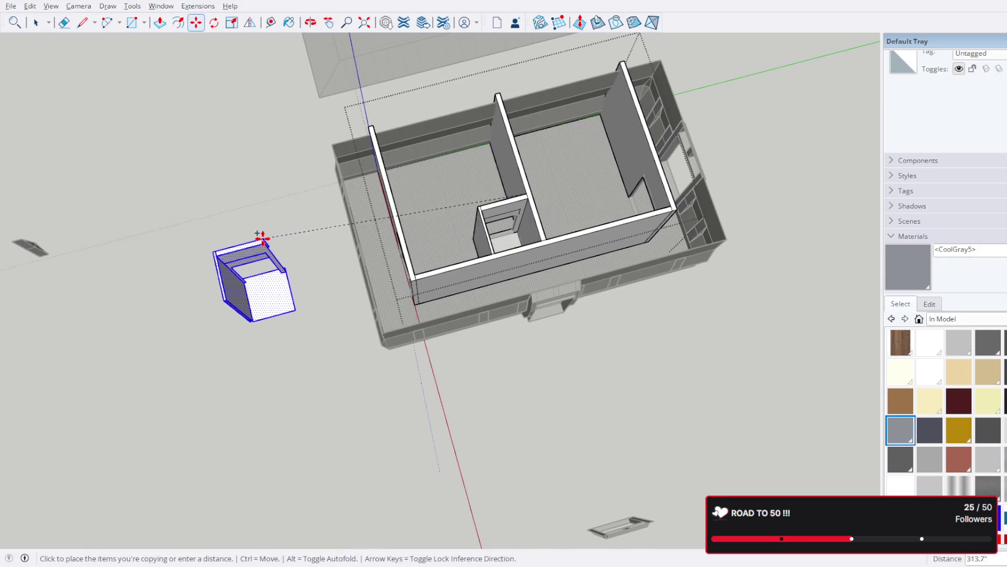
left_click(267, 261)
left_click(34, 24)
scroll(247, 299, "up", 5)
mouse_move(247, 299)
middle_mouse_down()
mouse_move(632, 95)
mouse_move(902, 138)
mouse_move(881, 163)
middle_mouse_up()
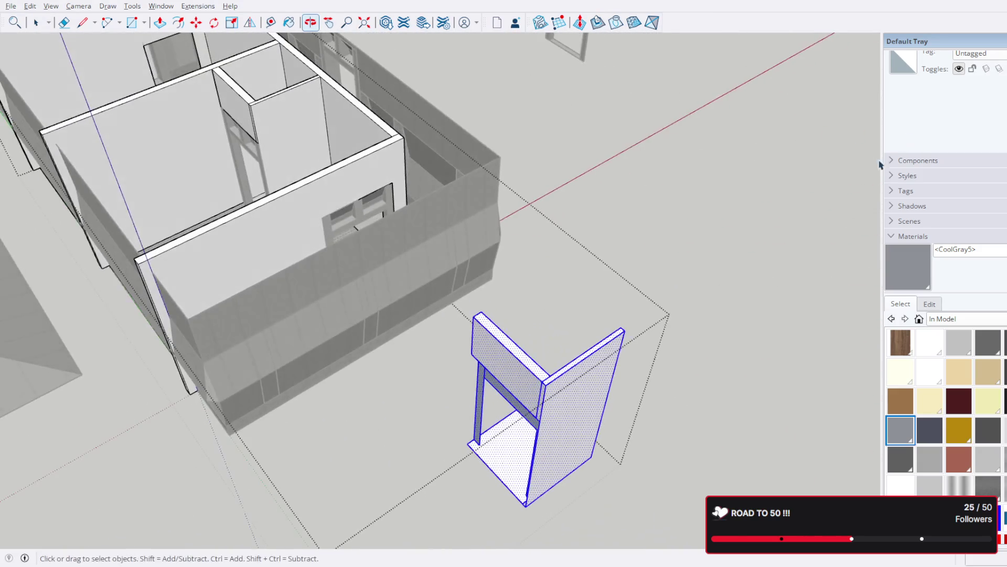
Step: Mirror the copied door frame with the Flip tool on the green plane
left_click(131, 6)
left_click(157, 62)
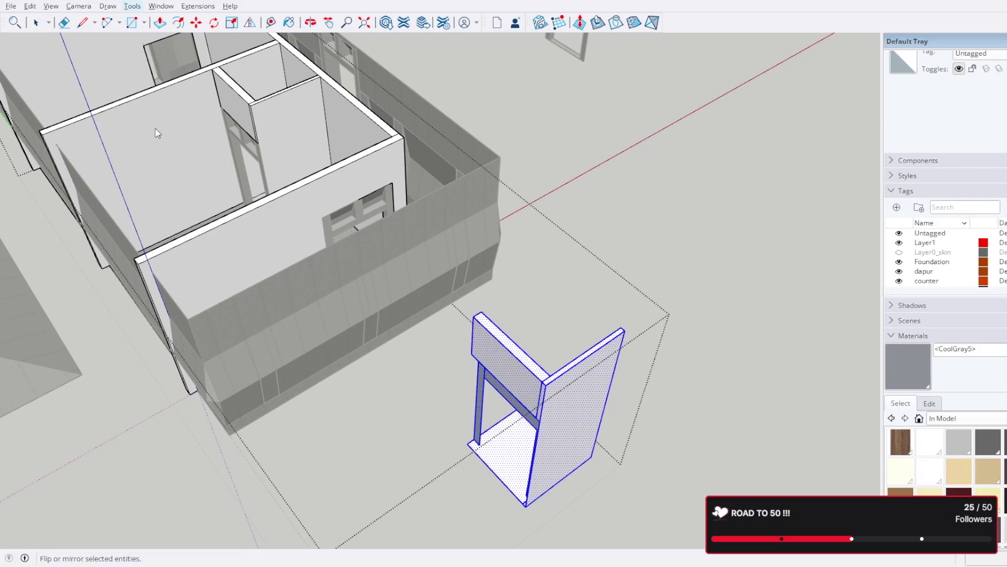
key("shift+f")
left_click(586, 296)
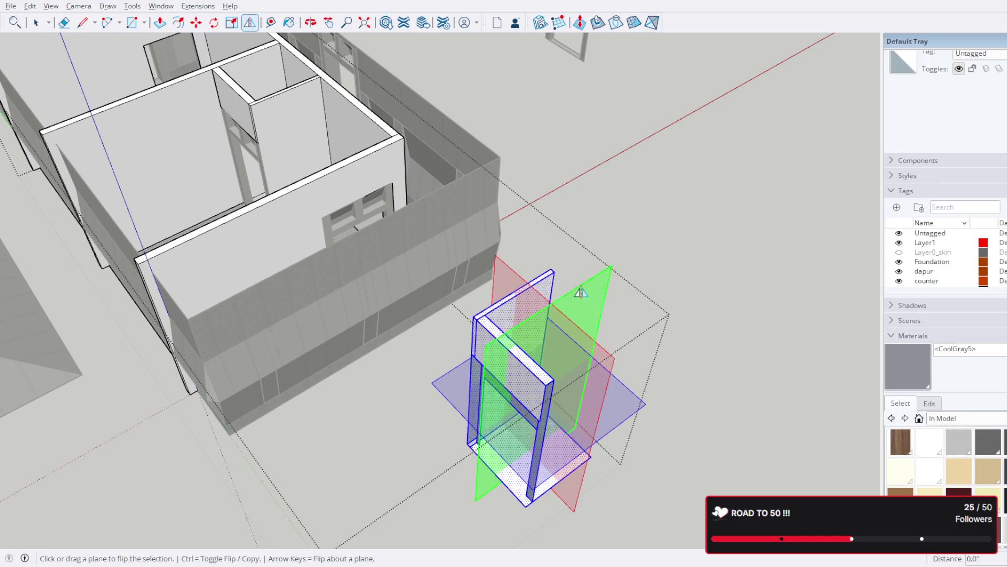
Step: Start moving the mirrored door frame into the small room
key("m")
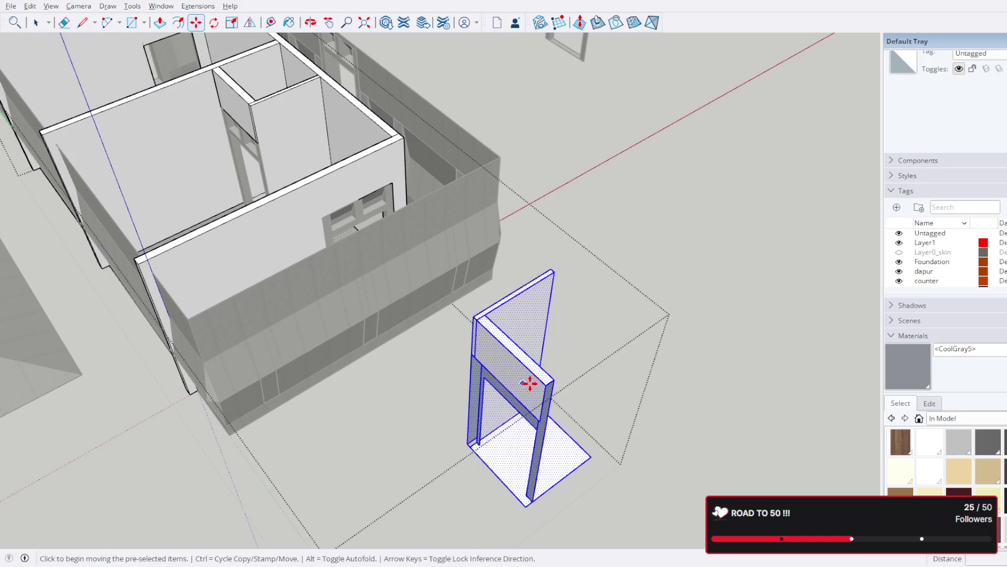
left_click(544, 384)
middle_click_drag(449, 281, 468, 263)
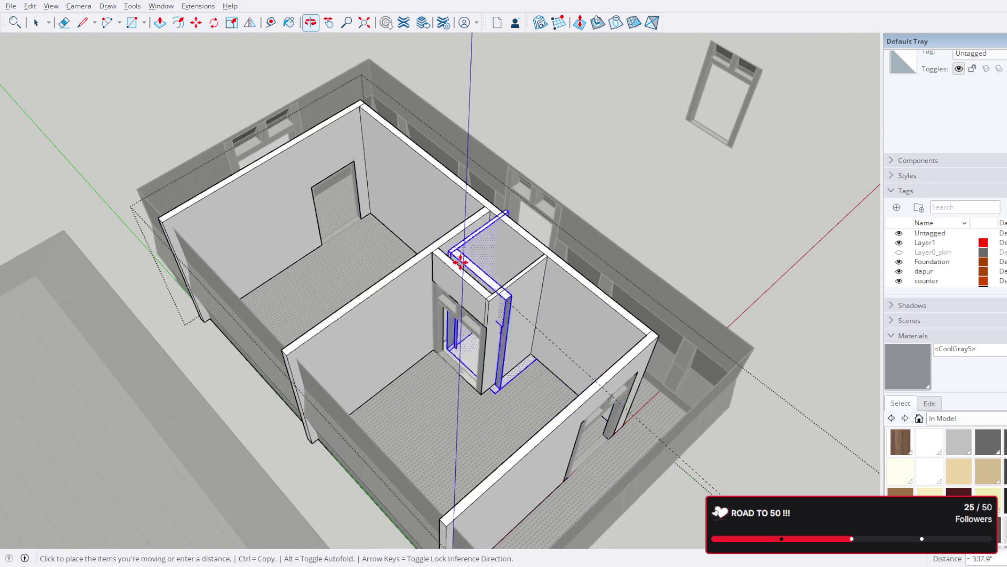
scroll(427, 236, "up", 4)
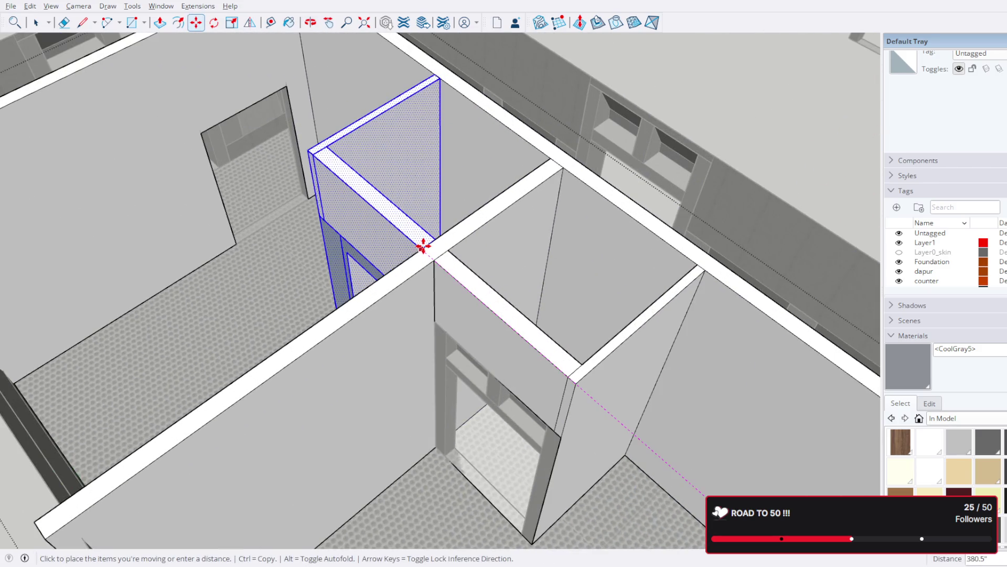
scroll(424, 246, "up", 1)
scroll(425, 247, "up", 1)
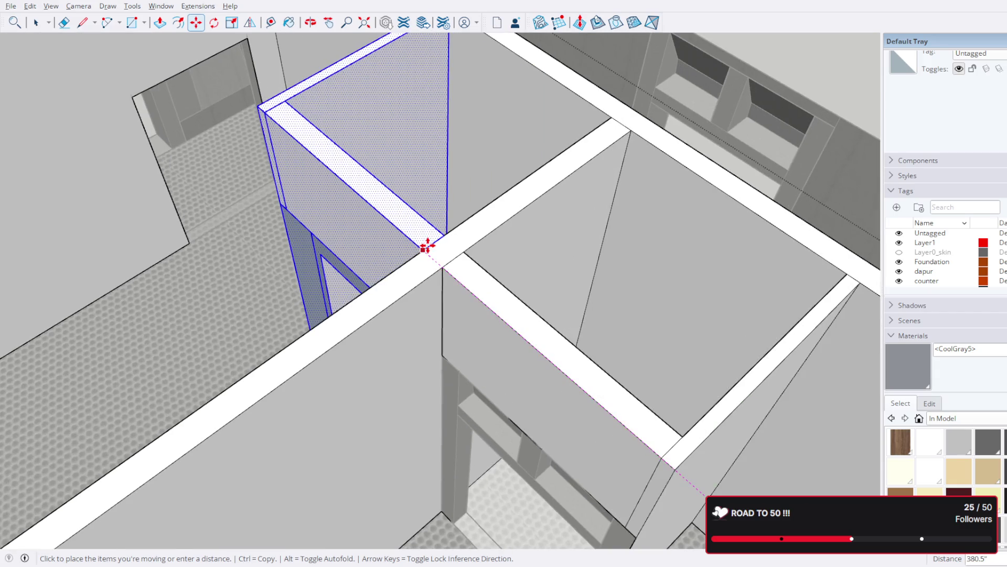
scroll(418, 250, "up", 1)
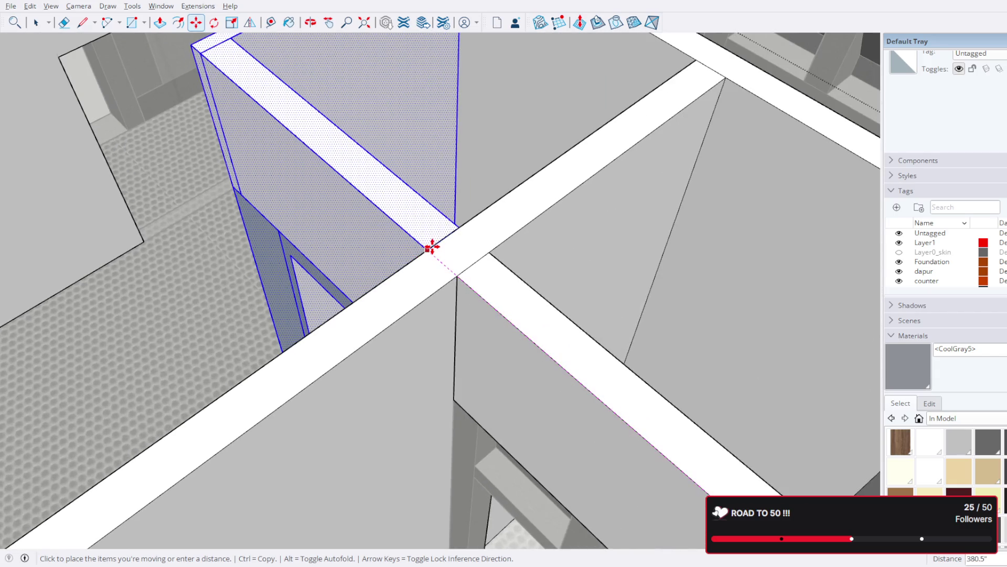
scroll(430, 250, "up", 2)
Step: Drop the door frame into the right doorway and select it
left_click(430, 249)
mouse_move(360, 254)
middle_mouse_down()
mouse_move(535, 270)
mouse_move(100, 45)
middle_mouse_up()
left_click(36, 22)
scroll(461, 255, "down", 1)
middle_click_drag(466, 304, 560, 333)
left_click(583, 433)
scroll(484, 353, "up", 2)
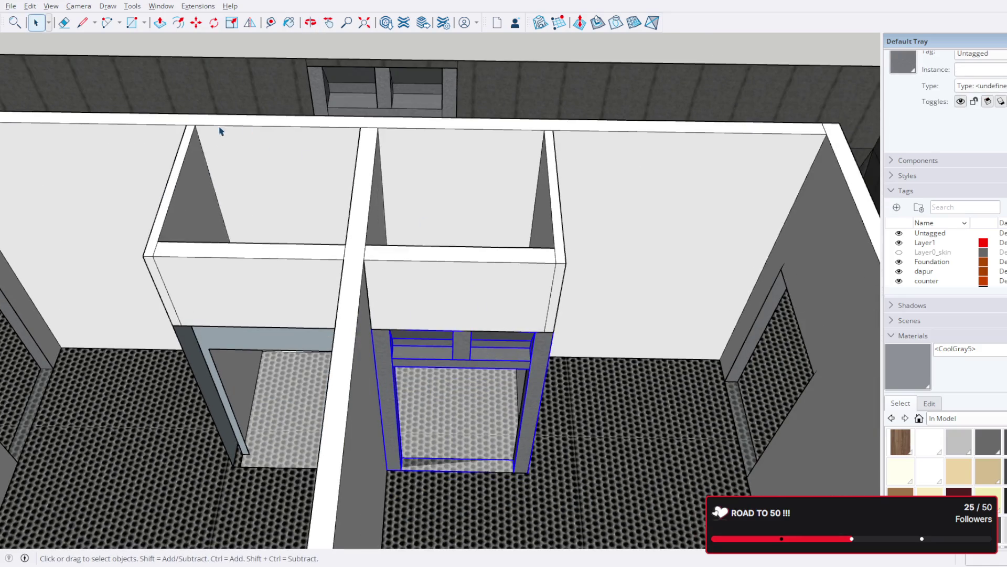
Step: Move a copy of the right door frame into the left doorway
left_click(195, 22)
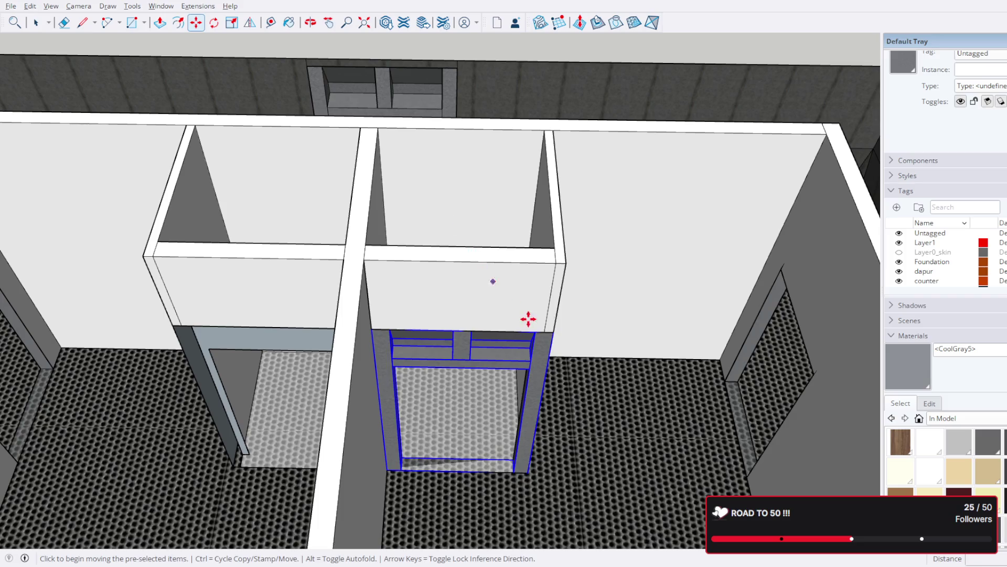
left_click(371, 329)
key("ctrl")
left_click(167, 324)
left_click(33, 24)
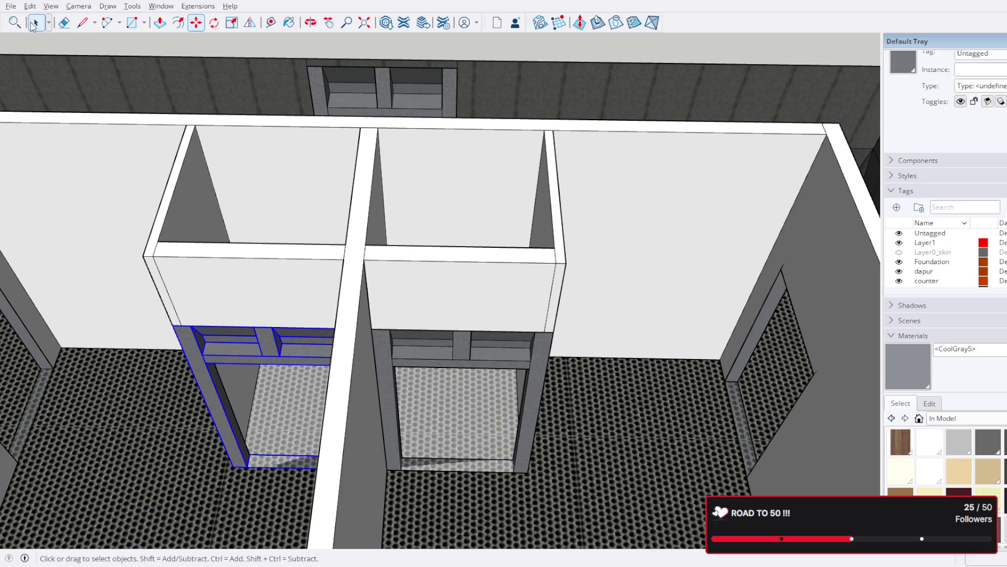
scroll(560, 464, "down", 5)
scroll(504, 450, "down", 3)
Step: Delete the dark floor covering and the floor face inside the right doorway
middle_click_drag(512, 387, 588, 359)
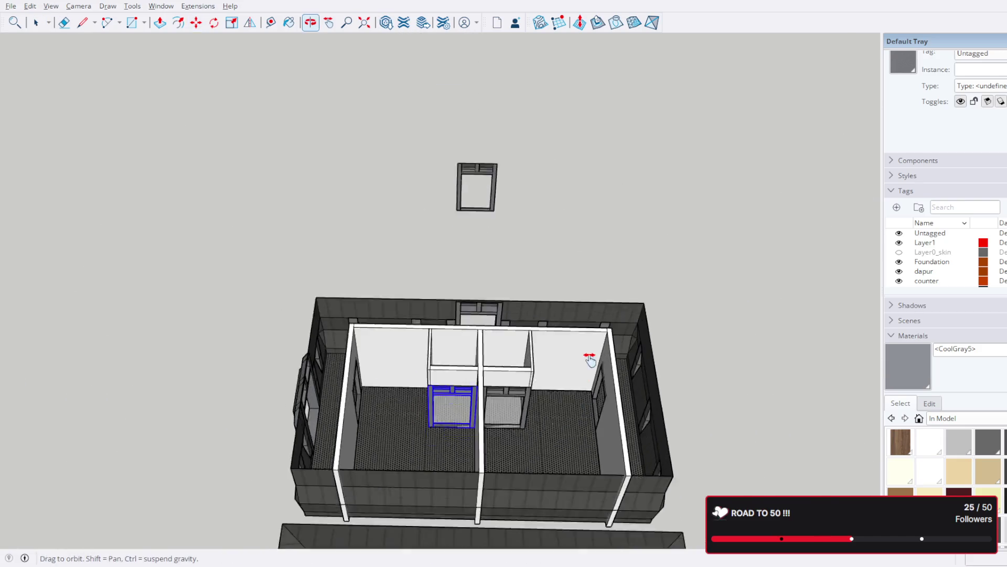
scroll(520, 381, "up", 5)
scroll(504, 346, "up", 5)
left_click(494, 309)
key("Delete")
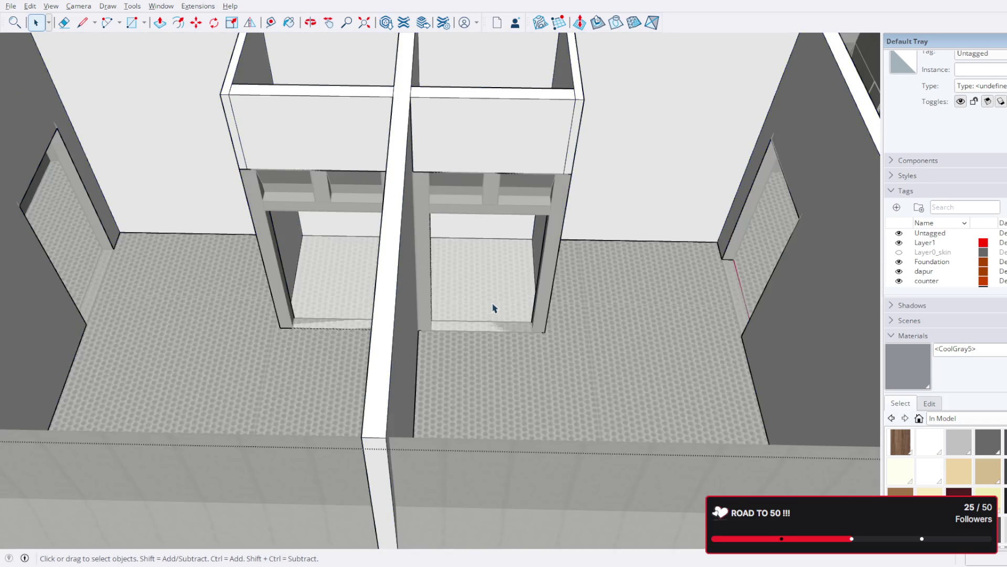
left_click(492, 301)
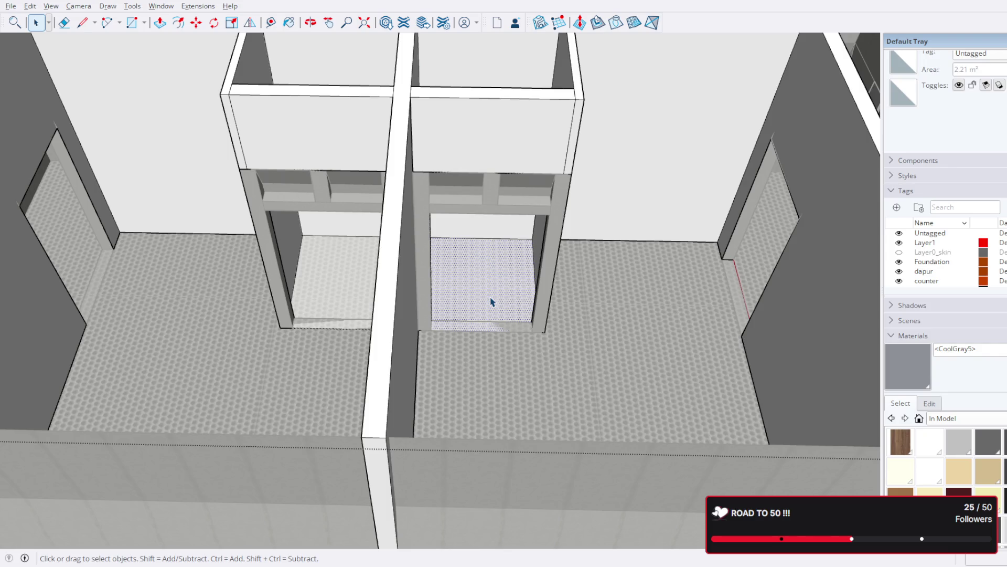
key("Delete")
Step: Delete the left doorway's floor face and the stray edge across it
left_click(353, 289)
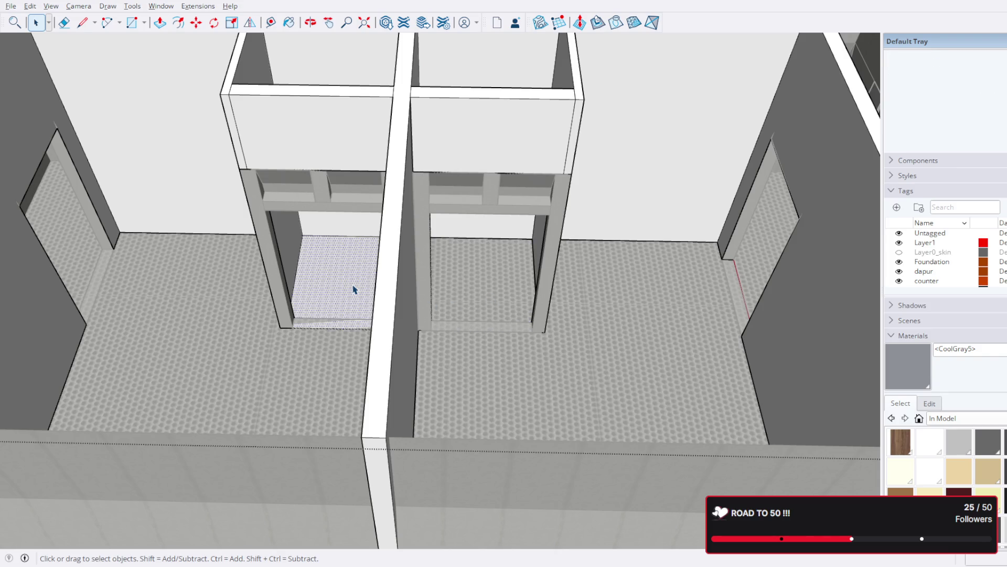
key("Delete")
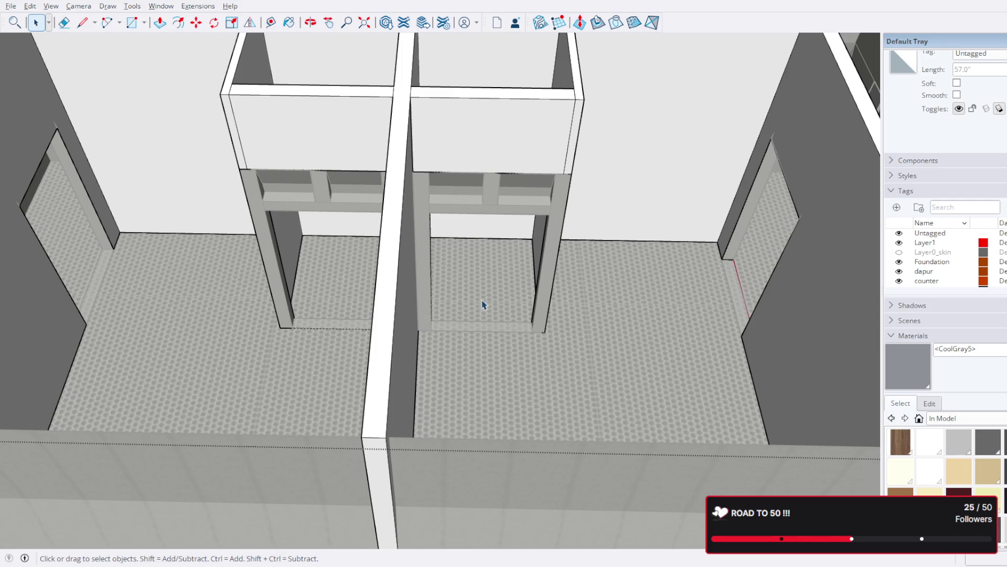
key("Delete")
scroll(329, 299, "down", 3)
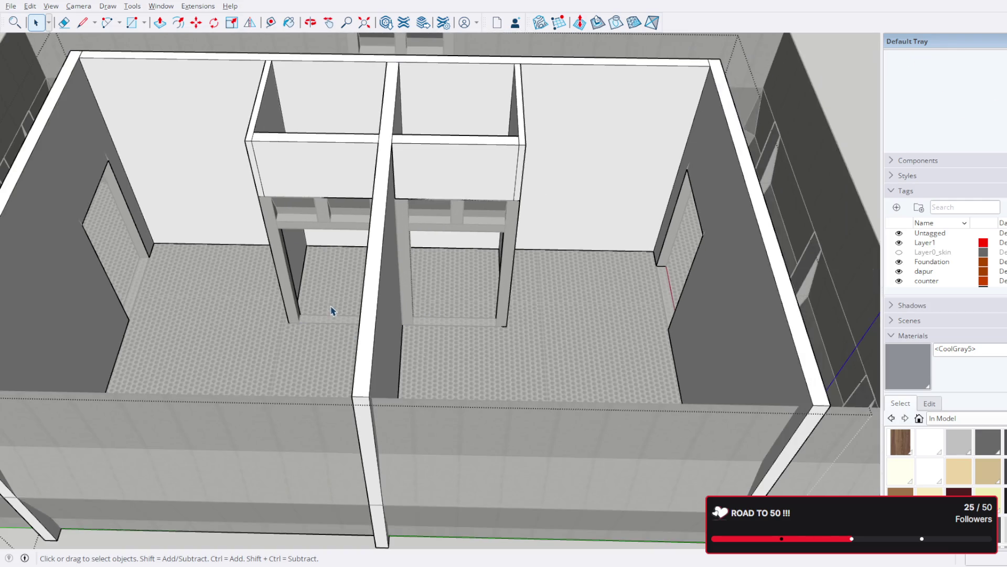
middle_click_drag(332, 310, 434, 304)
scroll(331, 347, "up", 3)
scroll(304, 408, "up", 2)
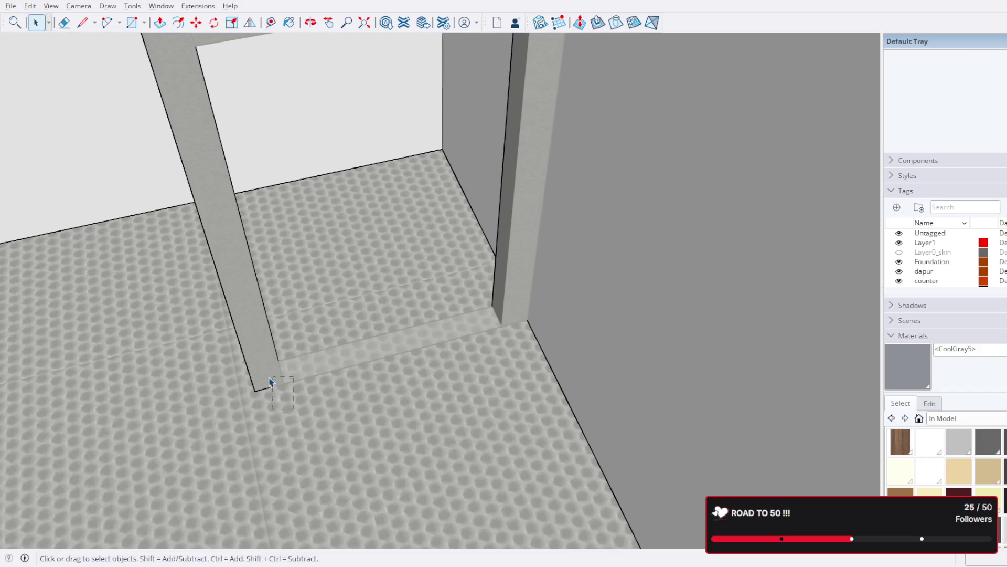
scroll(284, 444, "down", 2)
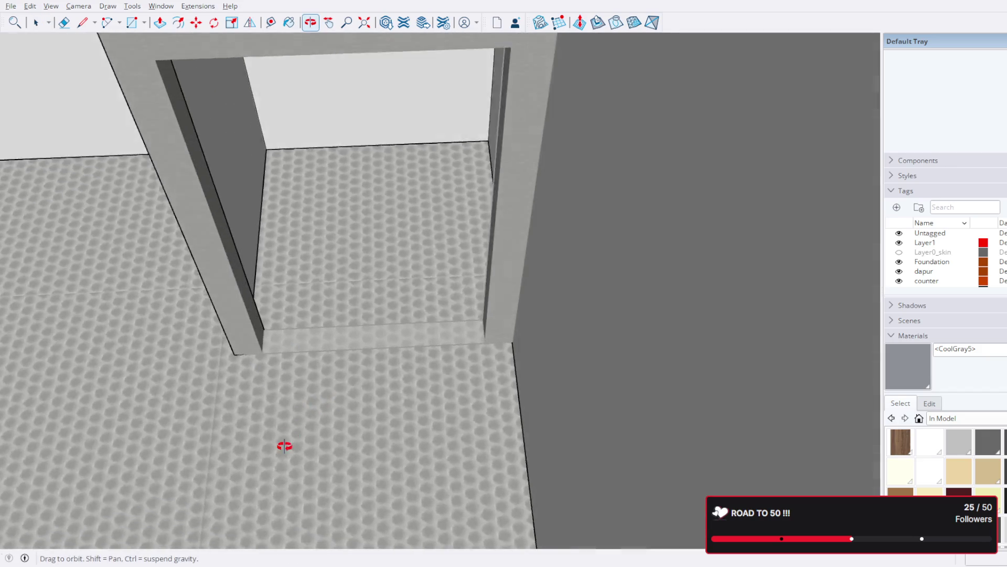
middle_click_drag(283, 443, 273, 471)
scroll(358, 448, "up", 2)
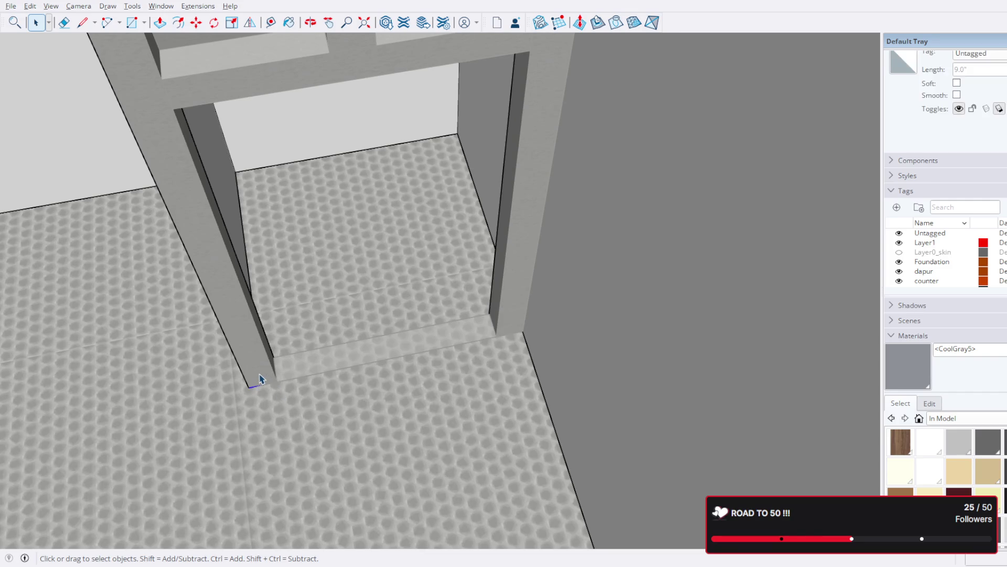
scroll(407, 383, "down", 2)
middle_click_drag(312, 402, 472, 416)
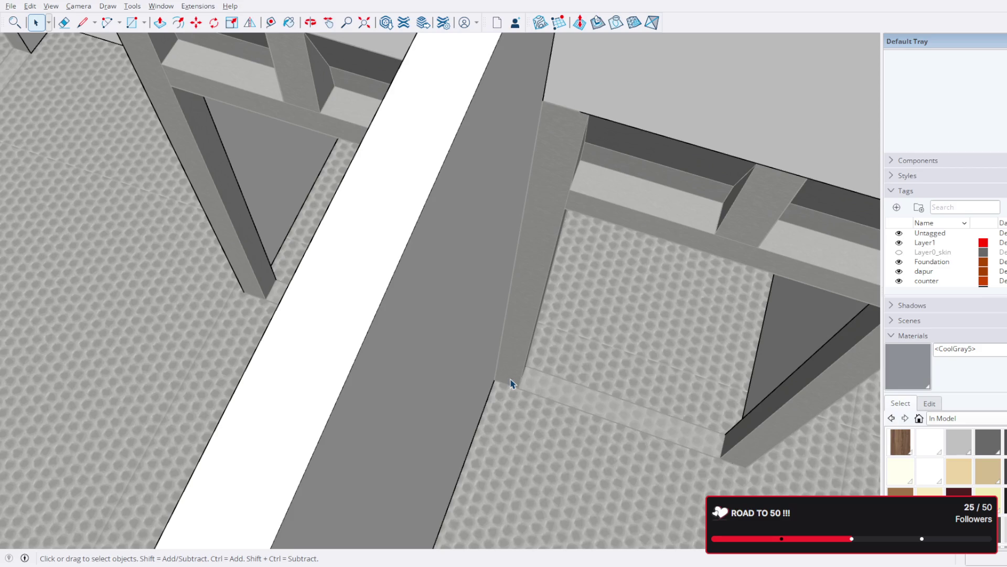
middle_click_drag(510, 383, 331, 370)
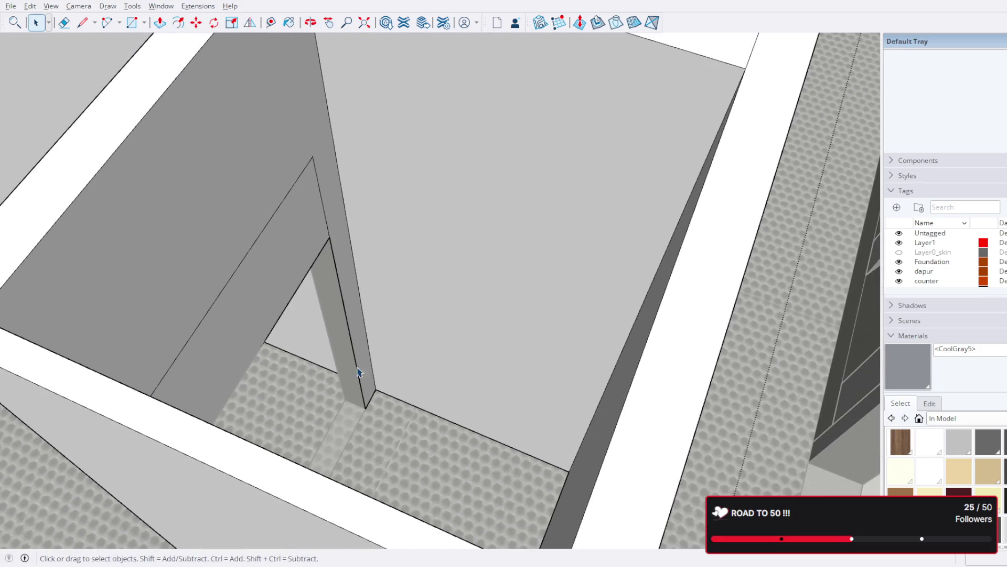
middle_click_drag(490, 337, 415, 360)
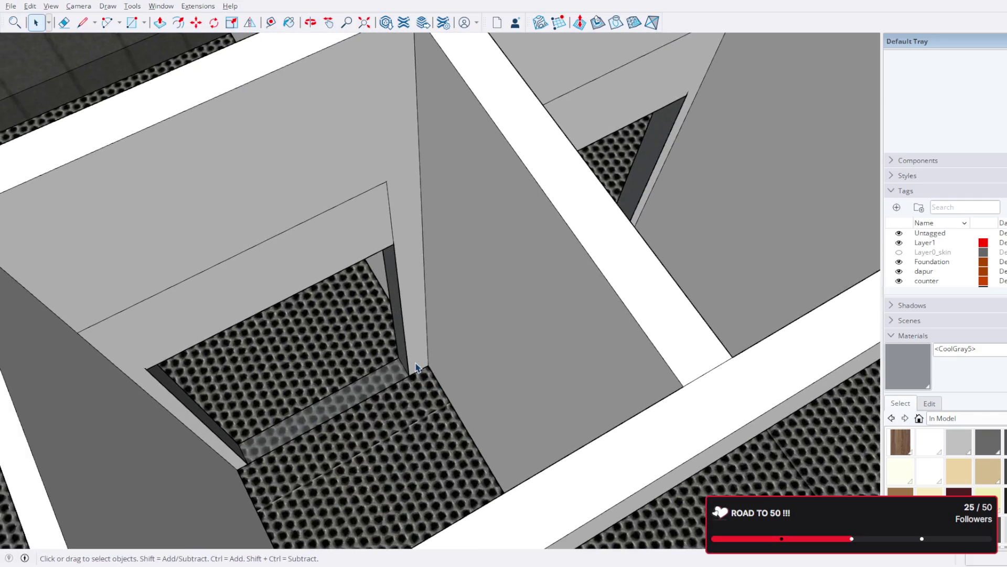
left_click(415, 360)
scroll(416, 360, "down", 3)
scroll(483, 338, "down", 5)
mouse_move(484, 337)
middle_mouse_down()
mouse_move(331, 300)
mouse_move(784, 289)
mouse_move(558, 338)
middle_mouse_up()
scroll(367, 315, "down", 5)
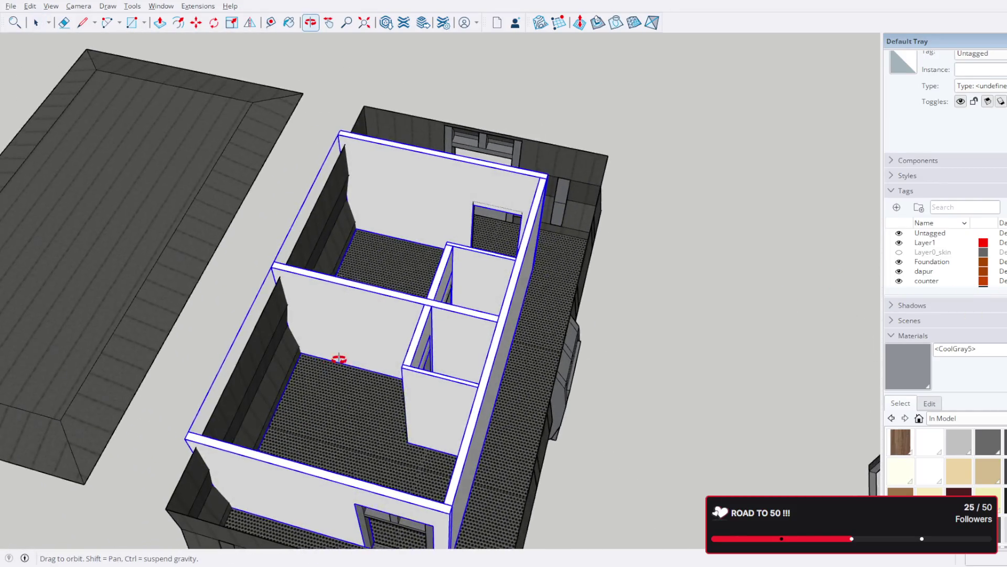
middle_click_drag(333, 360, 607, 341)
scroll(511, 310, "up", 3)
scroll(511, 309, "down", 3)
mouse_move(511, 309)
middle_mouse_down()
mouse_move(637, 312)
mouse_move(745, 338)
mouse_move(613, 315)
mouse_move(206, 165)
mouse_move(174, 223)
middle_mouse_up()
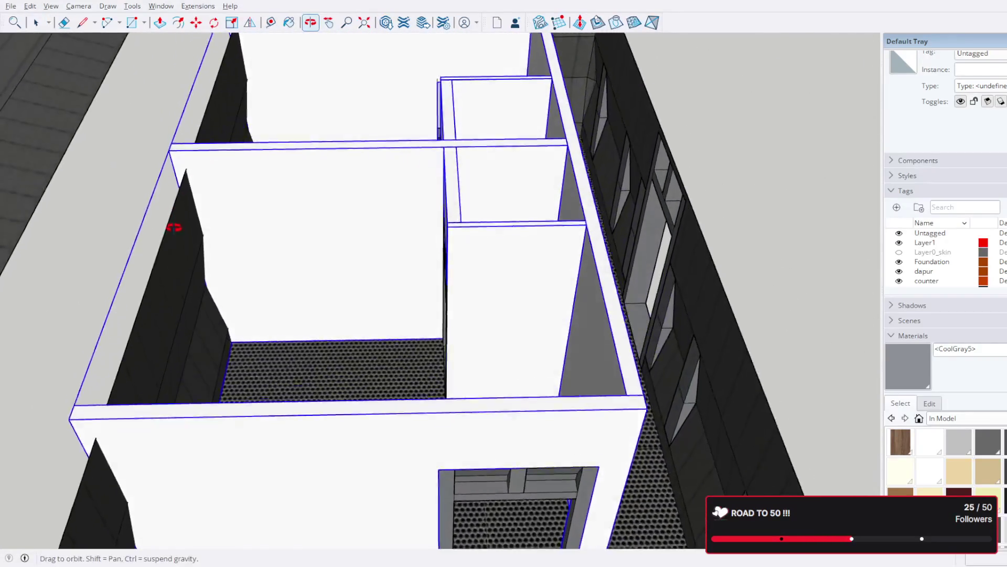
scroll(561, 304, "up", 2)
mouse_move(561, 304)
middle_mouse_down()
mouse_move(427, 288)
mouse_move(180, 226)
mouse_move(72, 220)
mouse_move(522, 261)
mouse_move(402, 248)
mouse_move(426, 347)
mouse_move(500, 393)
mouse_move(603, 308)
mouse_move(526, 256)
mouse_move(619, 263)
mouse_move(675, 310)
mouse_move(781, 358)
mouse_move(727, 373)
mouse_move(420, 378)
mouse_move(326, 360)
mouse_move(327, 294)
mouse_move(451, 270)
mouse_move(690, 367)
mouse_move(725, 329)
mouse_move(652, 333)
mouse_move(621, 254)
middle_mouse_up()
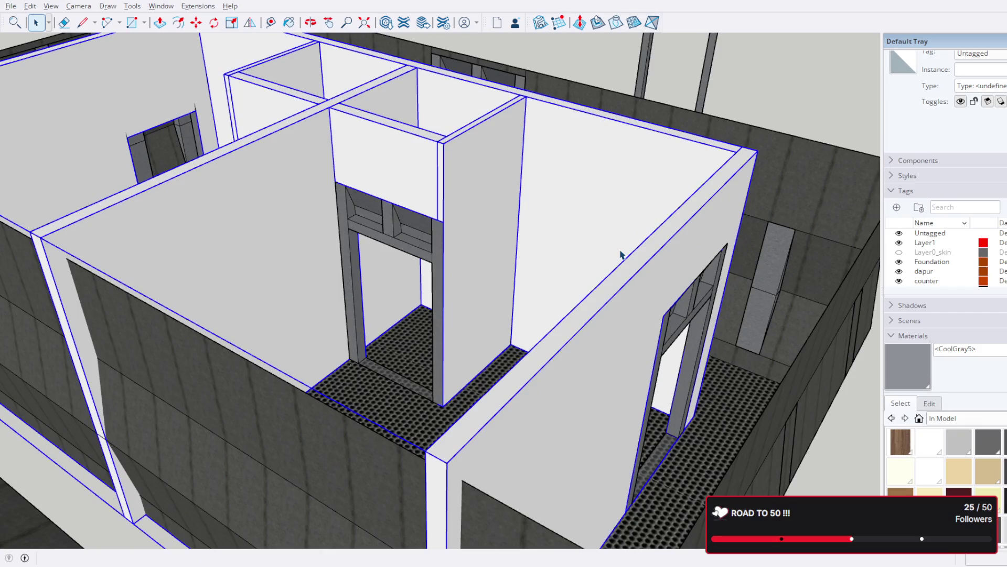
scroll(621, 254, "down", 3)
scroll(621, 254, "down", 3)
mouse_move(621, 255)
middle_mouse_down()
mouse_move(383, 371)
mouse_move(199, 319)
mouse_move(299, 295)
mouse_move(387, 332)
mouse_move(450, 399)
middle_mouse_up()
scroll(451, 396, "up", 5)
scroll(562, 264, "up", 3)
mouse_move(563, 263)
middle_mouse_down()
mouse_move(456, 344)
mouse_move(265, 307)
mouse_move(163, 367)
mouse_move(89, 288)
mouse_move(275, 279)
mouse_move(503, 340)
mouse_move(654, 401)
mouse_move(692, 378)
mouse_move(407, 380)
middle_mouse_up()
scroll(423, 371, "up", 2)
mouse_move(456, 273)
middle_mouse_down()
mouse_move(128, 233)
mouse_move(98, 237)
mouse_move(72, 286)
middle_mouse_up()
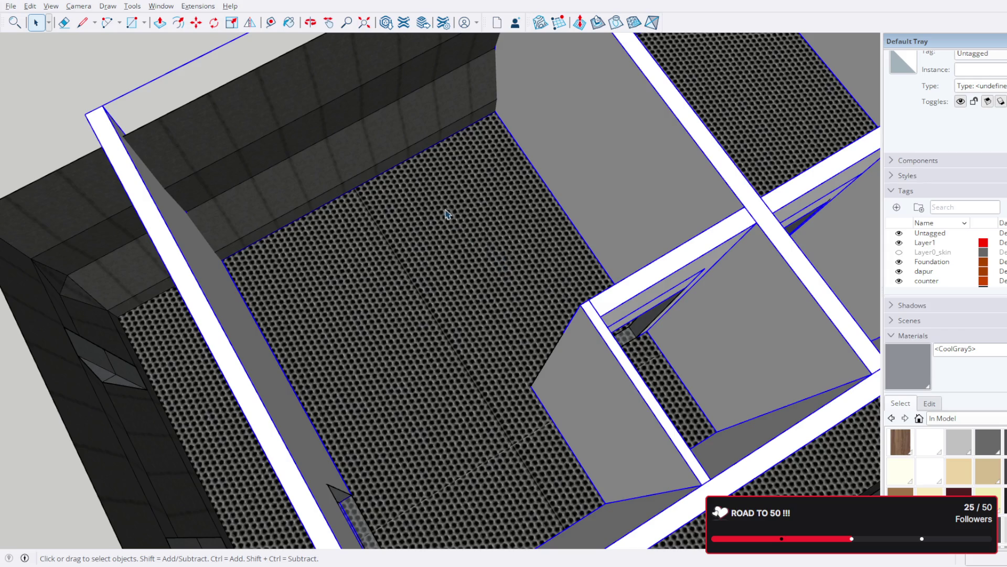
scroll(425, 215, "down", 5)
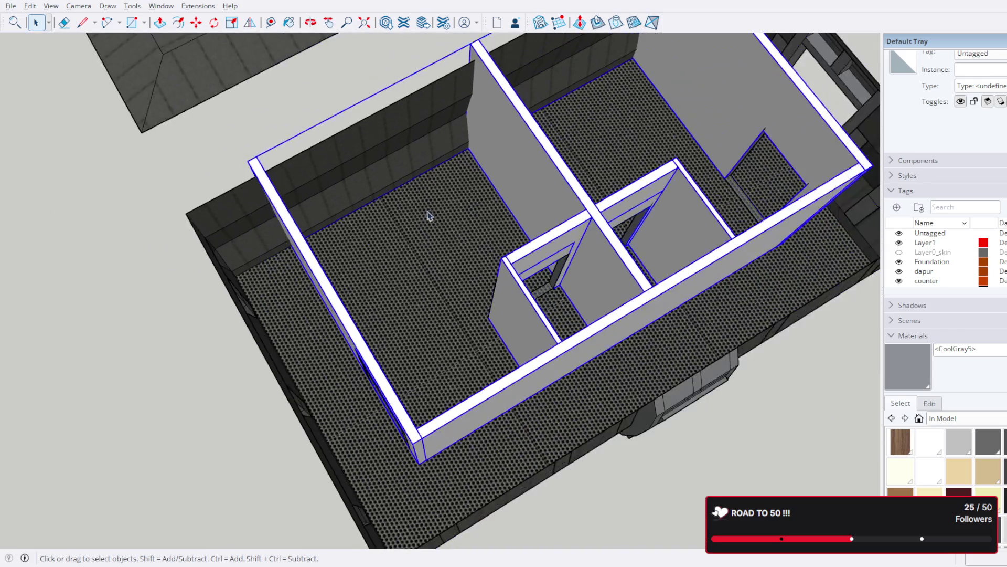
scroll(466, 207, "down", 1)
mouse_move(615, 244)
middle_mouse_down()
mouse_move(599, 229)
mouse_move(387, 228)
mouse_move(707, 375)
mouse_move(531, 265)
mouse_move(663, 328)
mouse_move(640, 412)
mouse_move(667, 267)
mouse_move(607, 286)
mouse_move(616, 332)
middle_mouse_up()
scroll(599, 229, "up", 3)
scroll(598, 229, "down", 2)
scroll(702, 292, "up", 3)
mouse_move(589, 338)
middle_mouse_down()
mouse_move(483, 308)
mouse_move(530, 335)
mouse_move(499, 294)
mouse_move(540, 386)
mouse_move(532, 420)
middle_mouse_up()
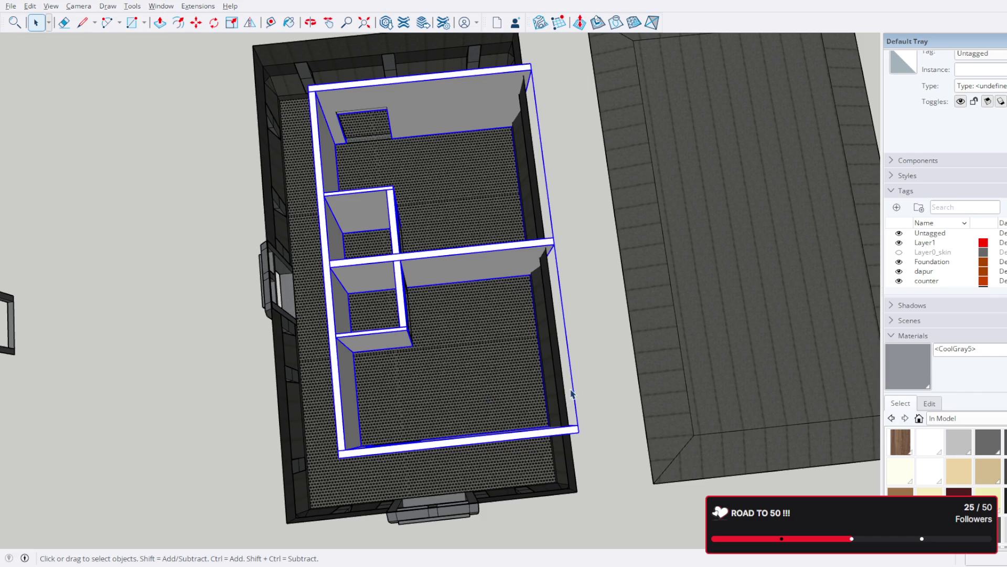
scroll(573, 390, "up", 5)
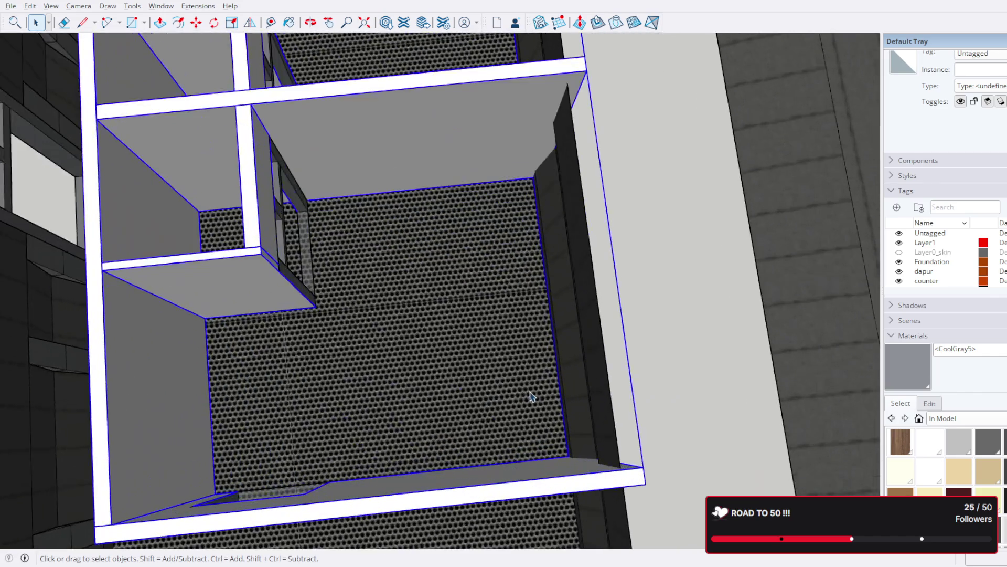
scroll(530, 398, "down", 2)
mouse_move(524, 383)
middle_mouse_down()
mouse_move(575, 354)
mouse_move(528, 360)
mouse_move(515, 419)
mouse_move(520, 351)
middle_mouse_up()
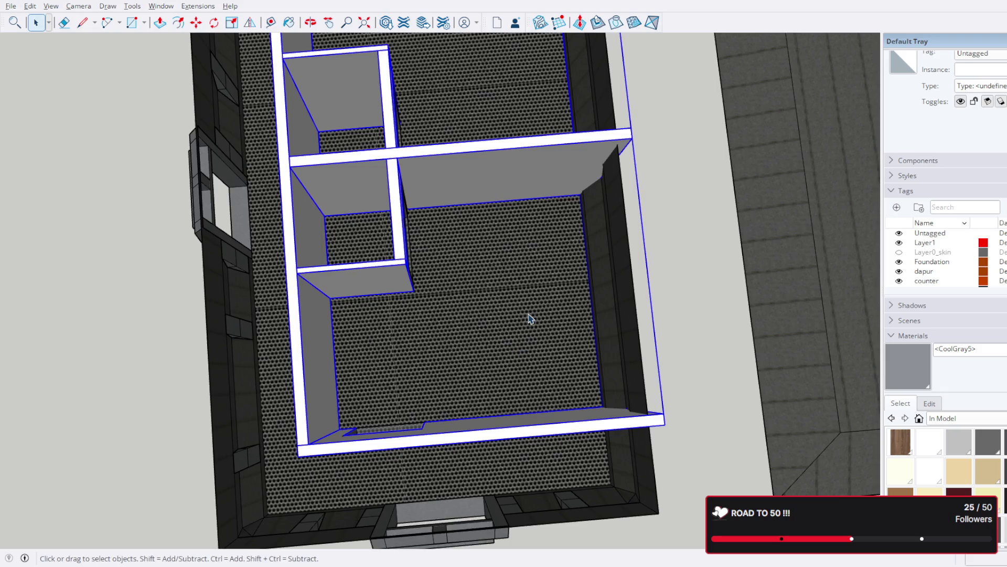
scroll(540, 333, "down", 3)
mouse_move(540, 333)
middle_mouse_down()
mouse_move(411, 209)
mouse_move(208, 165)
mouse_move(419, 185)
middle_mouse_up()
scroll(418, 185, "down", 2)
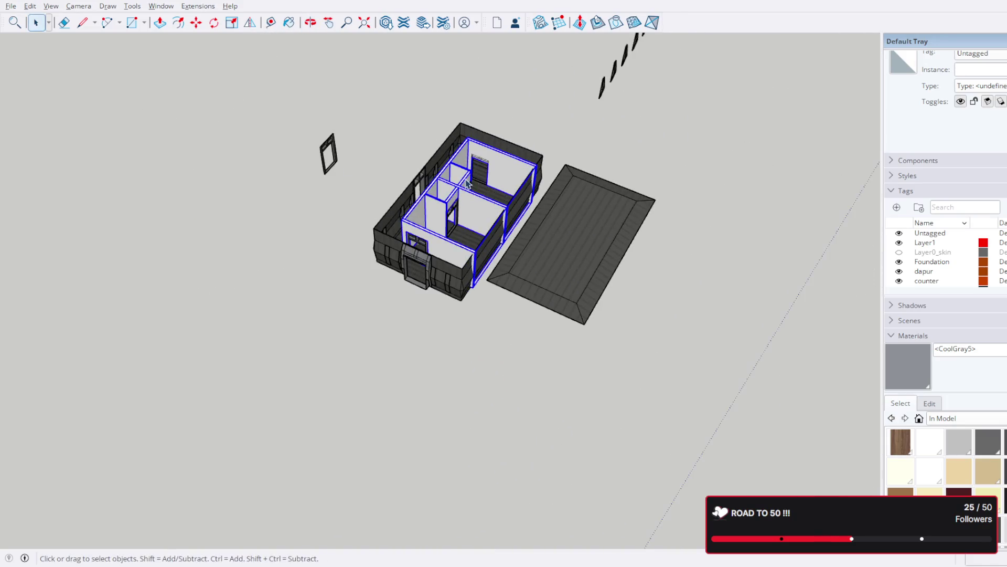
scroll(472, 354, "up", 1)
scroll(503, 441, "up", 2)
scroll(519, 483, "up", 3)
mouse_move(518, 483)
middle_mouse_down()
mouse_move(514, 272)
mouse_move(349, 288)
middle_mouse_up()
scroll(530, 280, "up", 3)
scroll(475, 268, "down", 3)
mouse_move(475, 269)
middle_mouse_down()
mouse_move(488, 300)
mouse_move(552, 230)
middle_mouse_up()
scroll(488, 299, "up", 3)
scroll(553, 230, "down", 3)
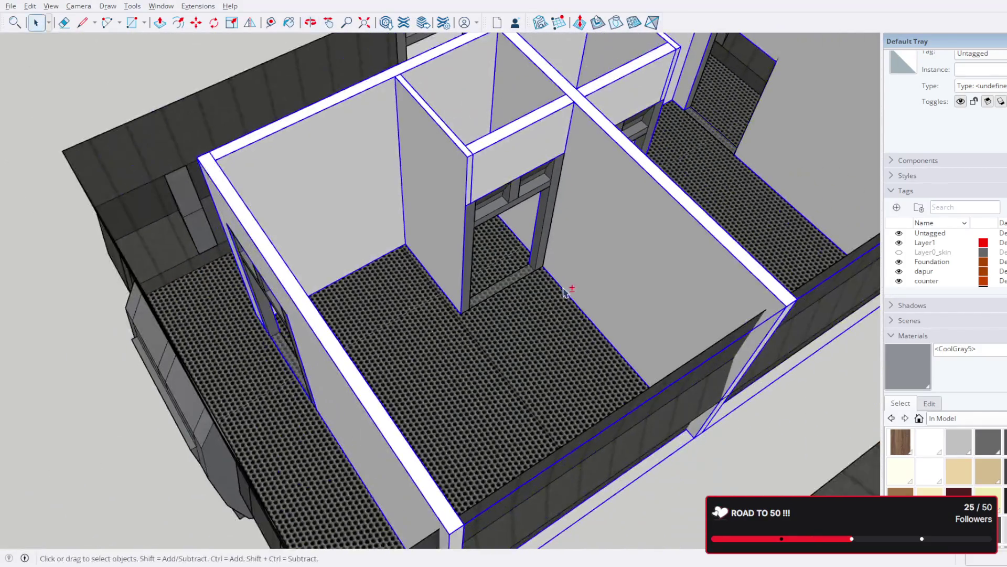
scroll(570, 289, "up", 2)
mouse_move(569, 288)
middle_mouse_down()
mouse_move(656, 211)
mouse_move(674, 239)
middle_mouse_up()
mouse_move(603, 227)
middle_mouse_down()
mouse_move(659, 193)
mouse_move(641, 218)
mouse_move(764, 245)
mouse_move(765, 149)
mouse_move(573, 267)
middle_mouse_up()
scroll(573, 264, "down", 5)
scroll(579, 244, "down", 5)
scroll(581, 240, "down", 2)
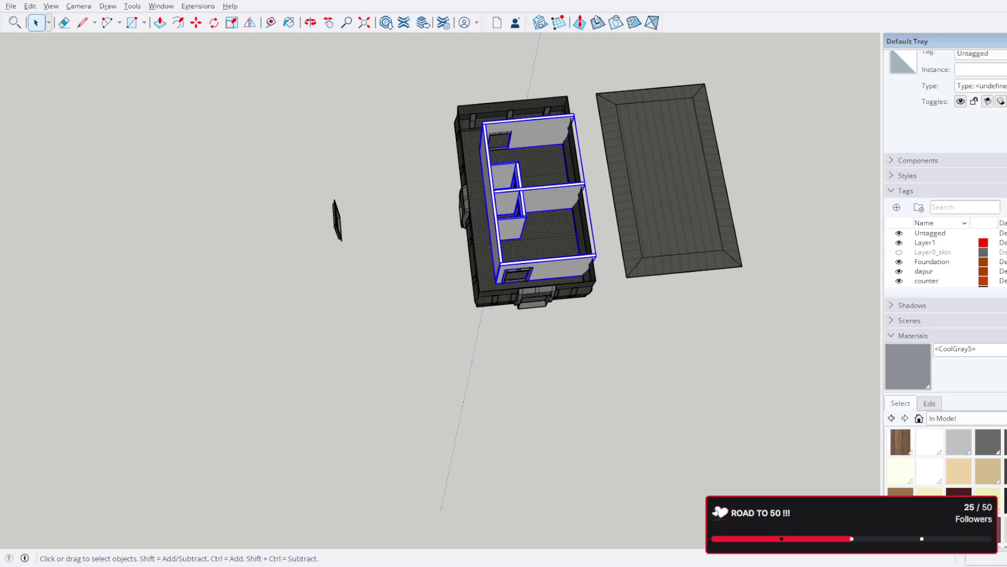
key("ctrl+t")
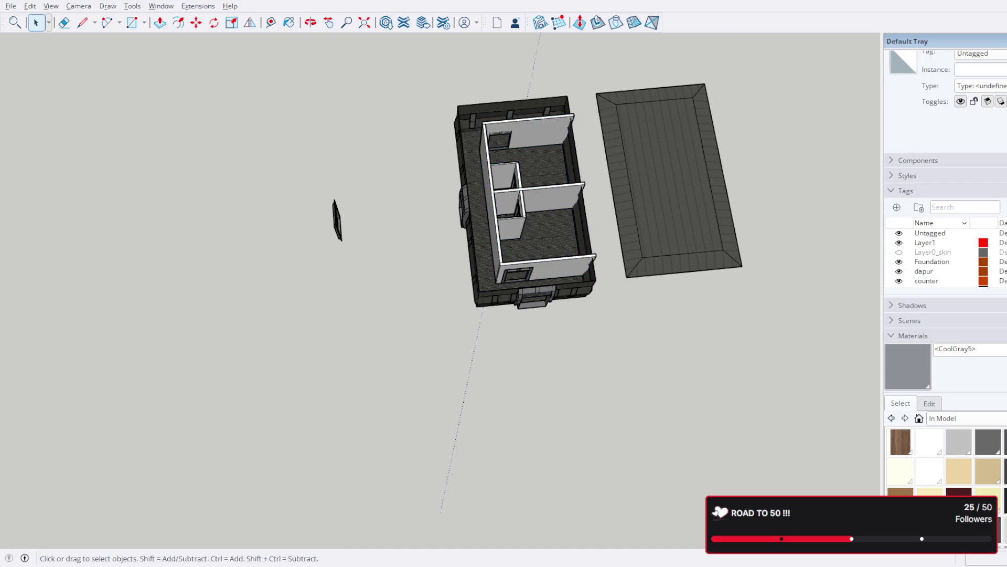
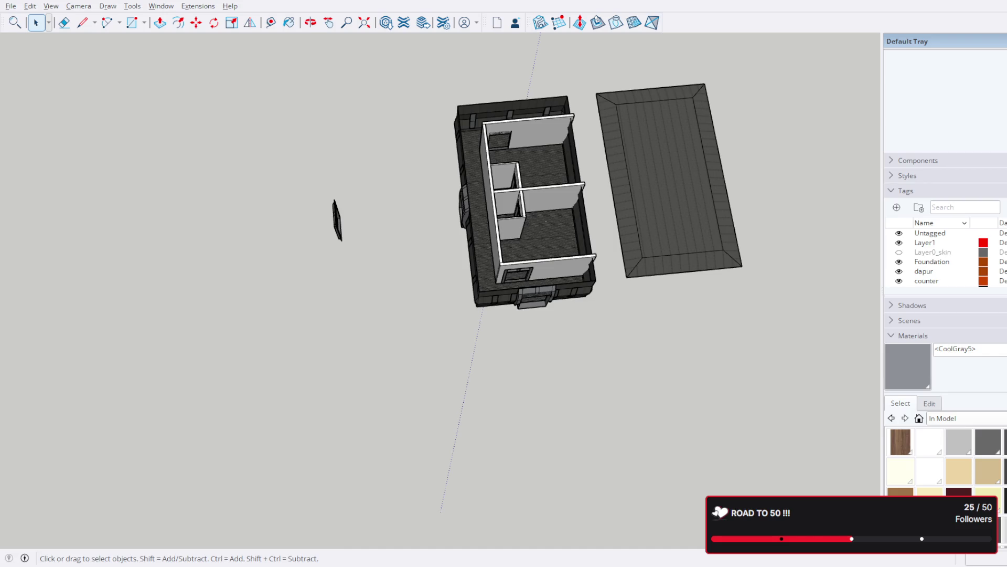
scroll(551, 267, "up", 2)
Step: Try a rectangle below the house, undo it, and move in on the figure's floor slab
left_click(131, 22)
left_click(354, 290)
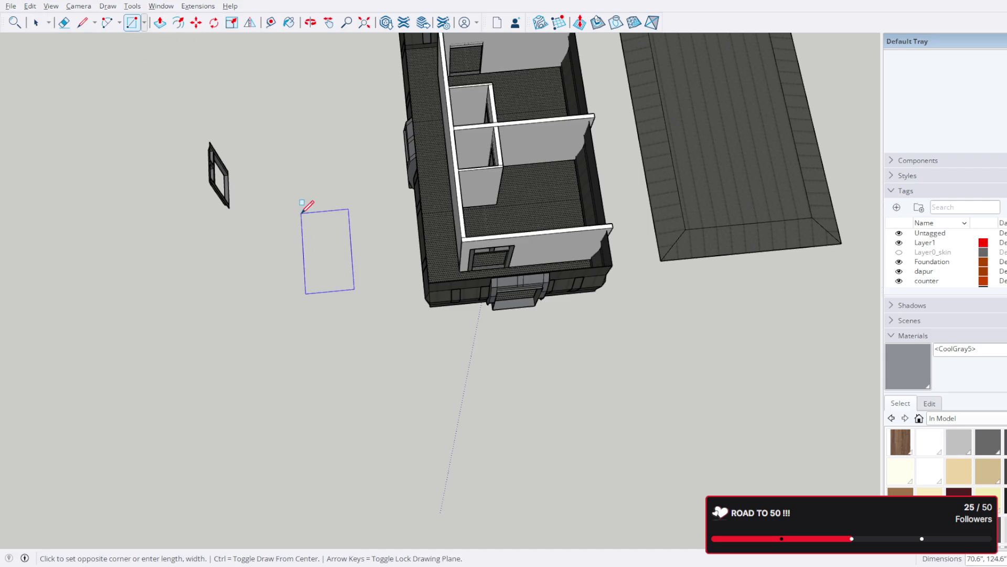
type("5")
type("\"")
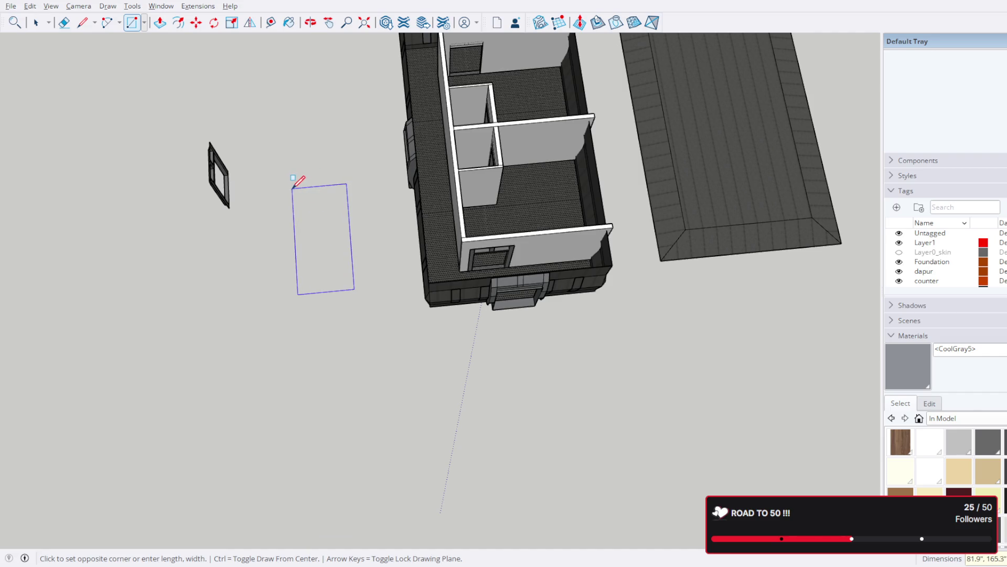
type("55")
type("\", 75")
type("\"")
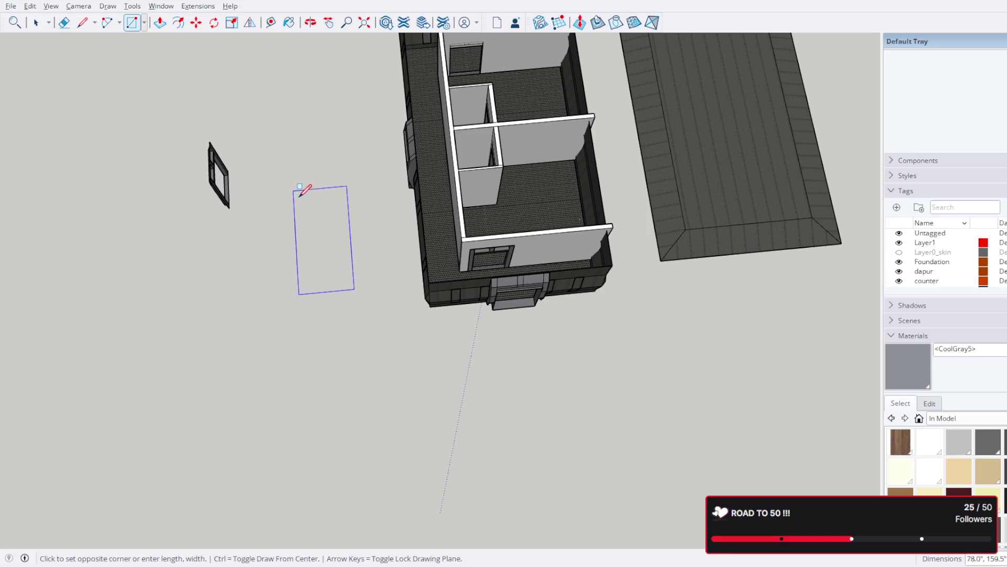
middle_click_drag(328, 207, 319, 40)
scroll(319, 40, "down", 3)
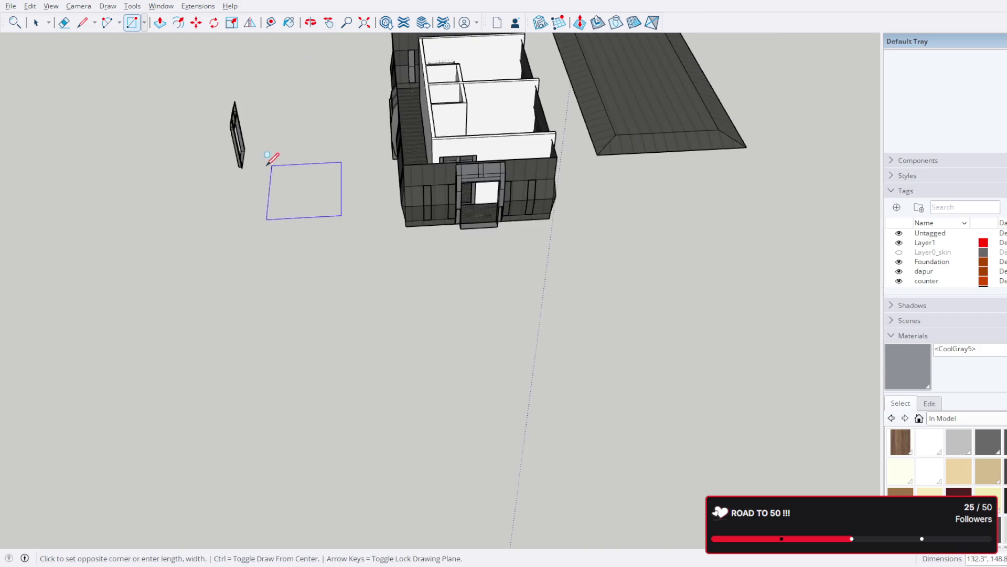
mouse_move(333, 74)
middle_mouse_down()
mouse_move(345, 249)
mouse_move(340, 217)
middle_mouse_up()
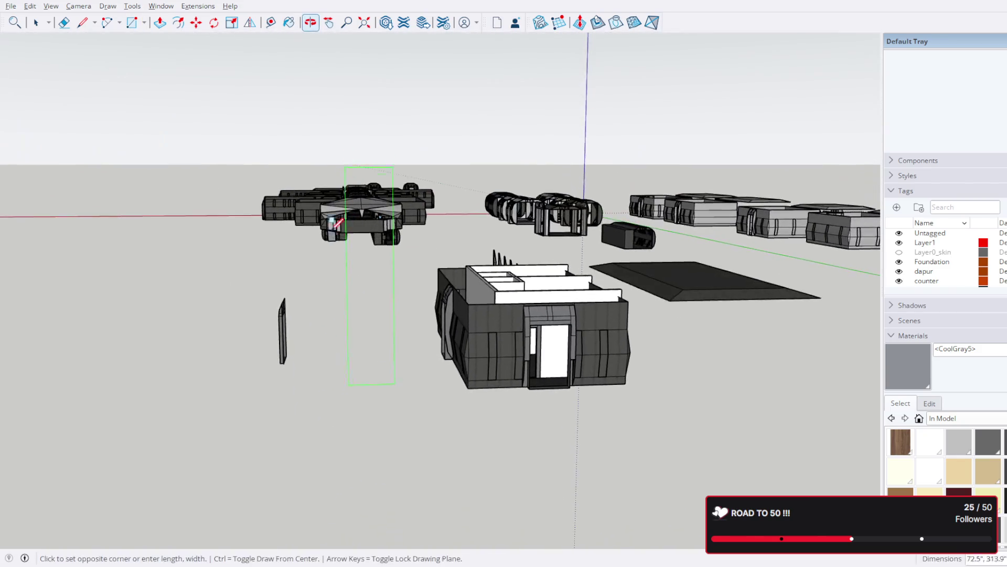
left_click(415, 403)
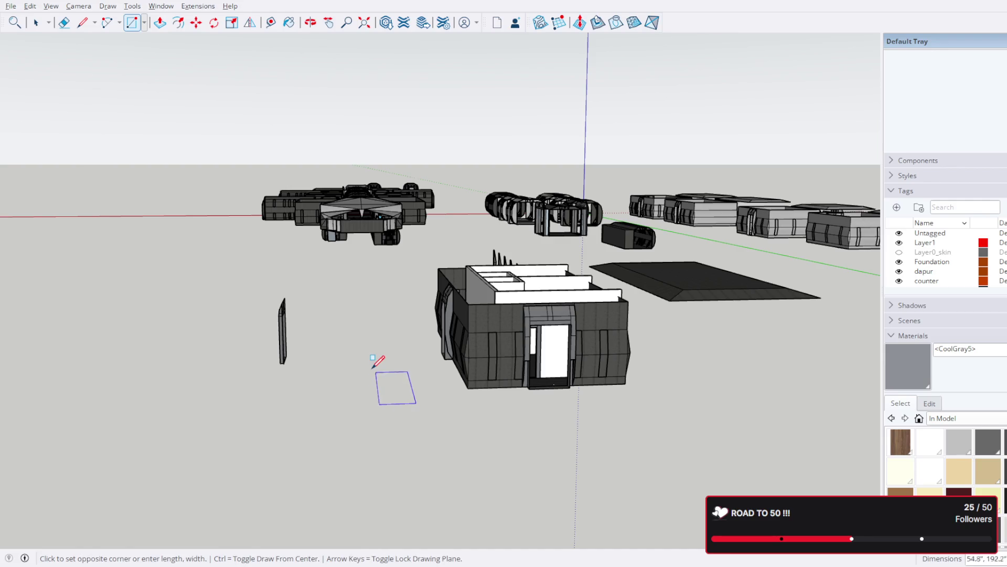
type("55")
type("4")
key("BackSpace")
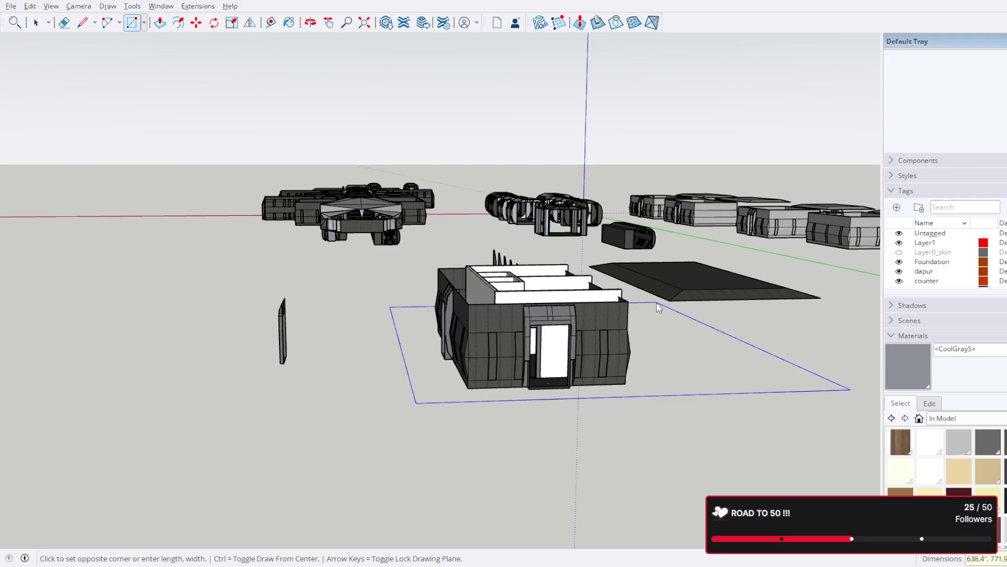
middle_click_drag(483, 434, 421, 416, "shift")
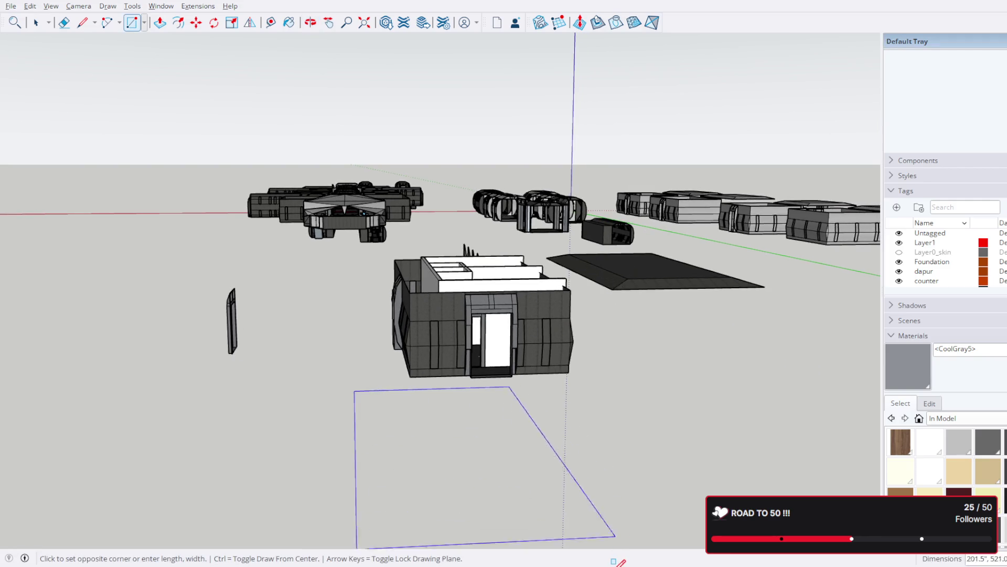
left_click(673, 320)
key("ctrl+z")
middle_click_drag(697, 238, 633, 412)
scroll(576, 286, "up", 3)
scroll(589, 169, "up", 3)
mouse_move(590, 169)
middle_mouse_down()
mouse_move(550, 235)
mouse_move(591, 218)
middle_mouse_up()
Step: Draw a 54 by 75 inch rectangle starting at the floor slab's edge
left_click(576, 223)
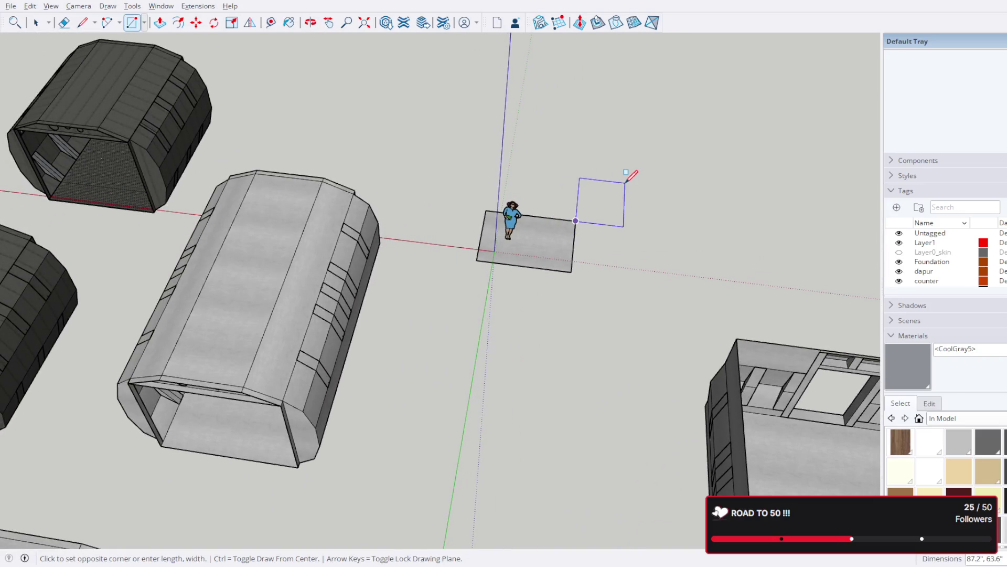
type("55")
key("Return")
type("54\", 75")
key("Return")
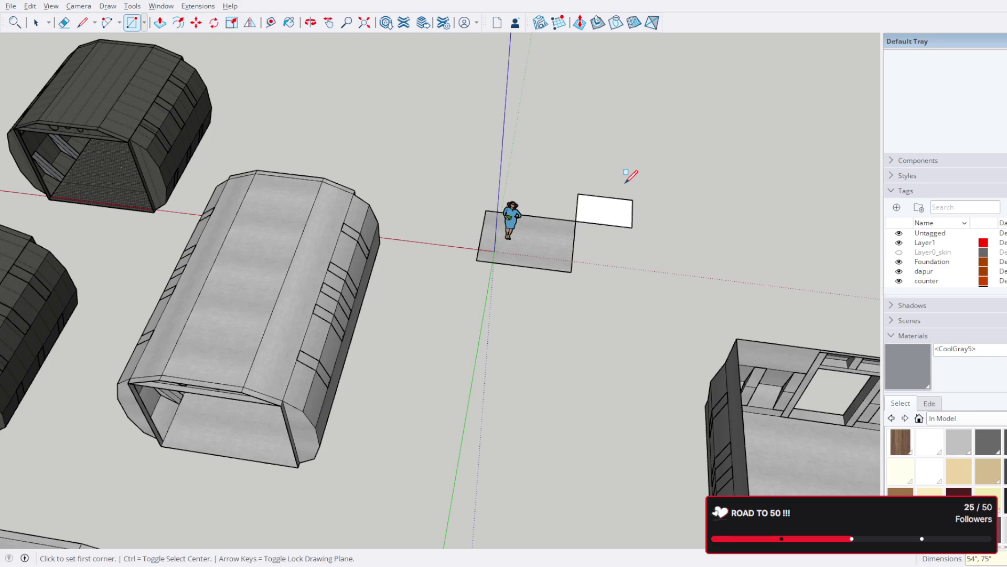
scroll(630, 181, "up", 3)
scroll(636, 197, "up", 2)
left_click(36, 22)
middle_click_drag(299, 135, 213, 49, "shift")
Step: Push/Pull the rectangle into a box, flattening it then pulling it up to a typed height
left_click(159, 22)
left_click(384, 224)
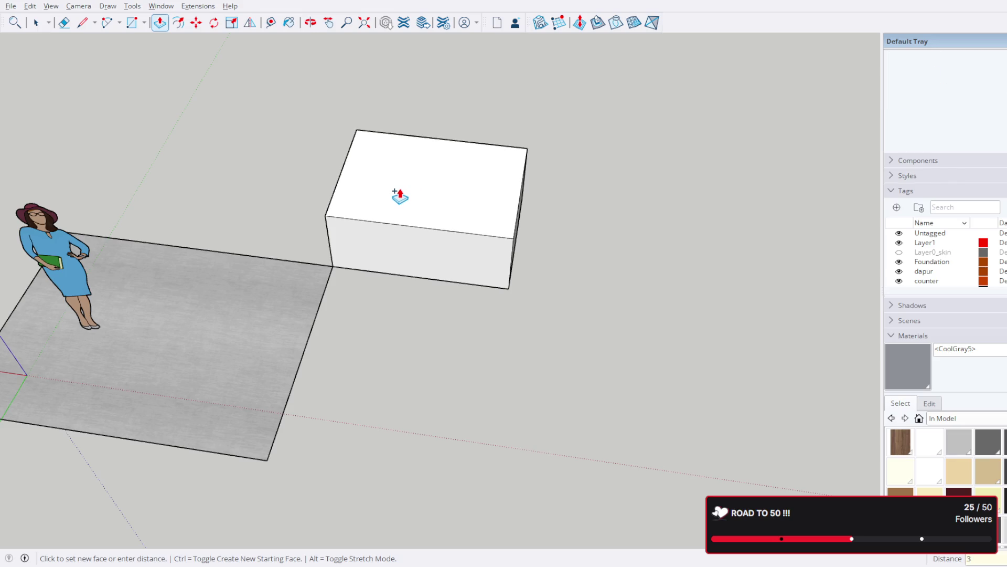
mouse_move(529, 265)
middle_mouse_down()
mouse_move(390, 67)
mouse_move(300, 168)
mouse_move(337, 185)
mouse_move(420, 173)
mouse_move(406, 176)
middle_mouse_up()
mouse_move(472, 176)
middle_mouse_down()
mouse_move(553, 162)
mouse_move(550, 155)
mouse_move(553, 194)
middle_mouse_up()
left_click(553, 193)
left_click(540, 218)
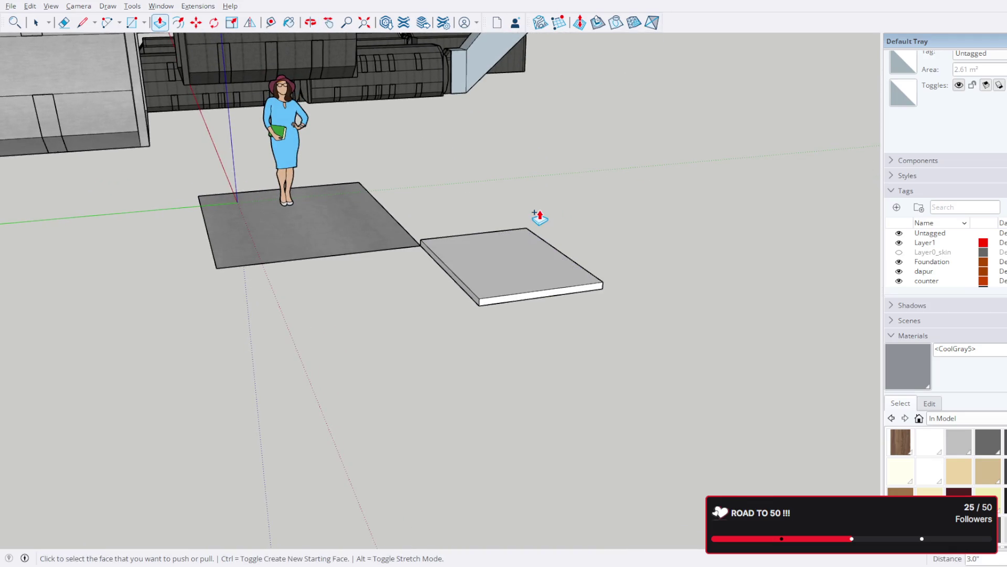
left_click(502, 271)
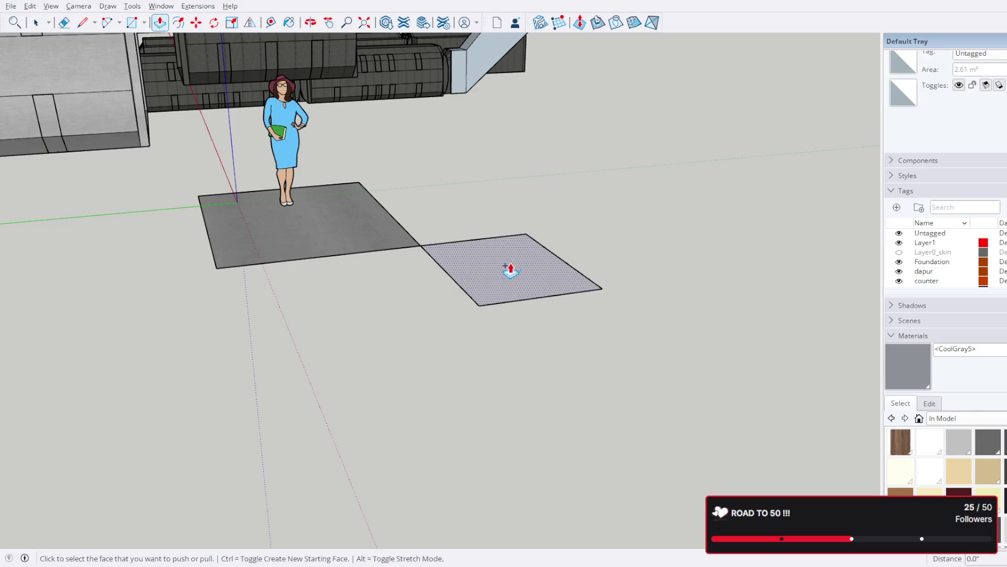
key("ctrl")
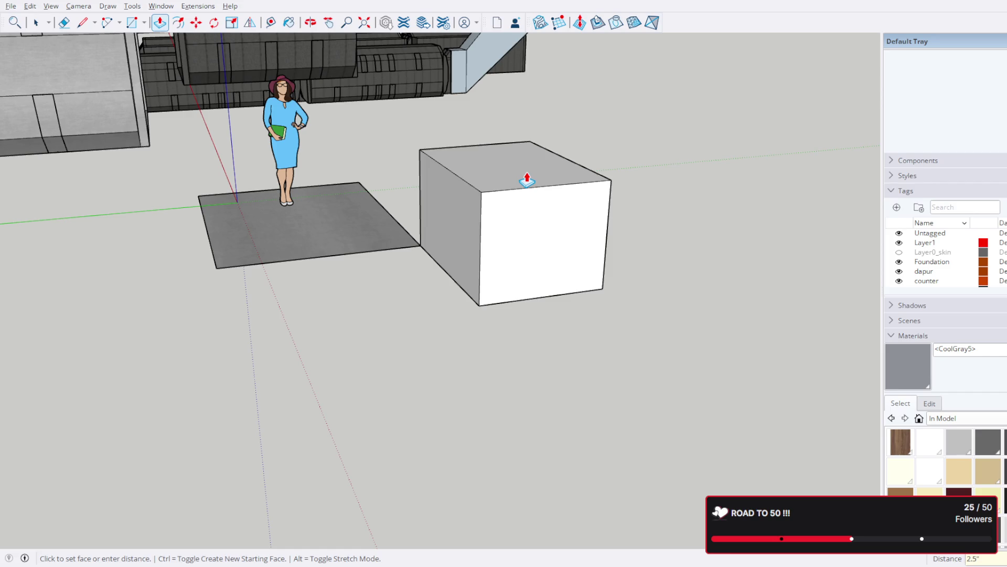
left_click(527, 181)
Step: Undo the extrusion and re-raise the face to a shorter 24 inch box
mouse_move(527, 197)
middle_mouse_down()
mouse_move(412, 153)
mouse_move(400, 132)
mouse_move(382, 146)
middle_mouse_up()
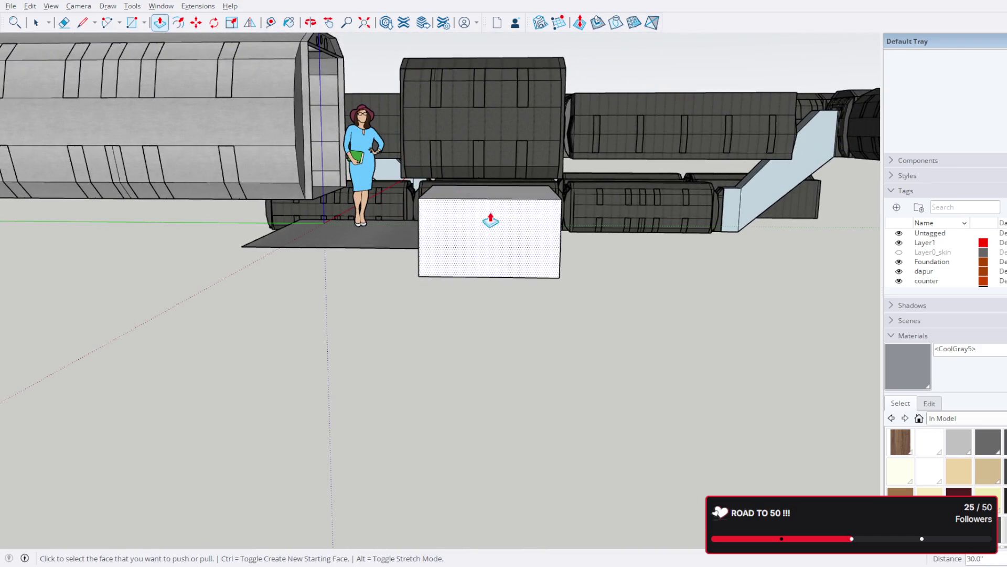
mouse_move(543, 168)
middle_mouse_down()
mouse_move(569, 256)
mouse_move(517, 176)
middle_mouse_up()
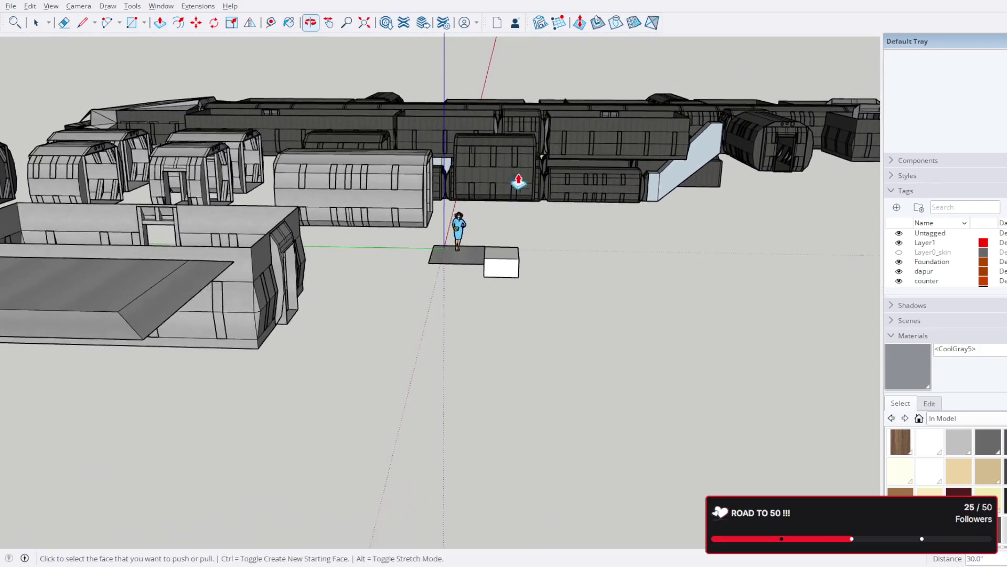
scroll(518, 176, "up", 5)
mouse_move(652, 316)
middle_mouse_down()
mouse_move(585, 150)
mouse_move(630, 281)
mouse_move(515, 186)
mouse_move(528, 141)
mouse_move(533, 162)
middle_mouse_up()
mouse_move(540, 307)
middle_mouse_down()
mouse_move(569, 247)
mouse_move(519, 202)
mouse_move(632, 234)
mouse_move(622, 252)
middle_mouse_up()
key("ctrl+z")
left_click(527, 281)
mouse_move(544, 227)
middle_mouse_down()
mouse_move(541, 45)
mouse_move(537, 208)
mouse_move(544, 189)
middle_mouse_up()
type("2")
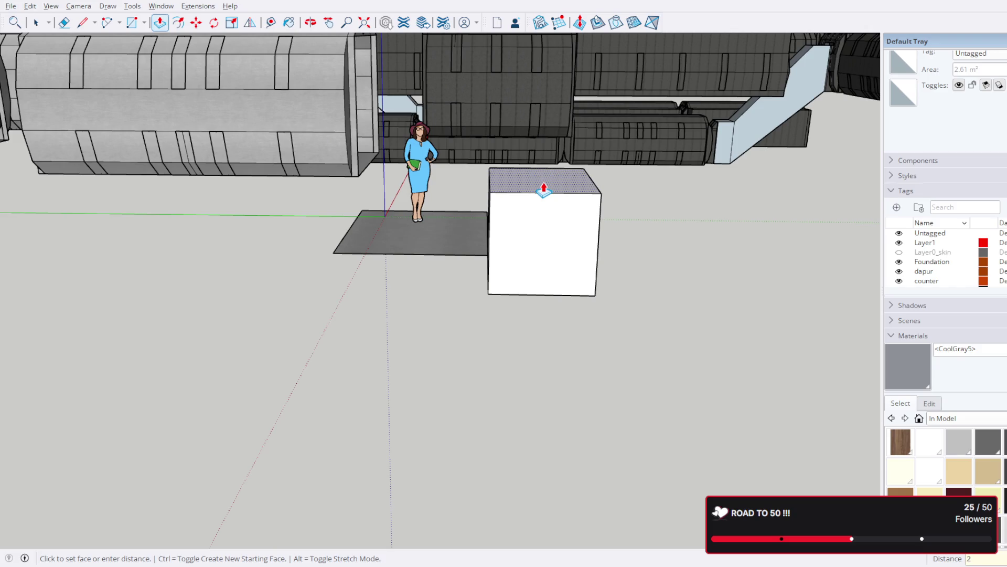
type("4.0\"")
key("Return")
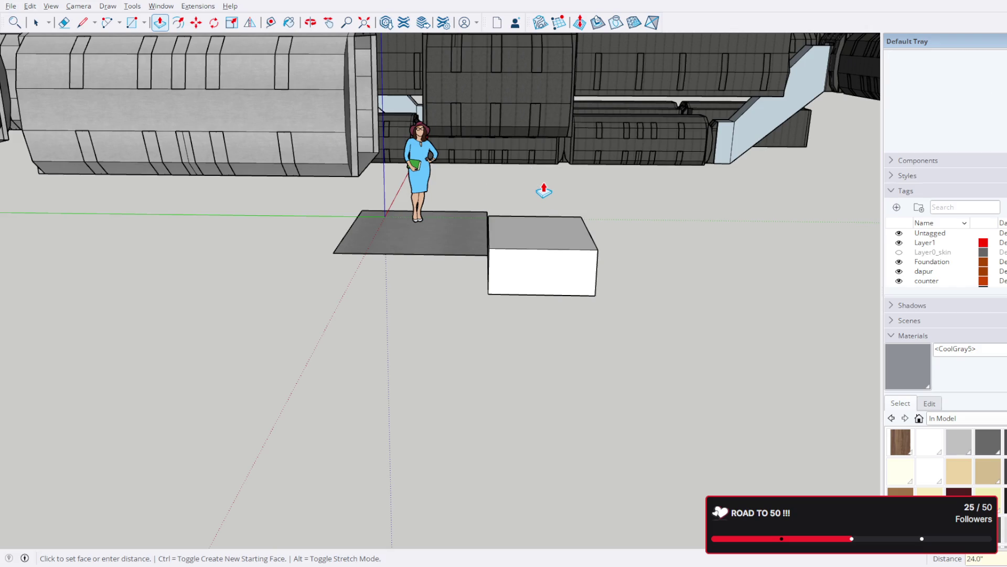
scroll(585, 226, "up", 2)
mouse_move(584, 226)
middle_mouse_down()
mouse_move(559, 147)
mouse_move(526, 262)
mouse_move(540, 375)
mouse_move(553, 282)
mouse_move(567, 400)
mouse_move(588, 376)
mouse_move(543, 218)
middle_mouse_up()
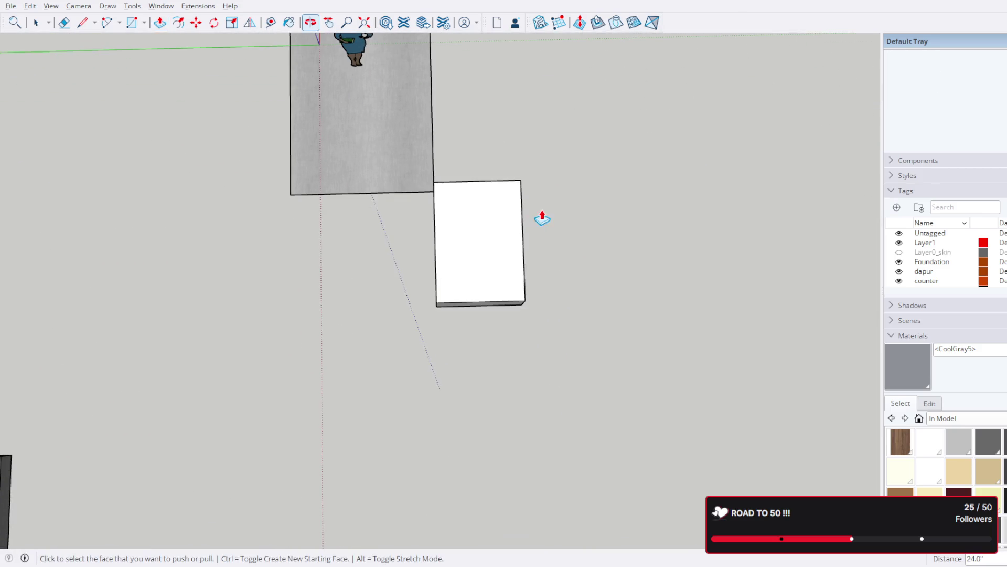
Step: Try Tape Measure guides along the box's edges and remove them again
left_click(272, 22)
left_click(485, 299)
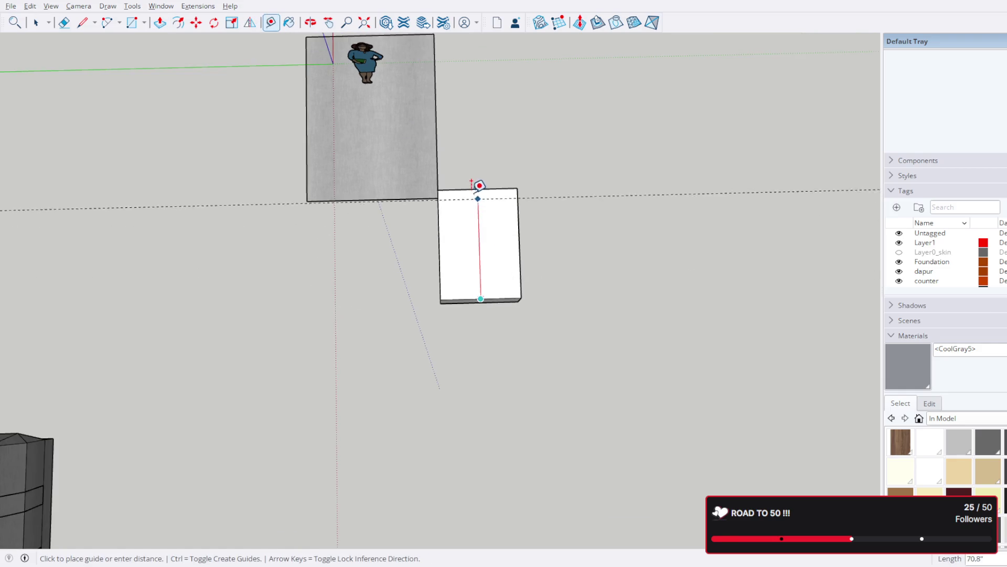
key("Escape")
left_click(441, 235)
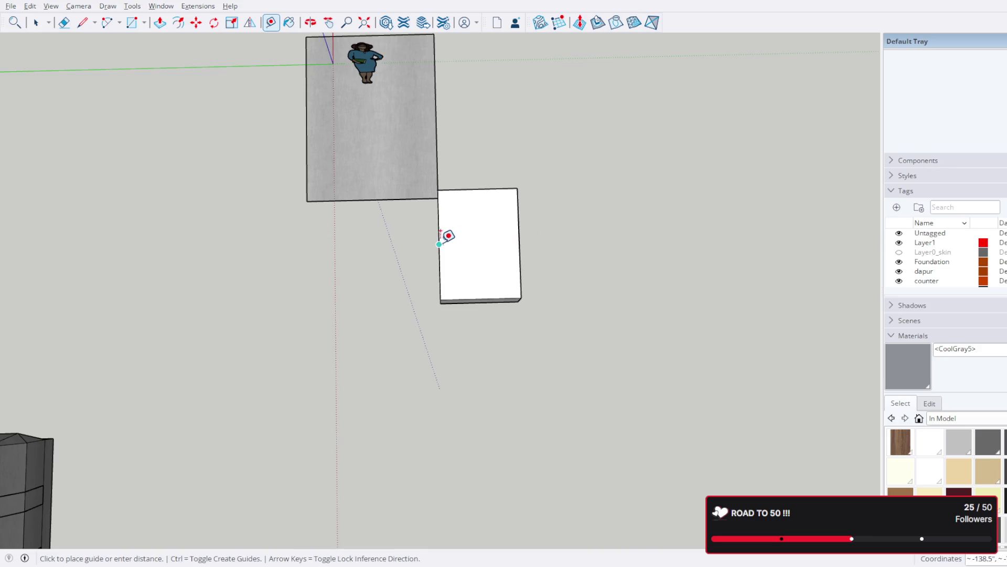
left_click(520, 227)
key("ctrl+z")
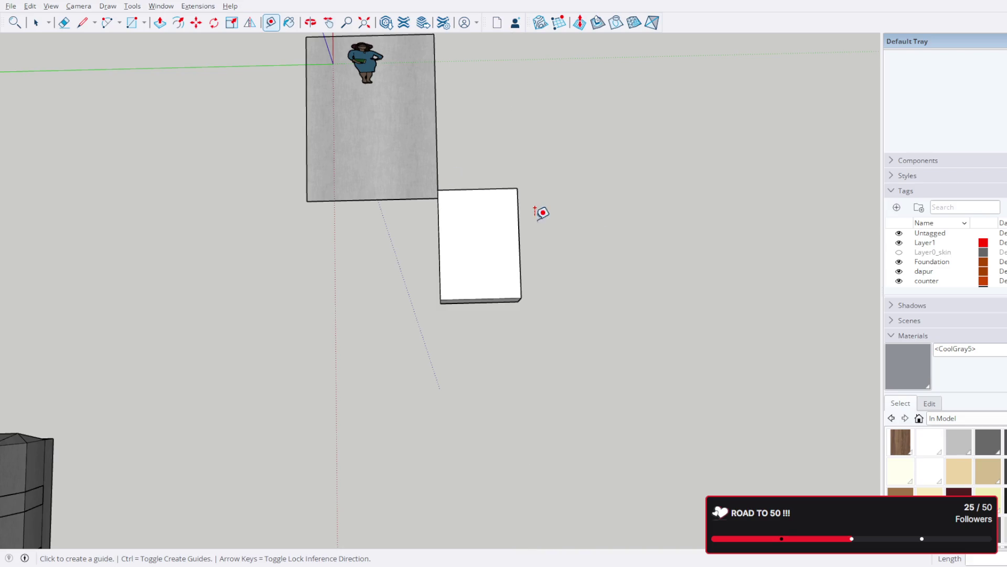
left_click(37, 22)
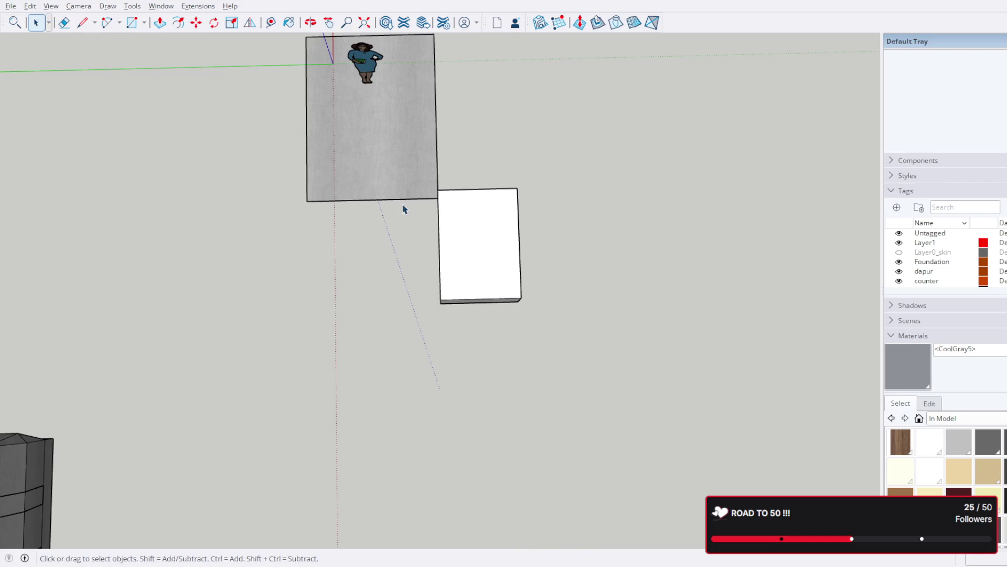
Step: Enter the white box group, select its face, and exit the group edit
left_click(473, 231)
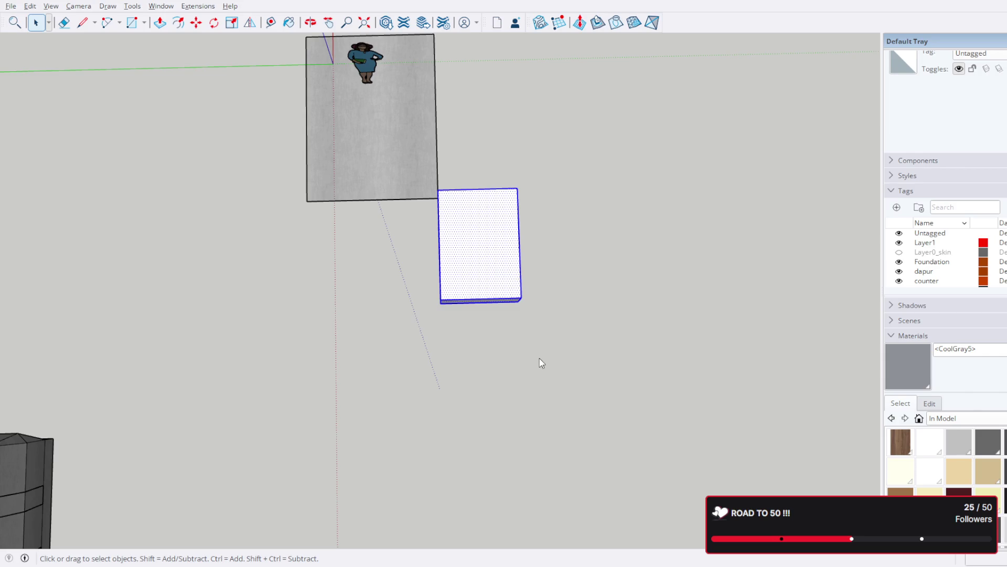
double_click(491, 241)
left_click(493, 237)
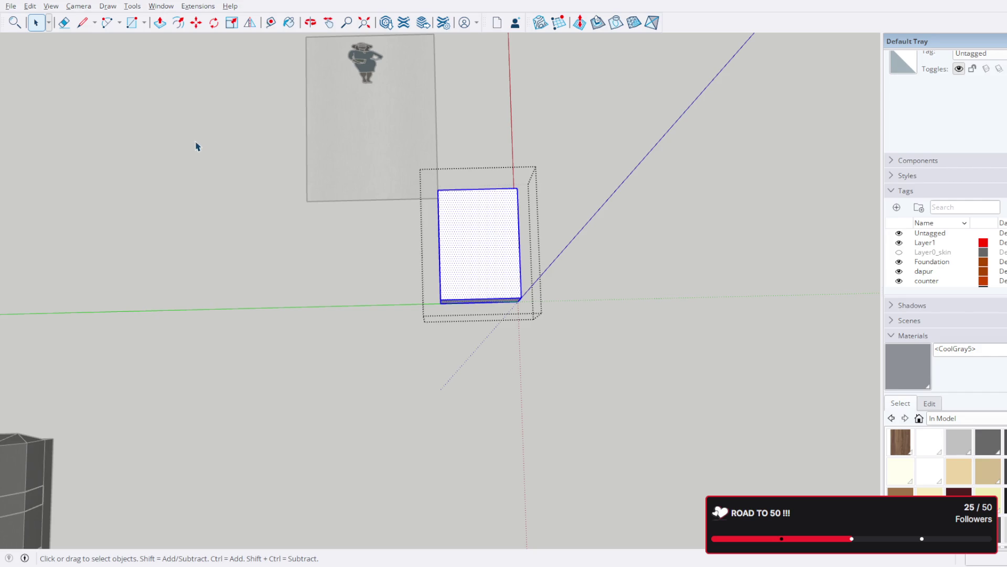
key("Escape")
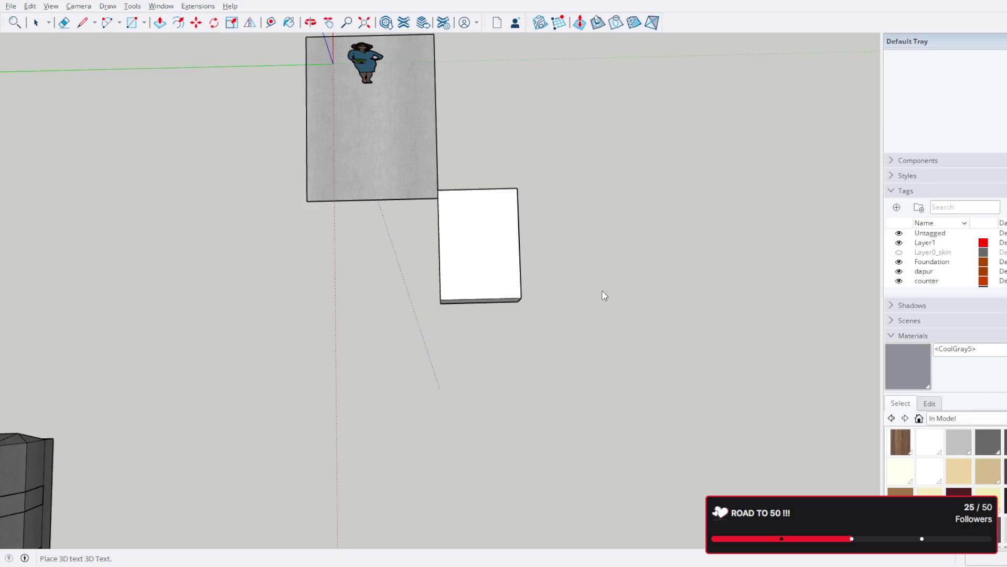
scroll(485, 284, "up", 2)
scroll(485, 285, "up", 1)
Step: Place the FULL BED 3D text on the box and paint the lettering dark red Color A08
left_click(486, 287)
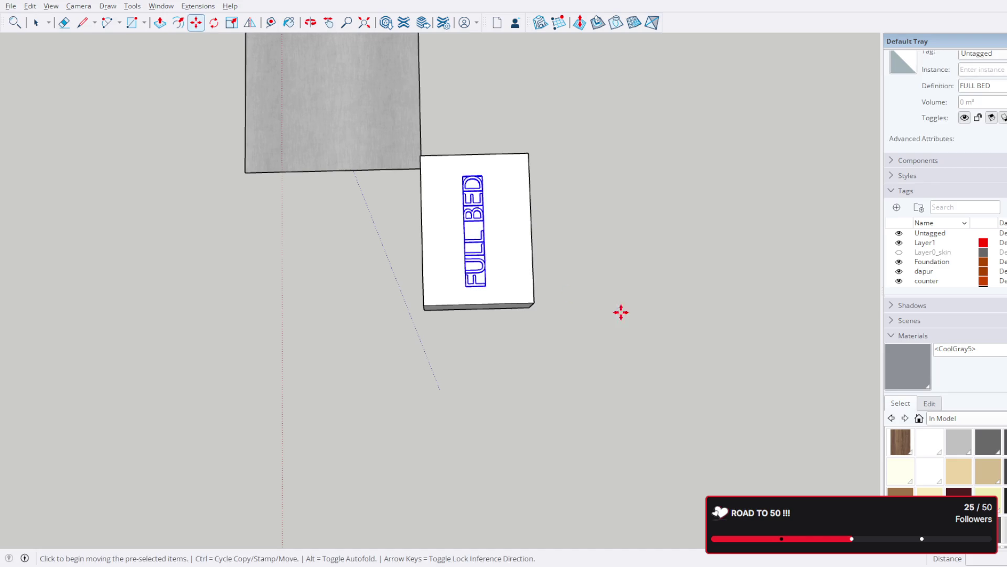
mouse_move(872, 460)
middle_mouse_down()
mouse_move(441, 180)
mouse_move(513, 192)
mouse_move(403, 156)
middle_mouse_up()
left_click(289, 22)
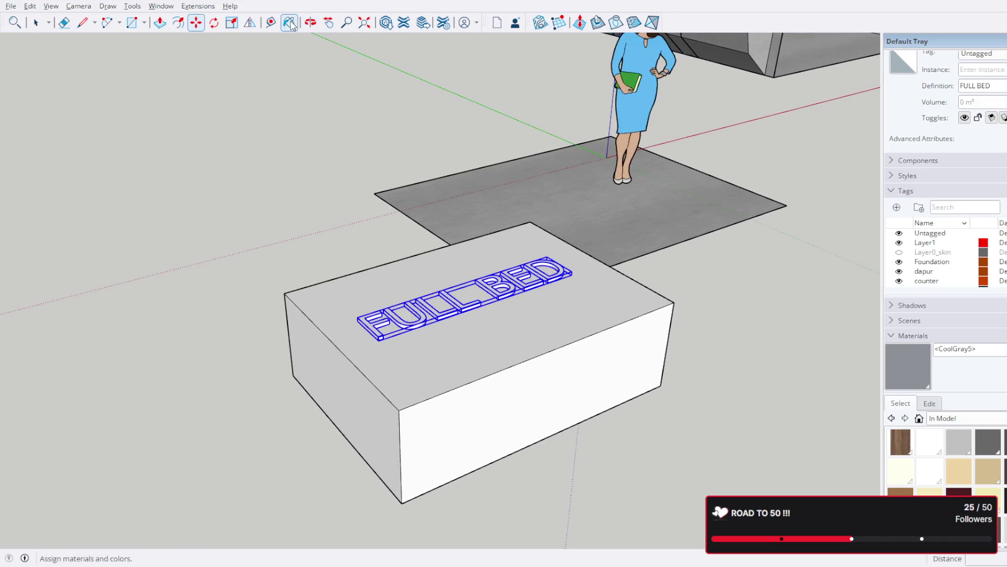
scroll(941, 343, "down", 3)
scroll(984, 477, "down", 1)
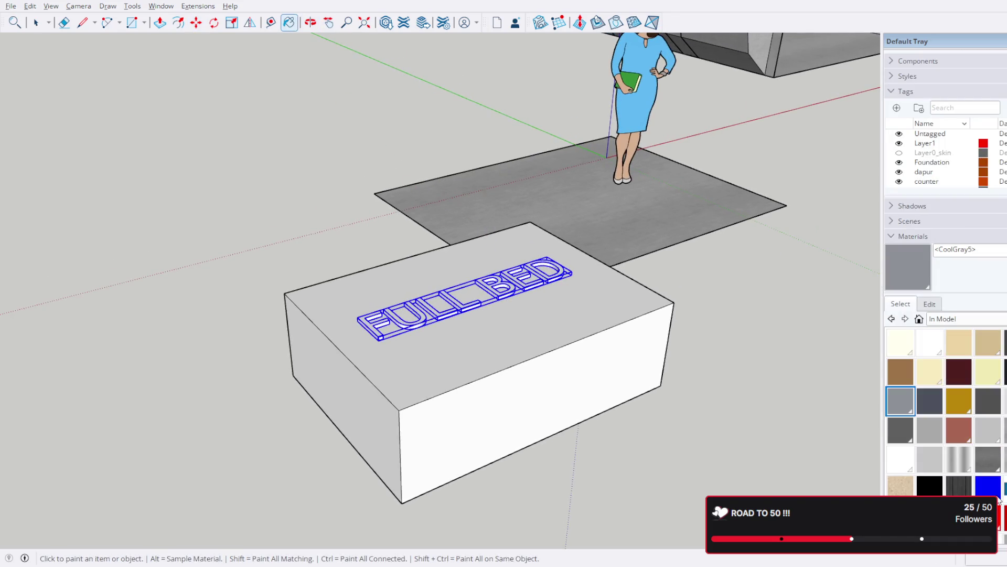
scroll(945, 409, "down", 1)
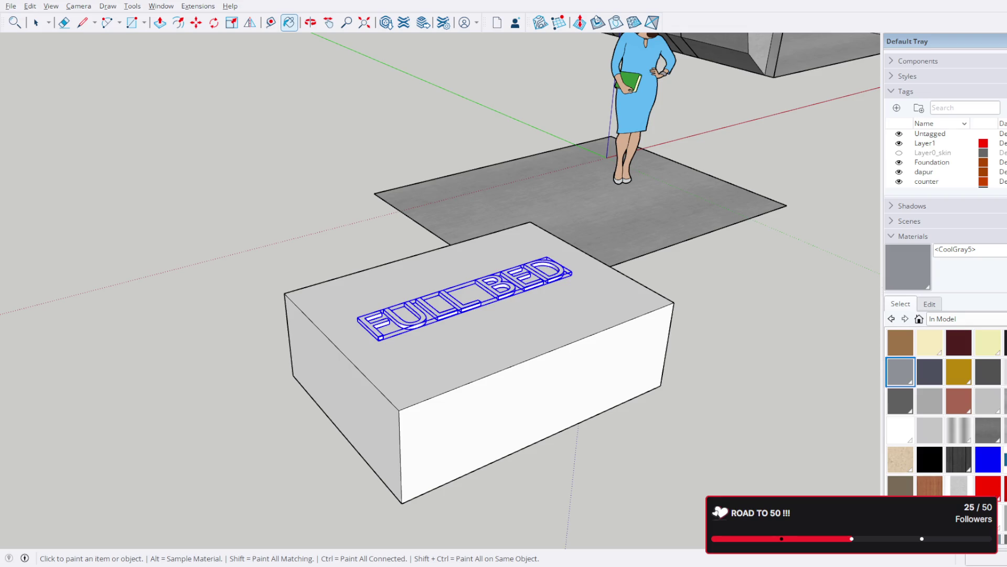
left_click(958, 515)
left_click(475, 299)
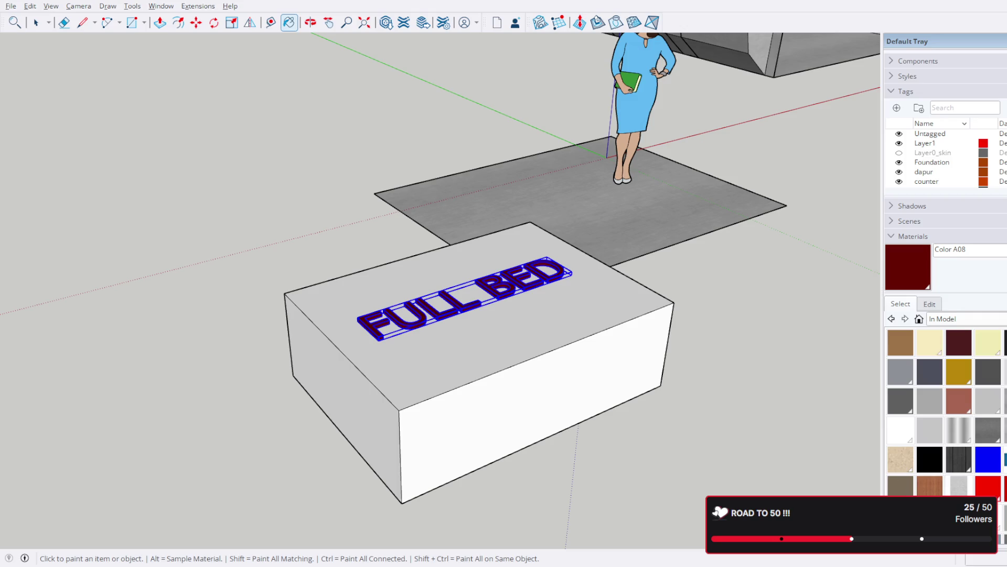
Step: Paint the bed box Burnt Umber and return to the Select tool
left_click(959, 342)
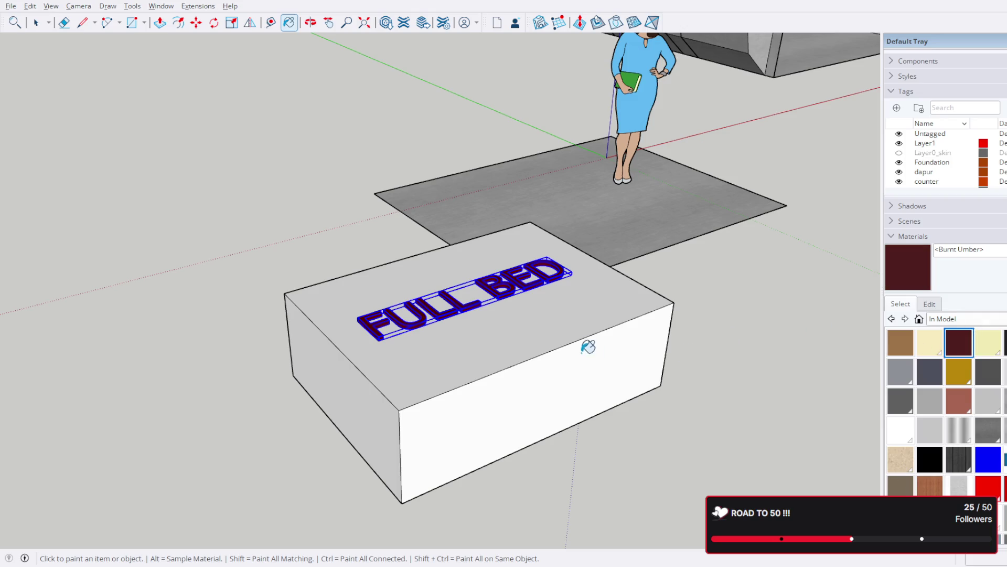
left_click(569, 321)
key("space")
left_click(195, 263)
mouse_move(277, 289)
middle_mouse_down()
mouse_move(281, 307)
mouse_move(163, 445)
mouse_move(373, 382)
mouse_move(407, 289)
middle_mouse_up()
Step: Check the FULL BED lettering selection and orbit around to the box's side face
left_click(399, 243)
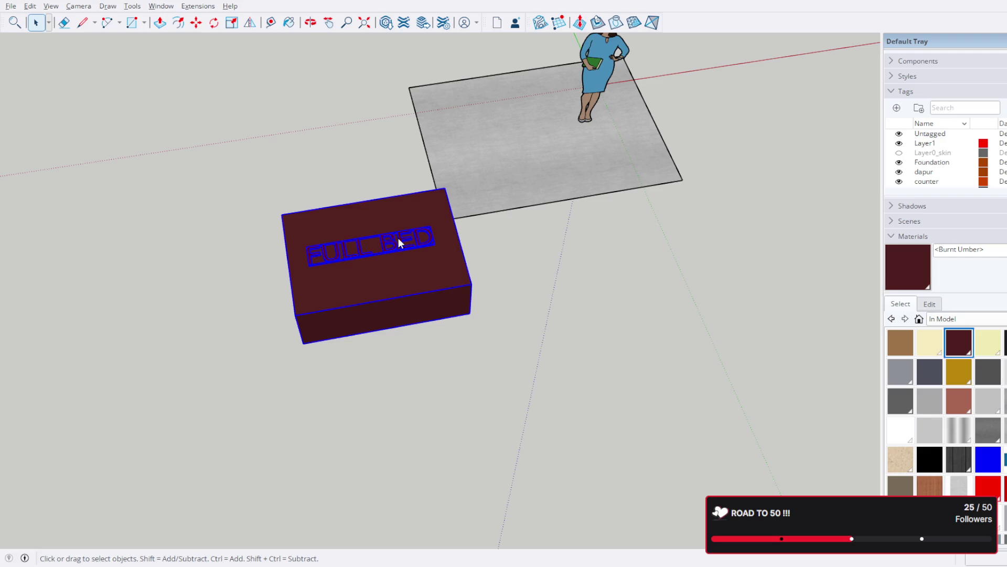
left_click(419, 230)
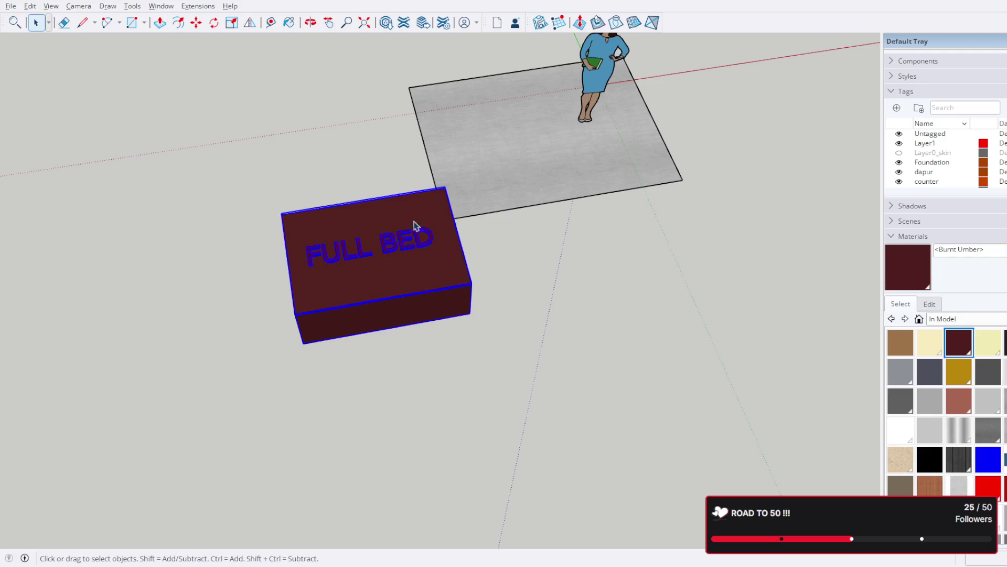
mouse_move(423, 215)
middle_mouse_down()
mouse_move(409, 216)
mouse_move(562, 322)
middle_mouse_up()
scroll(408, 241, "up", 3)
mouse_move(407, 240)
middle_mouse_down()
mouse_move(522, 50)
mouse_move(383, 161)
middle_mouse_up()
scroll(383, 161, "up", 2)
mouse_move(401, 123)
middle_mouse_down()
mouse_move(630, 68)
mouse_move(522, 114)
middle_mouse_up()
key("Escape")
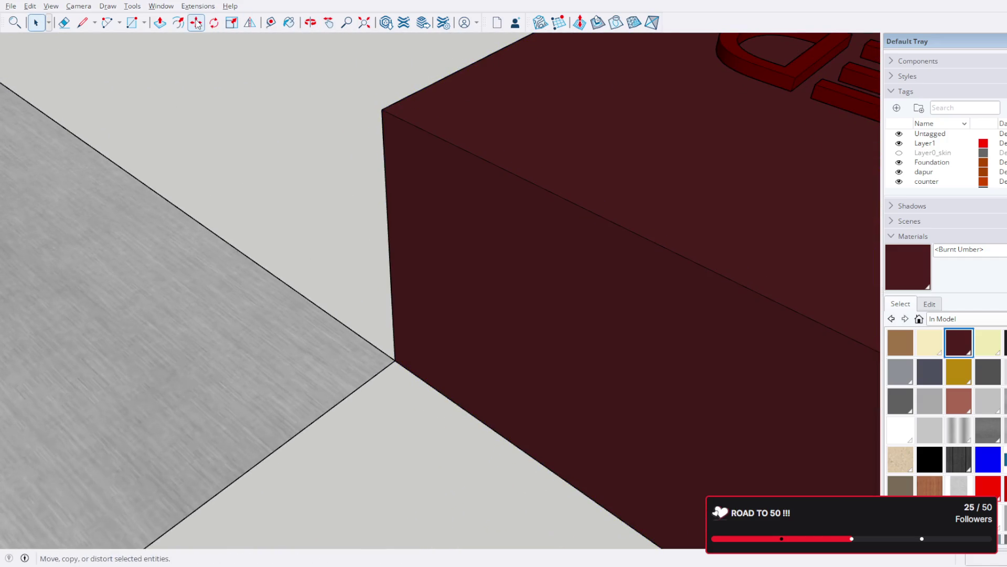
scroll(495, 98, "down", 3)
Step: Select the whole bed box and Ctrl-move a copy off from its corner
left_click(544, 250)
mouse_move(544, 249)
middle_mouse_down()
mouse_move(254, 174)
mouse_move(340, 134)
mouse_move(528, 292)
middle_mouse_up()
key("m")
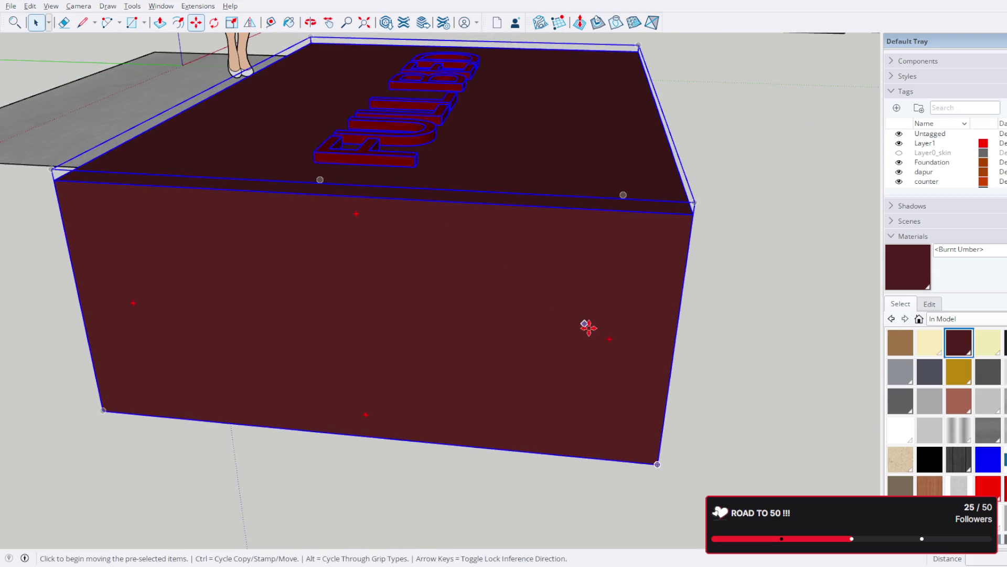
left_click(656, 466)
key("ctrl")
scroll(555, 332, "down", 3)
scroll(732, 264, "down", 3)
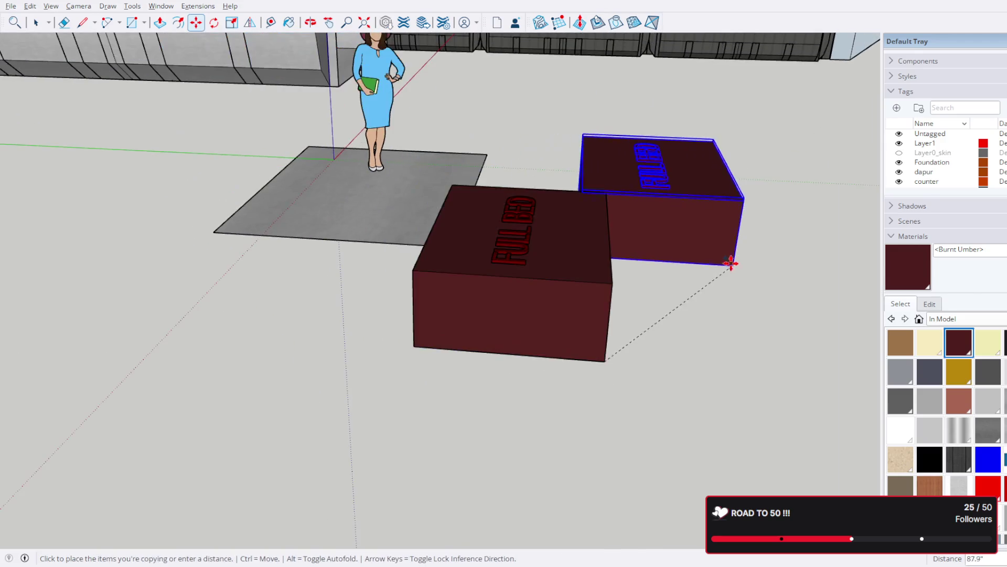
mouse_move(349, 186)
middle_mouse_down()
mouse_move(678, 405)
mouse_move(444, 265)
mouse_move(509, 252)
middle_mouse_up()
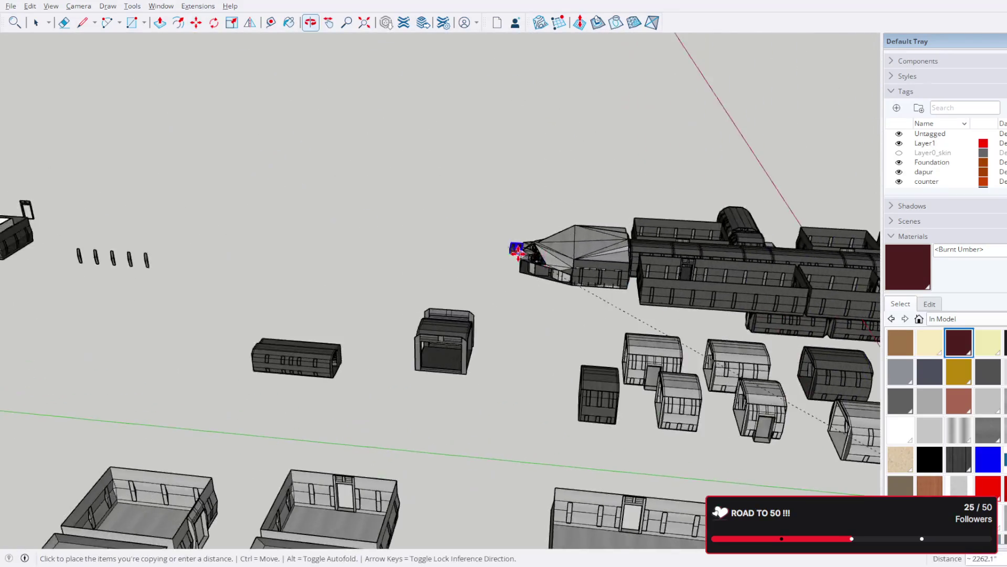
scroll(398, 412, "up", 3)
scroll(457, 218, "up", 2)
scroll(457, 218, "down", 5)
Step: Carry the bed copy into the ship's bedroom and set it down against the wall
mouse_move(434, 214)
middle_mouse_down()
mouse_move(360, 243)
mouse_move(99, 170)
middle_mouse_up()
scroll(469, 218, "up", 5)
scroll(469, 218, "up", 3)
scroll(479, 220, "up", 3)
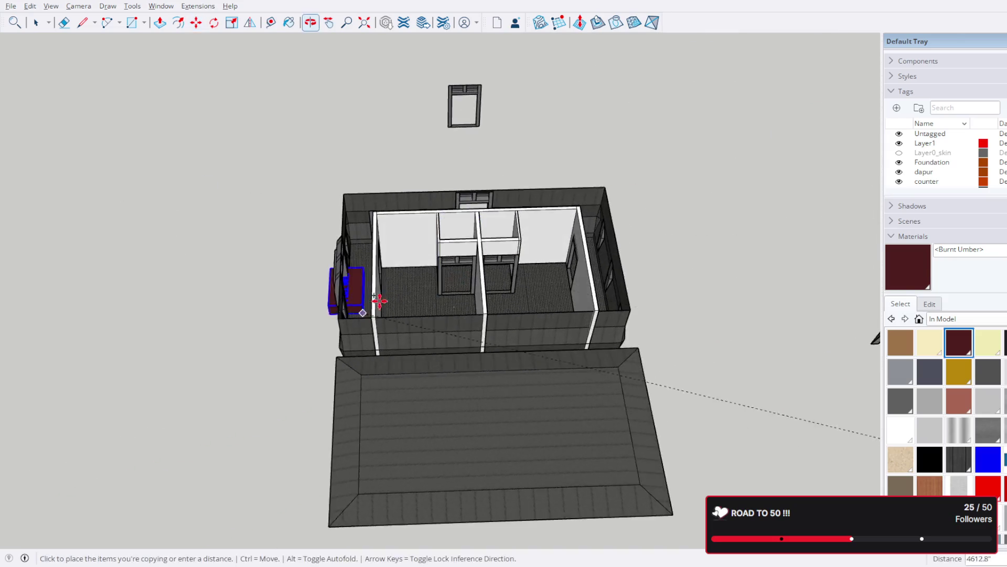
scroll(349, 288, "up", 3)
mouse_move(457, 292)
middle_mouse_down()
mouse_move(418, 319)
mouse_move(386, 394)
mouse_move(353, 330)
middle_mouse_up()
scroll(274, 326, "up", 5)
scroll(274, 325, "down", 2)
left_click(276, 313)
mouse_move(275, 314)
middle_mouse_down()
mouse_move(292, 207)
mouse_move(210, 248)
middle_mouse_up()
scroll(209, 249, "up", 4)
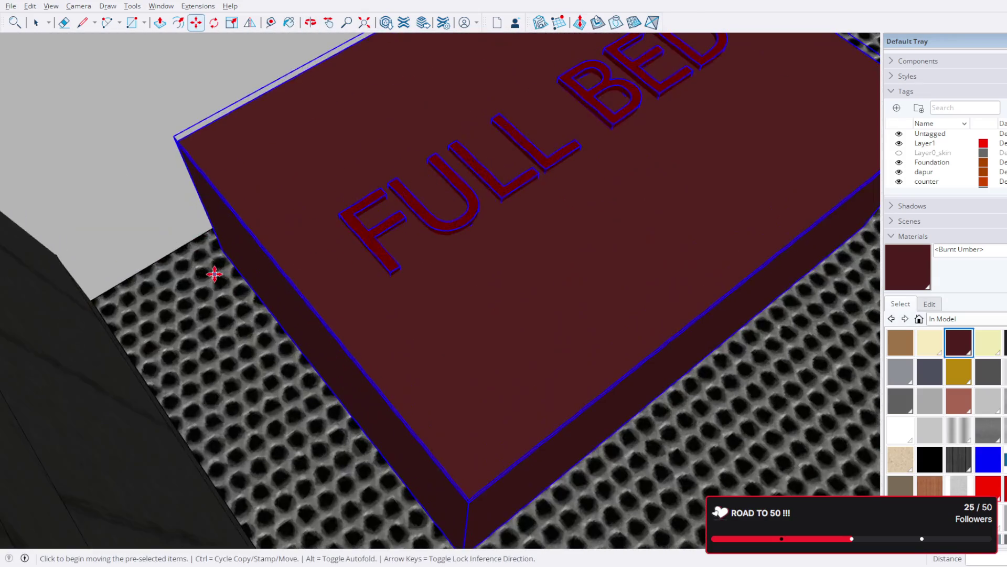
left_click(224, 251)
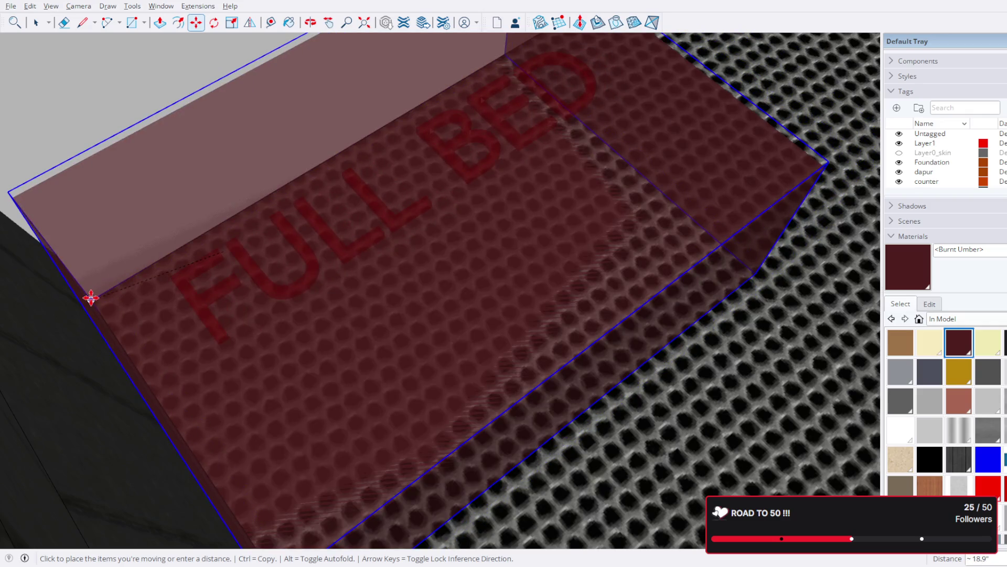
left_click(91, 298)
scroll(630, 209, "up", 5)
scroll(349, 326, "down", 3)
scroll(415, 312, "up", 1)
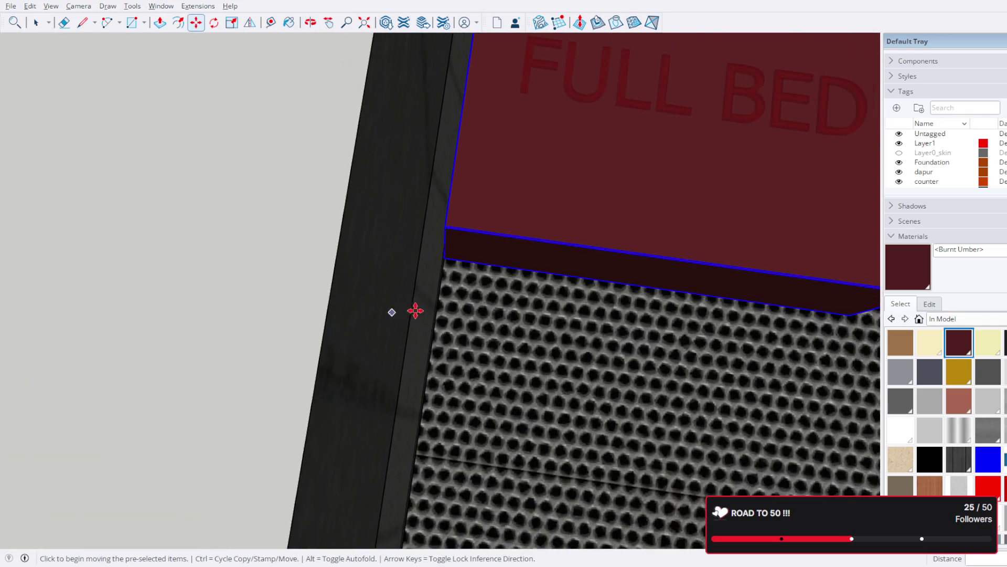
scroll(450, 300, "down", 5)
scroll(656, 282, "down", 3)
Step: Review the room from above, deselect the bed, and turn on X-ray see-through display
mouse_move(657, 281)
middle_mouse_down()
mouse_move(547, 275)
mouse_move(531, 218)
mouse_move(530, 307)
mouse_move(546, 275)
mouse_move(548, 293)
middle_mouse_up()
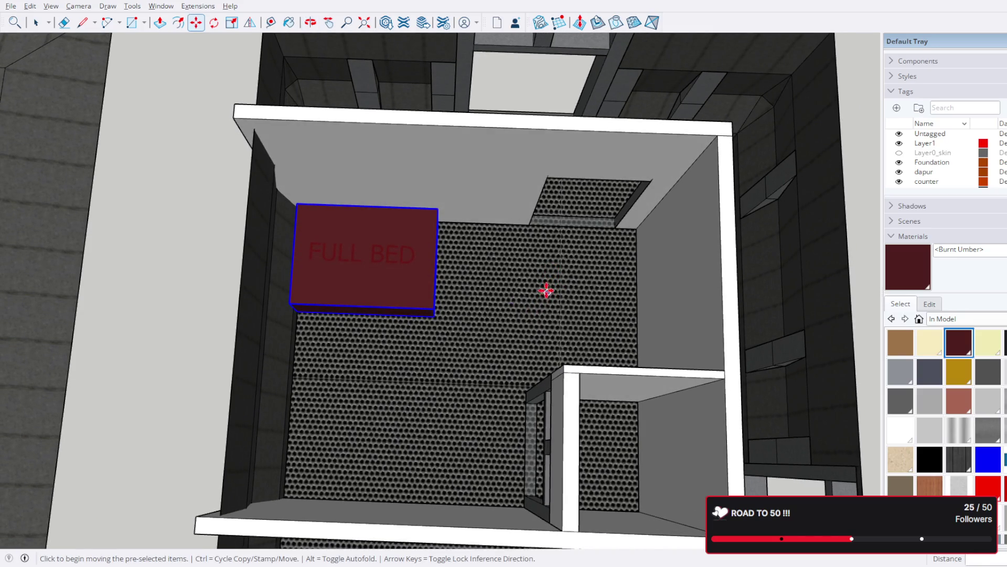
key("space")
scroll(241, 106, "down", 3)
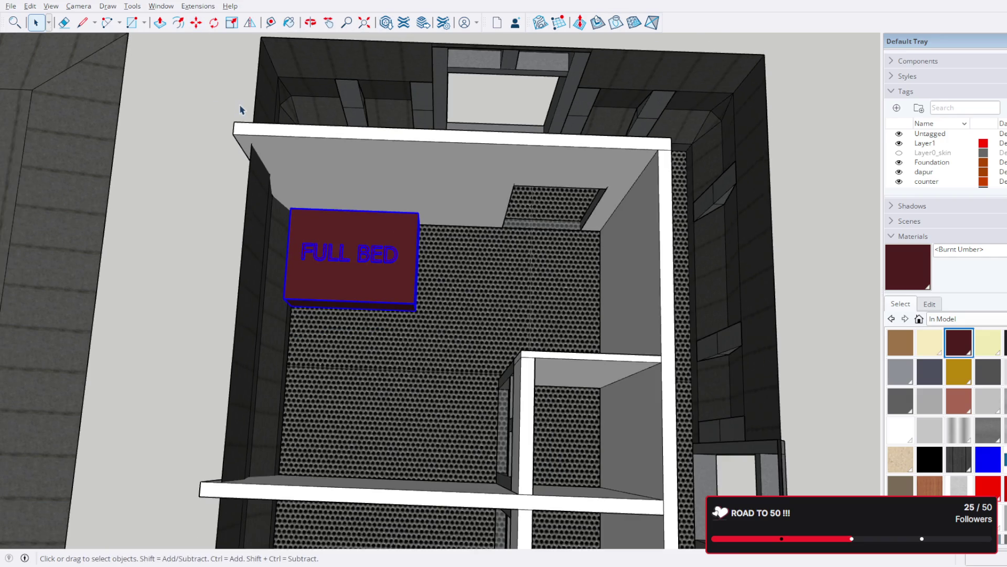
middle_click_drag(241, 106, 312, 181)
scroll(312, 181, "up", 5)
mouse_move(318, 218)
middle_mouse_down()
mouse_move(527, 126)
mouse_move(245, 75)
mouse_move(414, 198)
mouse_move(281, 173)
mouse_move(120, 162)
mouse_move(442, 212)
middle_mouse_up()
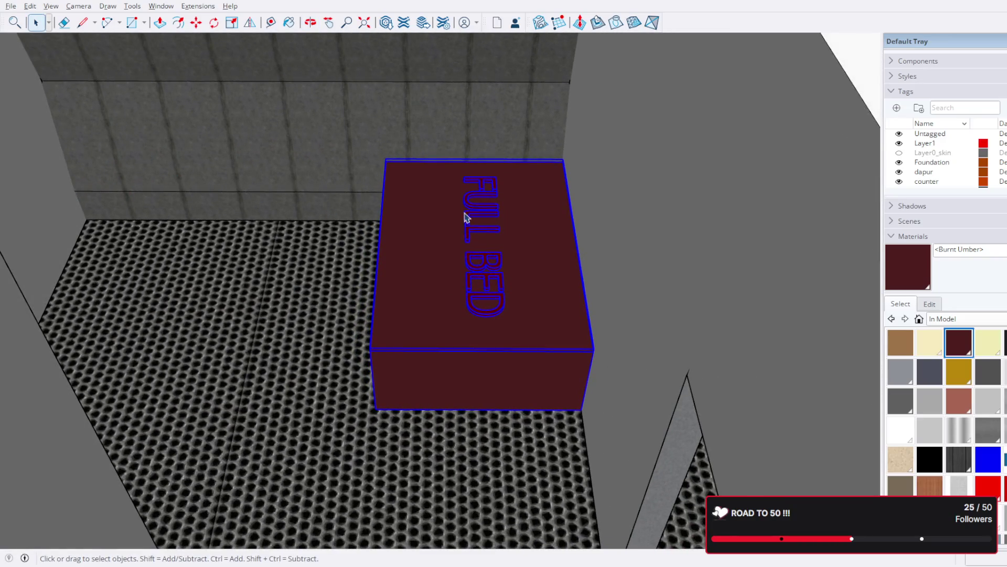
key("ctrl+z")
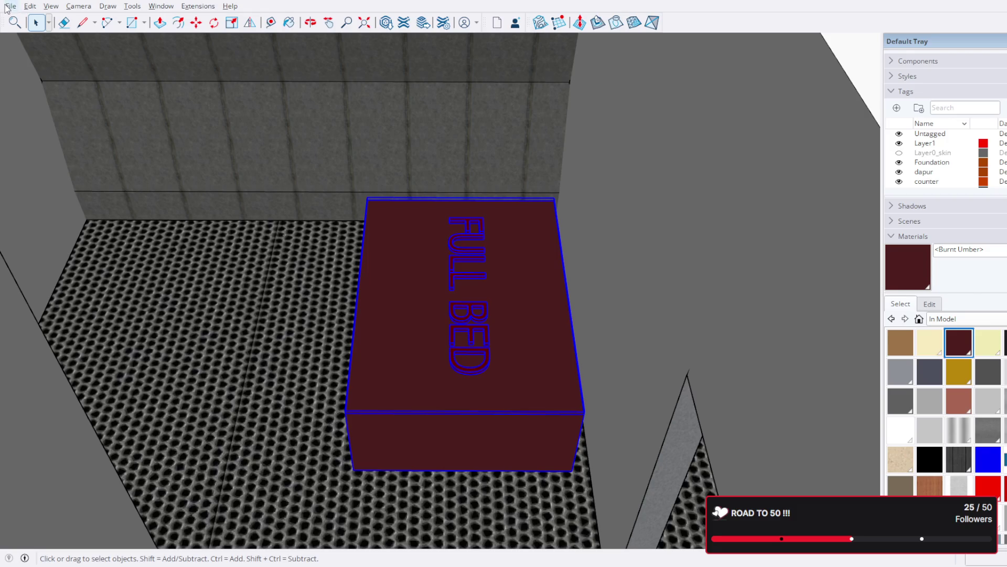
scroll(365, 189, "down", 3)
scroll(376, 196, "down", 5)
middle_click_drag(376, 196, 686, 266)
left_click(628, 237)
scroll(185, 260, "up", 3)
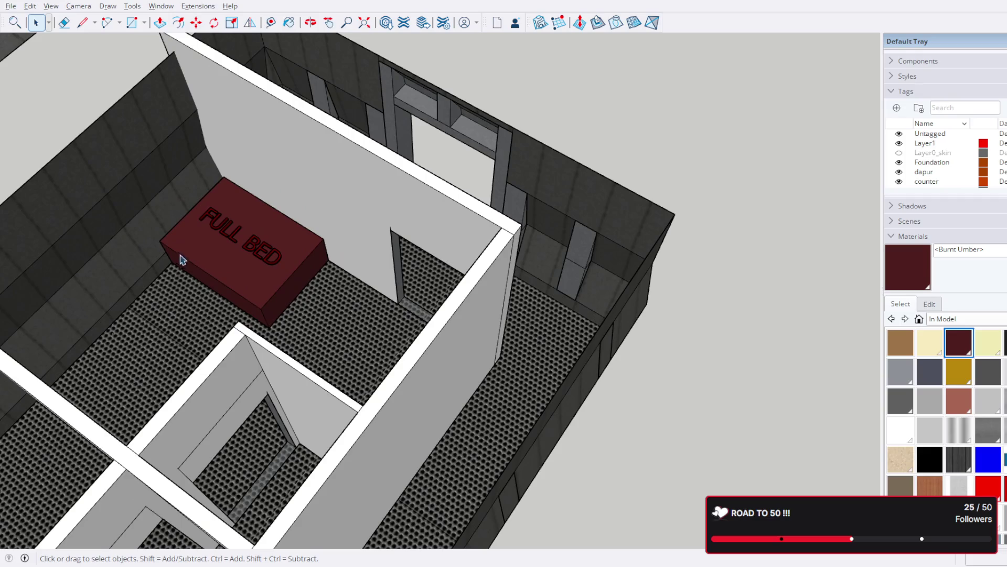
middle_click_drag(308, 251, 454, 250)
key("alt+r")
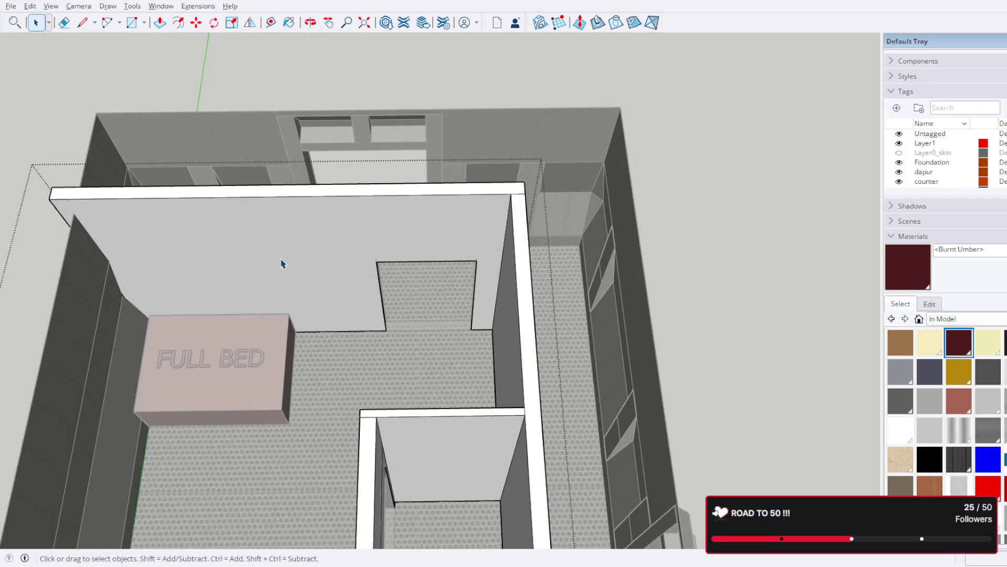
scroll(284, 265, "up", 3)
Step: Draw a thin floor strip beside the bed box with typed-length lines
mouse_move(321, 290)
middle_mouse_down()
mouse_move(434, 218)
mouse_move(276, 271)
mouse_move(284, 41)
middle_mouse_up()
scroll(439, 245, "up", 3)
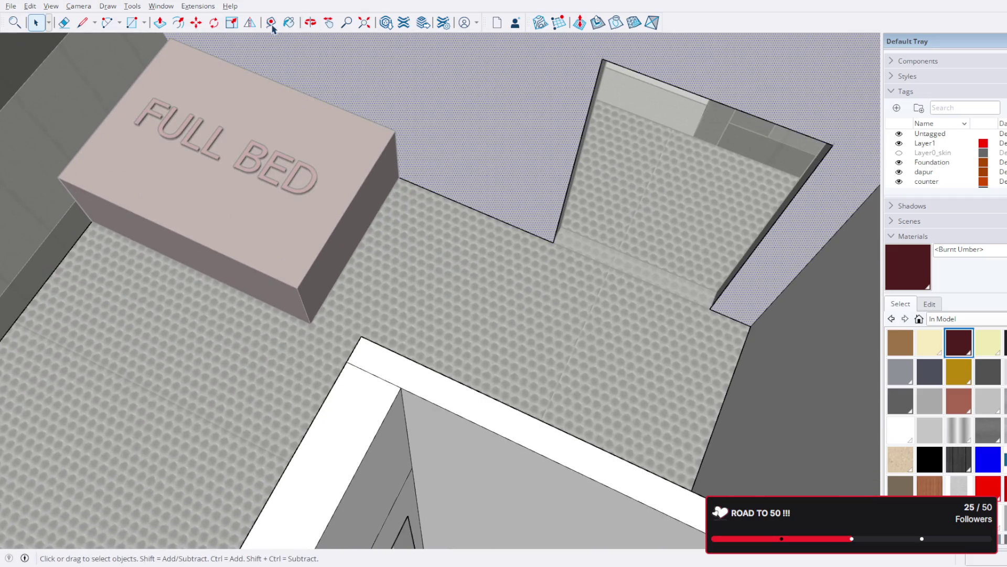
left_click(82, 23)
mouse_move(440, 186)
middle_mouse_down()
mouse_move(449, 213)
mouse_move(398, 169)
middle_mouse_up()
left_click(411, 160)
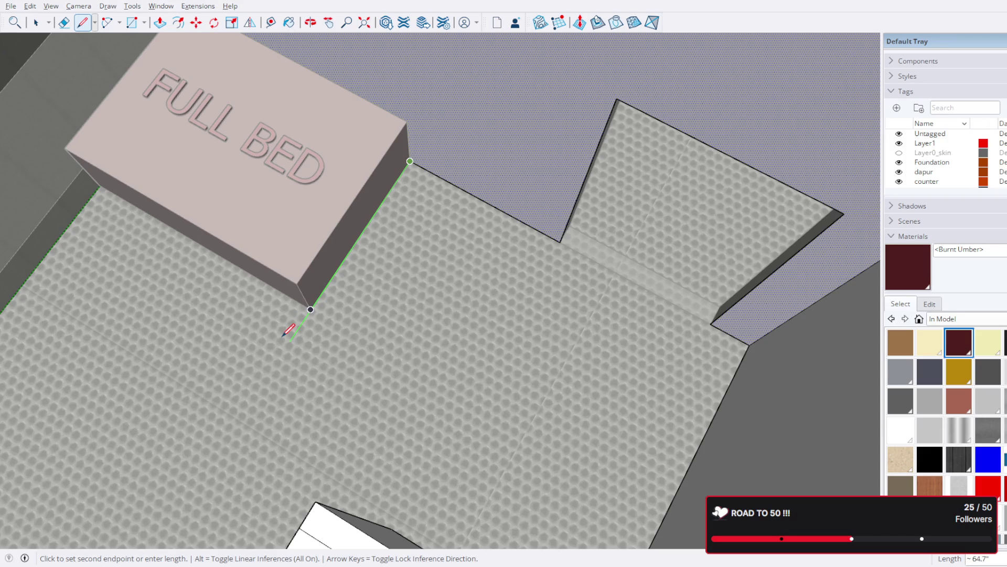
key("Return")
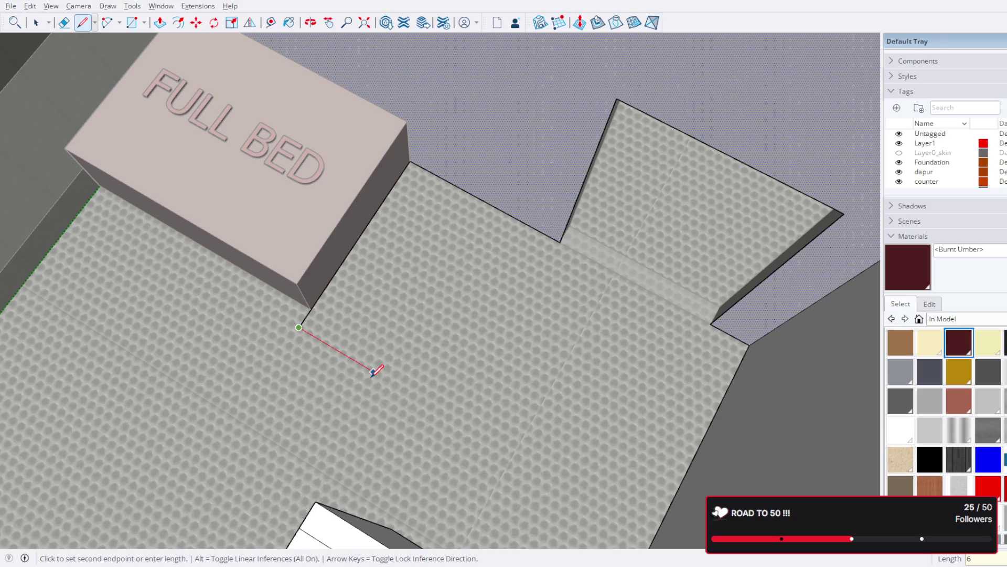
type("\"")
key("Return")
left_click(426, 170)
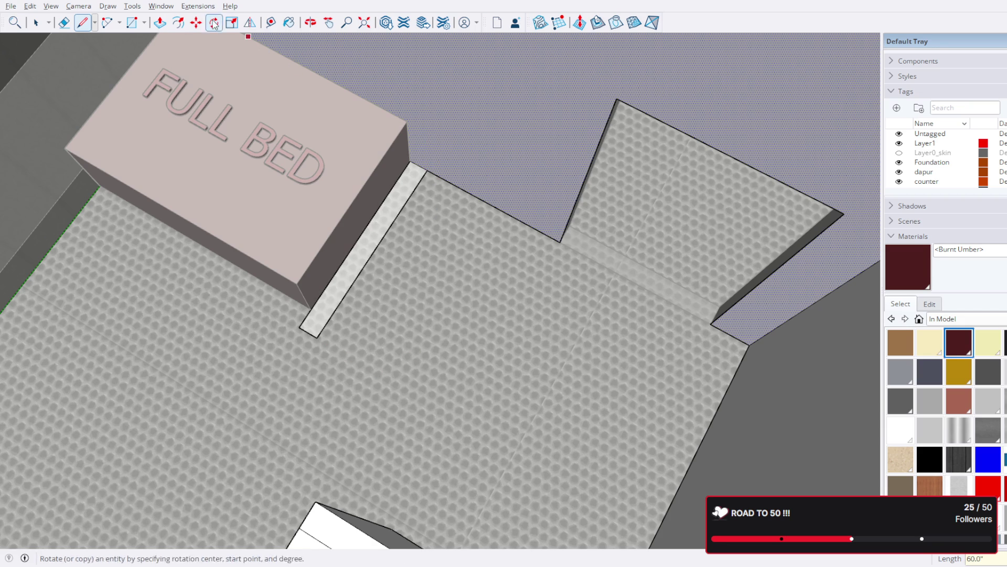
Step: Push/Pull the strip up into a partition wall and return to Select
left_click(160, 22)
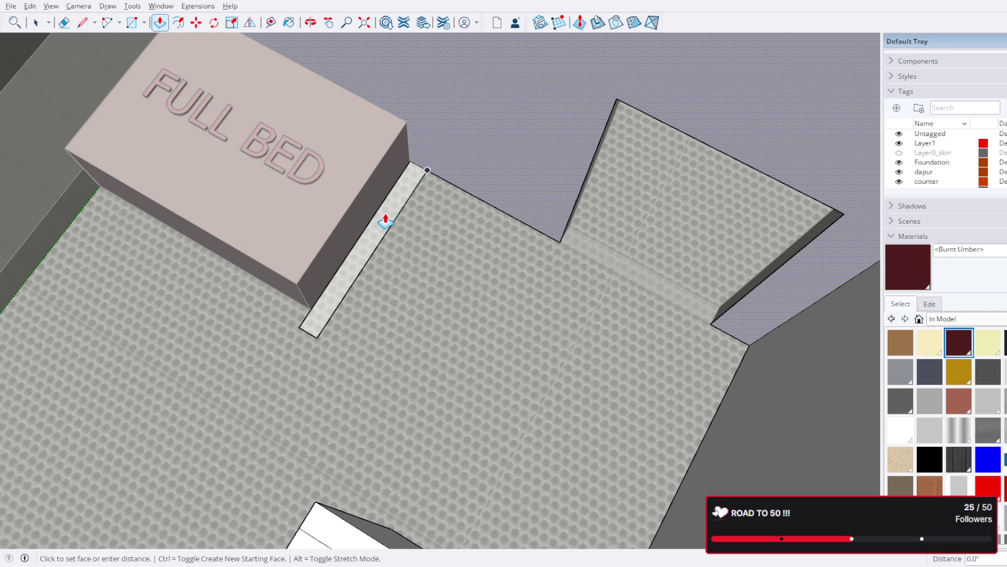
scroll(382, 218, "down", 2)
scroll(421, 133, "down", 3)
scroll(417, 187, "down", 1)
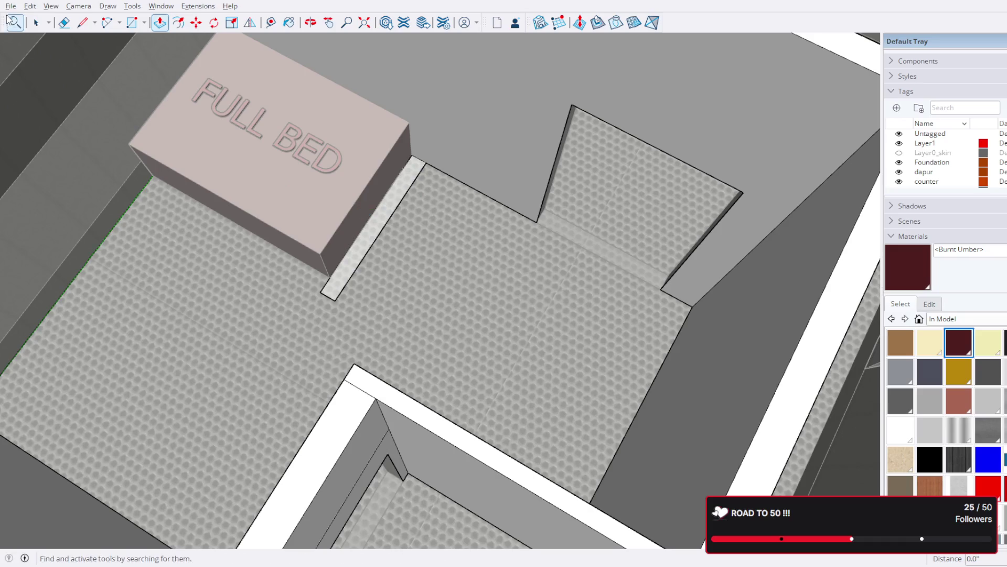
left_click(378, 227)
scroll(486, 124, "down", 2)
scroll(484, 124, "up", 2)
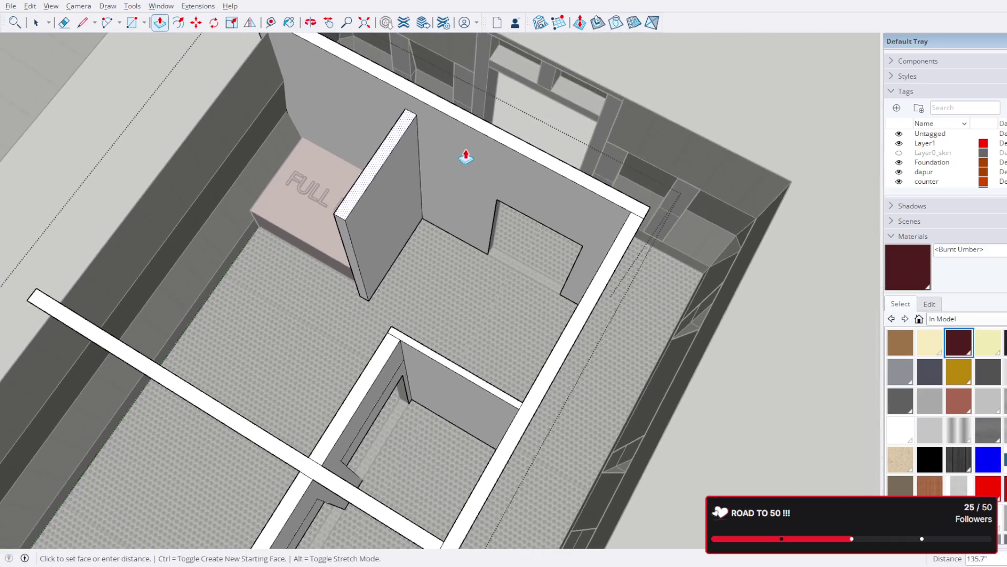
left_click(470, 134)
key("space")
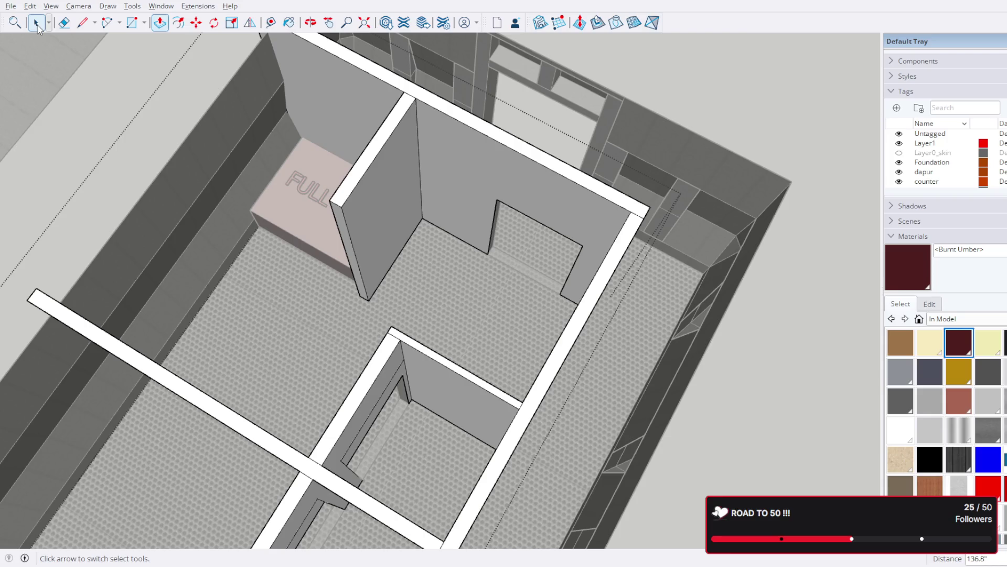
scroll(571, 295, "down", 3)
scroll(571, 295, "up", 3)
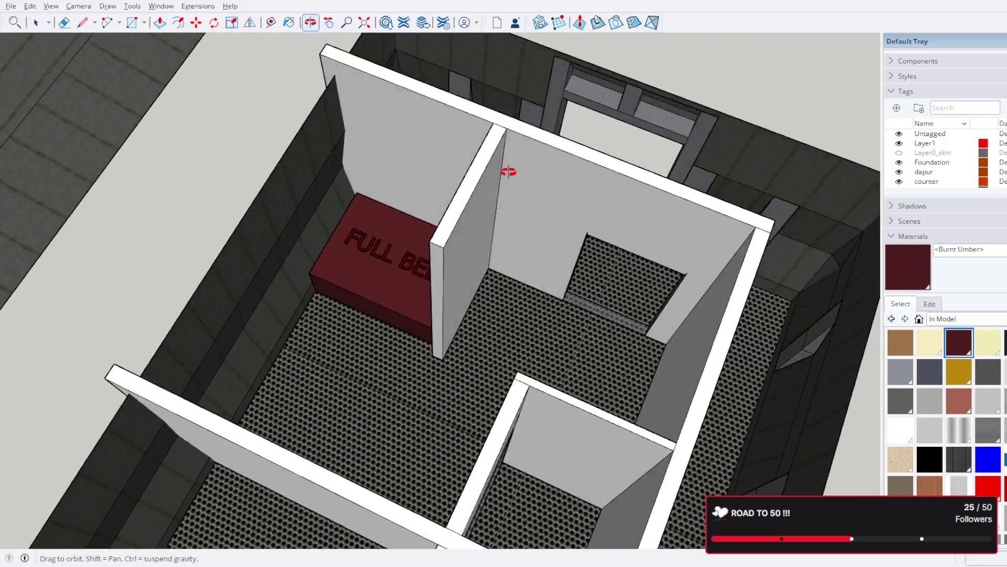
Step: Enter the walls group and test selecting the short wall beside the bed, then clear it
middle_click_drag(536, 252, 533, 207)
scroll(264, 286, "up", 2)
mouse_move(265, 286)
middle_mouse_down()
mouse_move(467, 240)
mouse_move(85, 247)
mouse_move(292, 169)
mouse_move(532, 233)
mouse_move(333, 189)
mouse_move(129, 165)
mouse_move(169, 149)
mouse_move(250, 141)
mouse_move(393, 198)
mouse_move(508, 157)
mouse_move(661, 233)
mouse_move(333, 158)
mouse_move(563, 213)
mouse_move(542, 228)
mouse_move(459, 176)
mouse_move(578, 225)
mouse_move(596, 184)
mouse_move(479, 225)
middle_mouse_up()
scroll(582, 197, "down", 3)
scroll(479, 286, "down", 3)
scroll(476, 282, "down", 1)
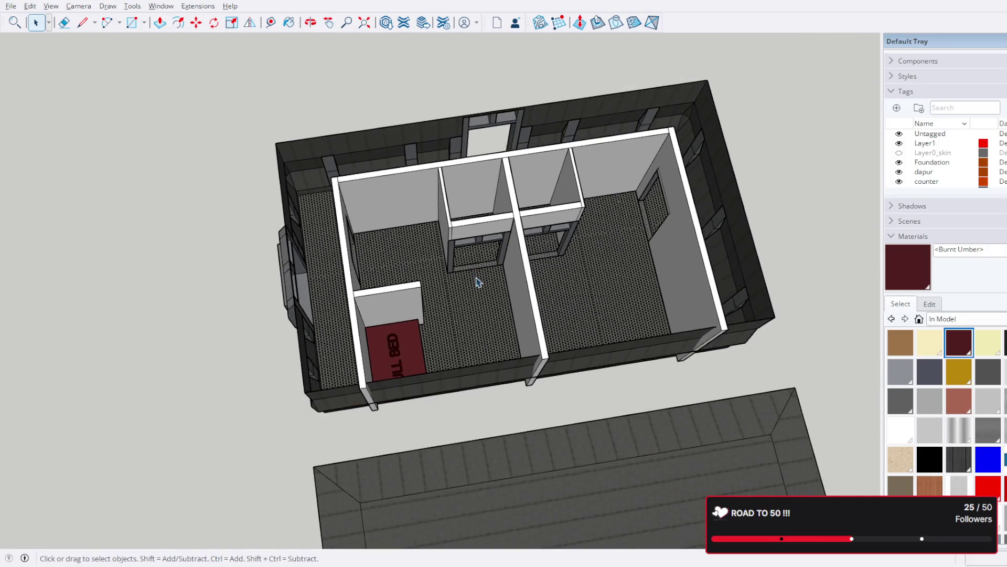
double_click(415, 320)
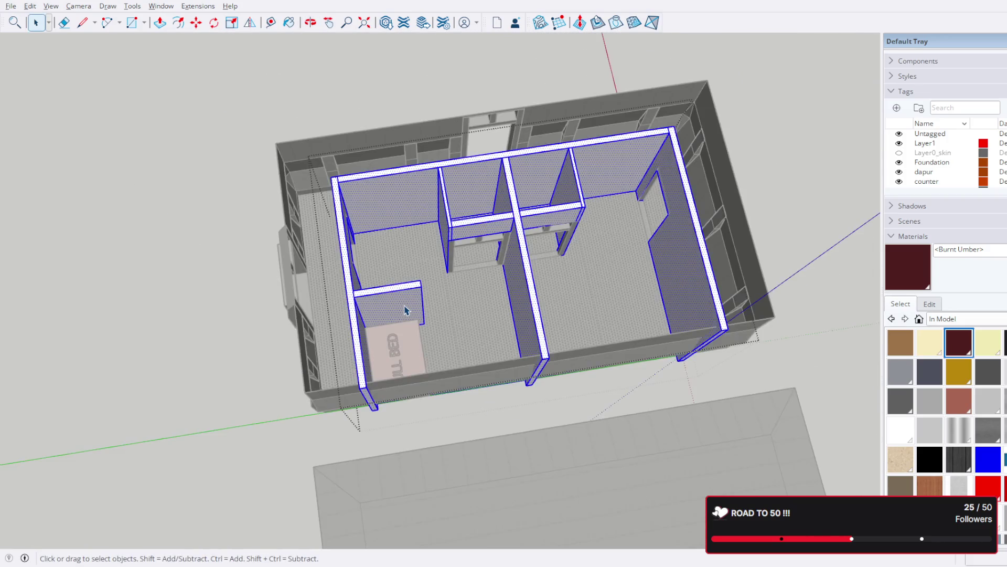
scroll(409, 315, "up", 3)
scroll(408, 287, "up", 2)
left_click(403, 306)
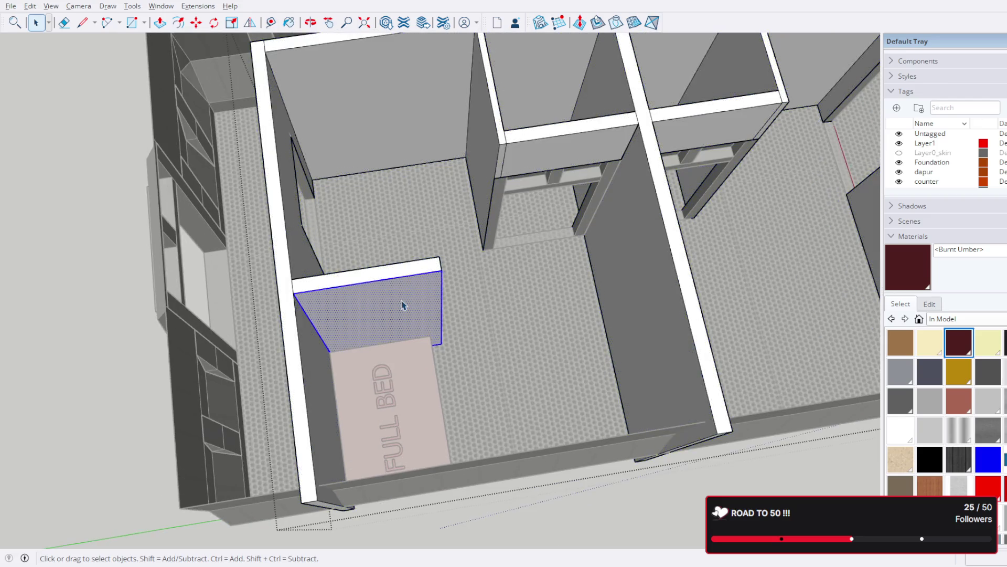
triple_click(415, 272)
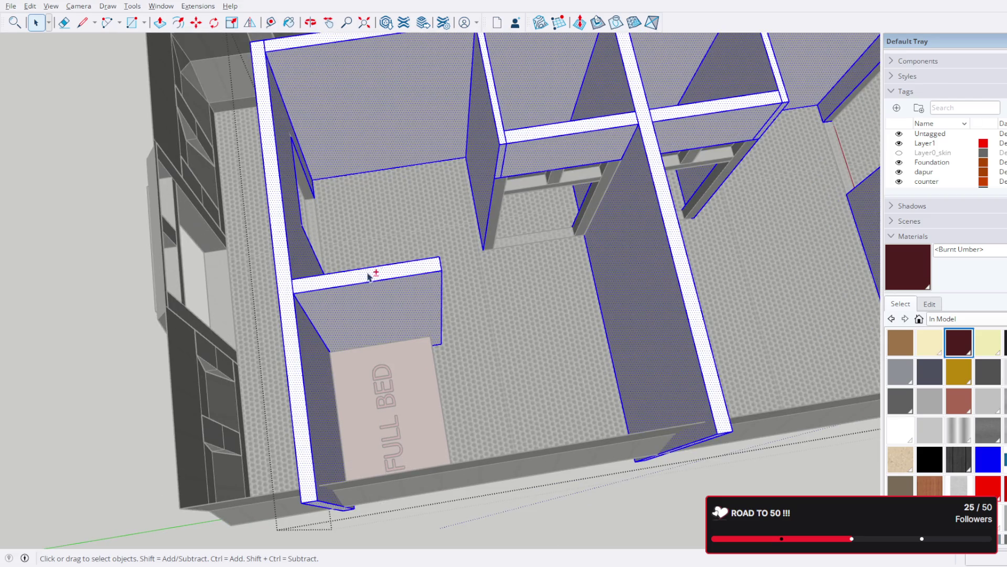
key("ctrl+t")
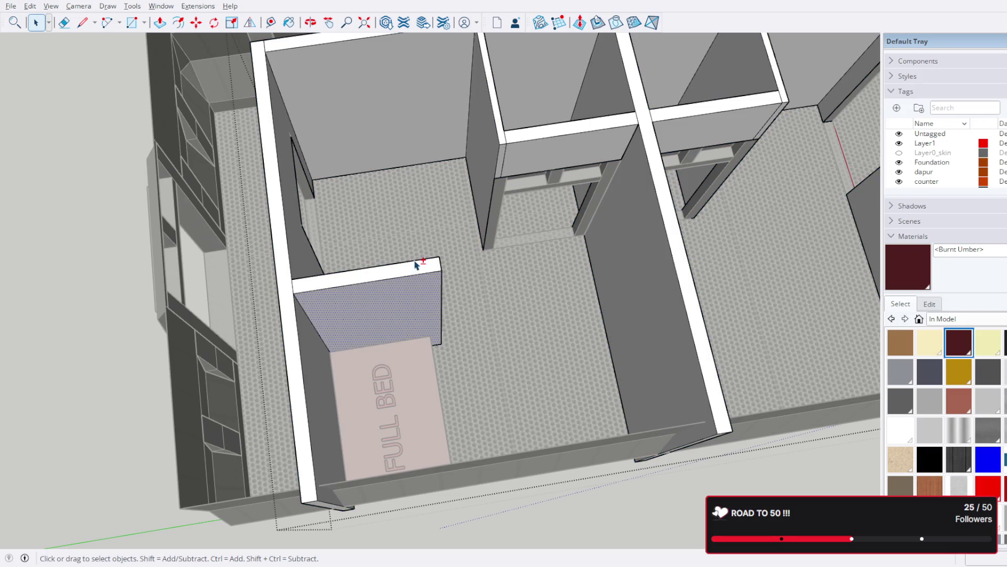
Step: Orbit to the bedroom's other side and pick Move for the short wall
middle_click_drag(417, 268, 574, 269)
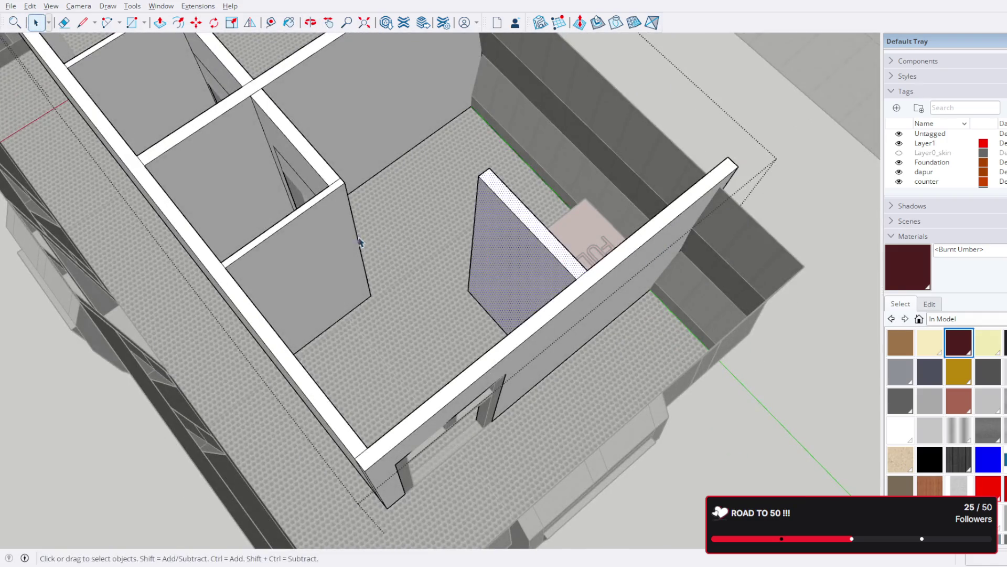
middle_click_drag(360, 242, 418, 202)
scroll(401, 197, "up", 2)
scroll(448, 174, "up", 1)
scroll(394, 134, "up", 1)
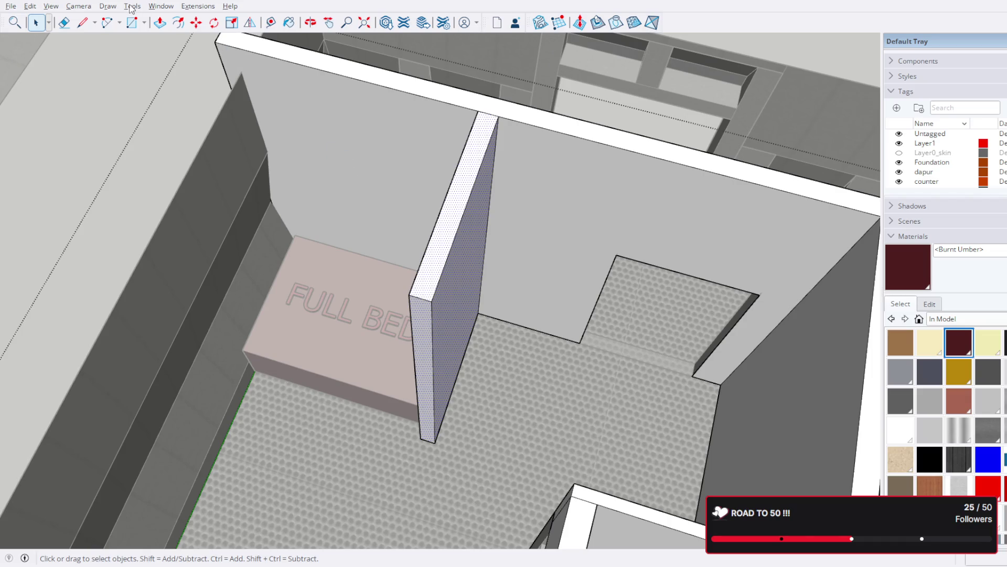
left_click(197, 22)
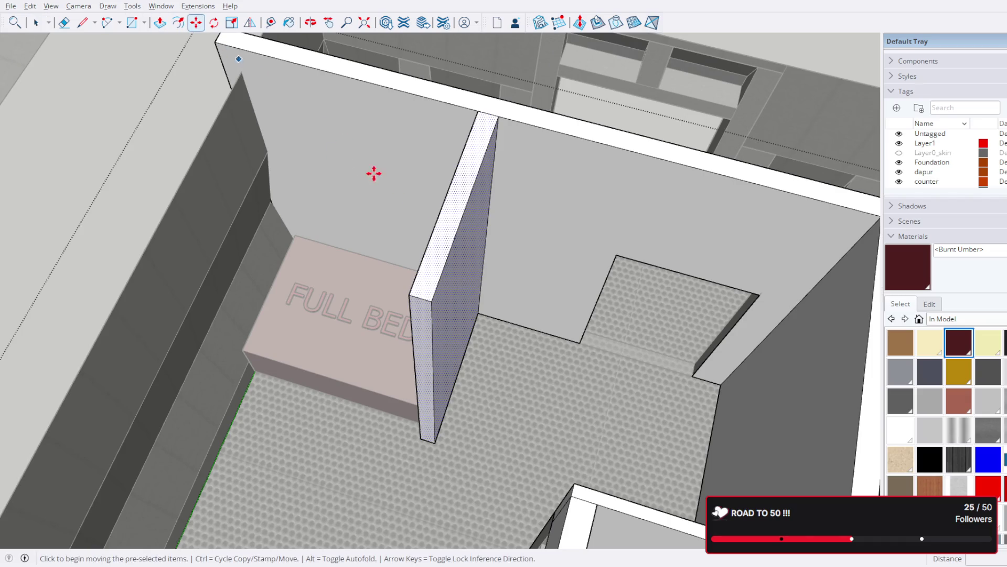
Step: Ctrl-copy the short wall into place and draw its bottom edge to close the face
left_click(410, 297)
scroll(525, 305, "down", 3)
key("ctrl")
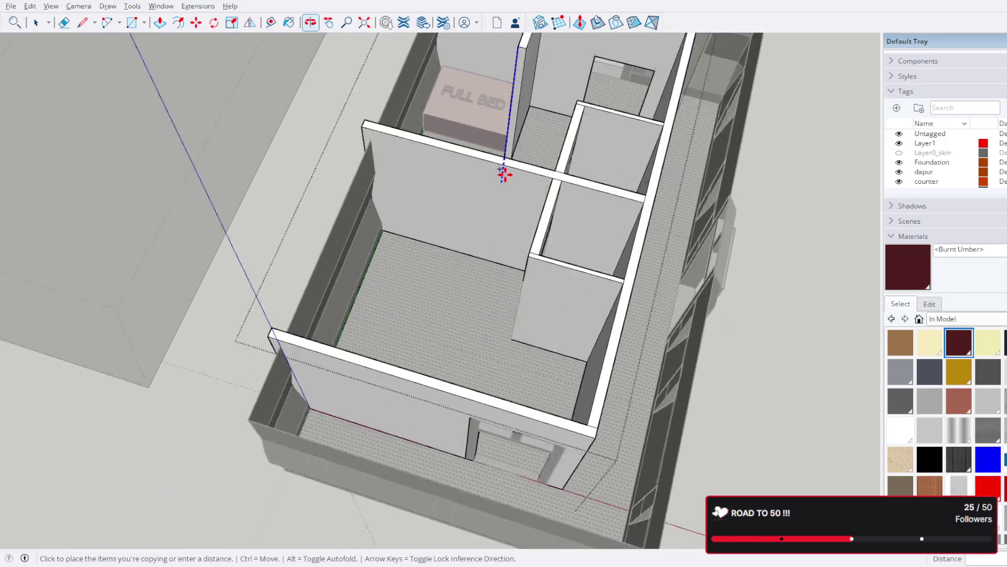
scroll(465, 269, "up", 1)
left_click(454, 274)
mouse_move(504, 252)
middle_mouse_down()
mouse_move(97, 266)
mouse_move(187, 333)
mouse_move(104, 47)
middle_mouse_up()
key("l")
scroll(496, 344, "up", 2)
left_click(434, 329)
left_click(423, 332)
left_click(35, 23)
scroll(790, 221, "down", 5)
Step: Ctrl-copy the painted FULL BED block into the room on the other side
mouse_move(791, 232)
middle_mouse_down()
mouse_move(524, 213)
mouse_move(612, 341)
mouse_move(550, 236)
mouse_move(393, 333)
middle_mouse_up()
scroll(449, 356, "up", 1)
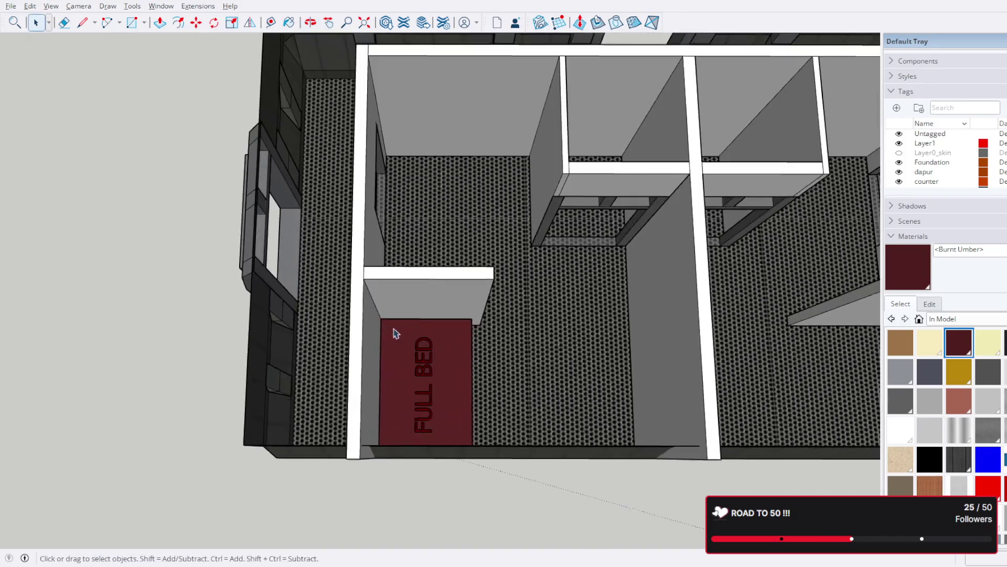
scroll(450, 355, "up", 3)
mouse_move(449, 355)
middle_mouse_down()
mouse_move(301, 255)
mouse_move(236, 261)
middle_mouse_up()
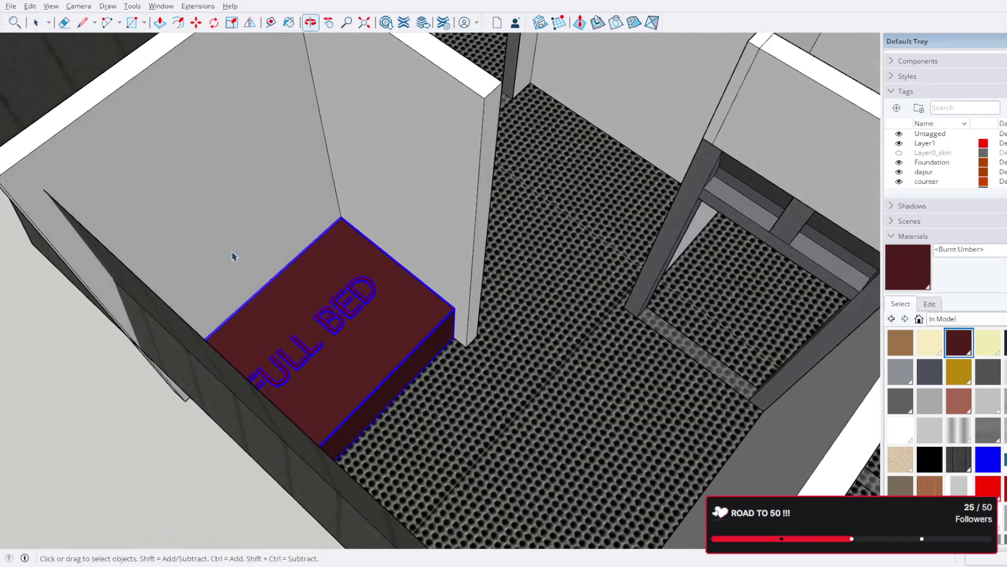
key("m")
left_click(455, 337)
scroll(276, 202, "up", 3)
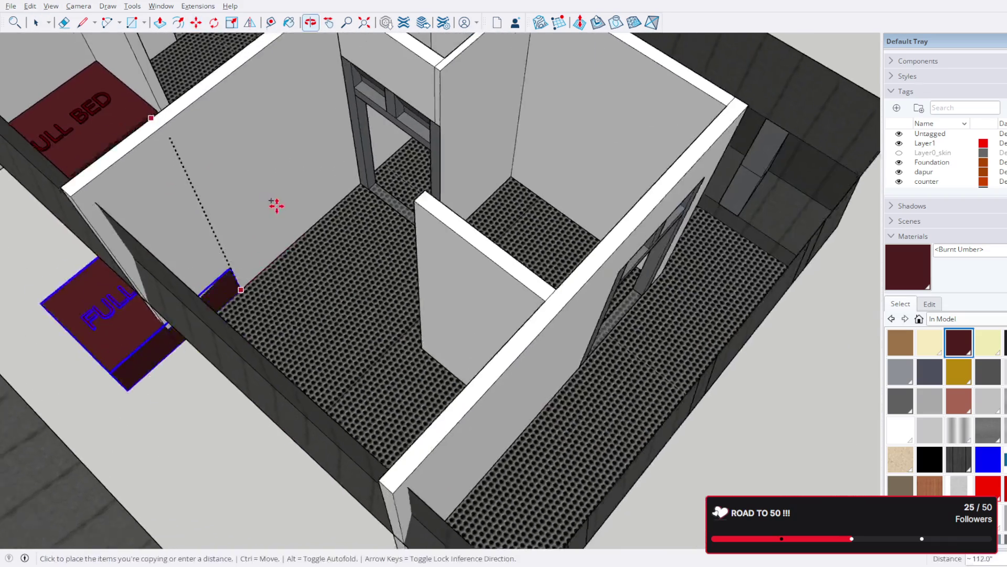
middle_click_drag(277, 203, 478, 328)
key("ctrl")
left_click(559, 363)
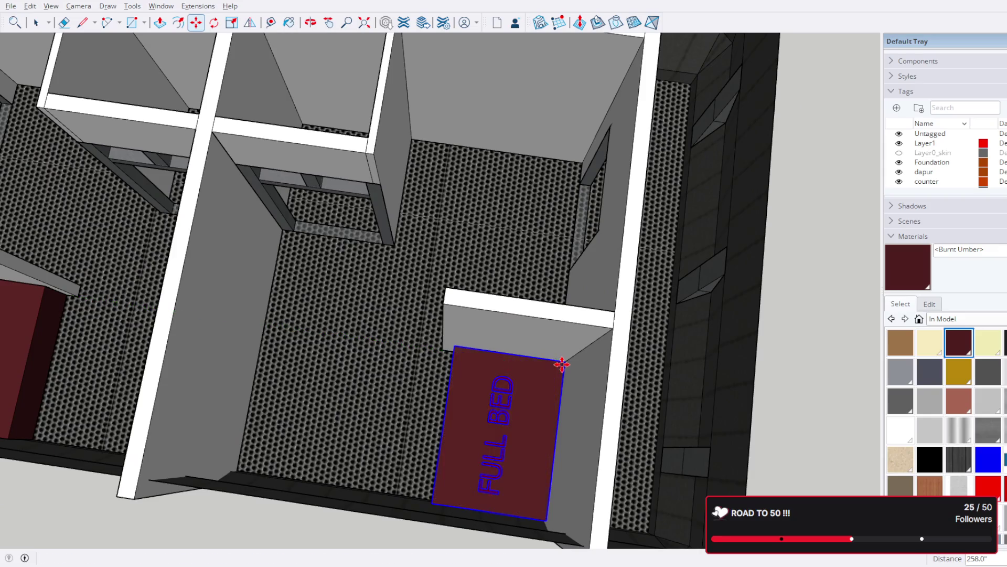
scroll(635, 217, "down", 3)
scroll(601, 194, "down", 3)
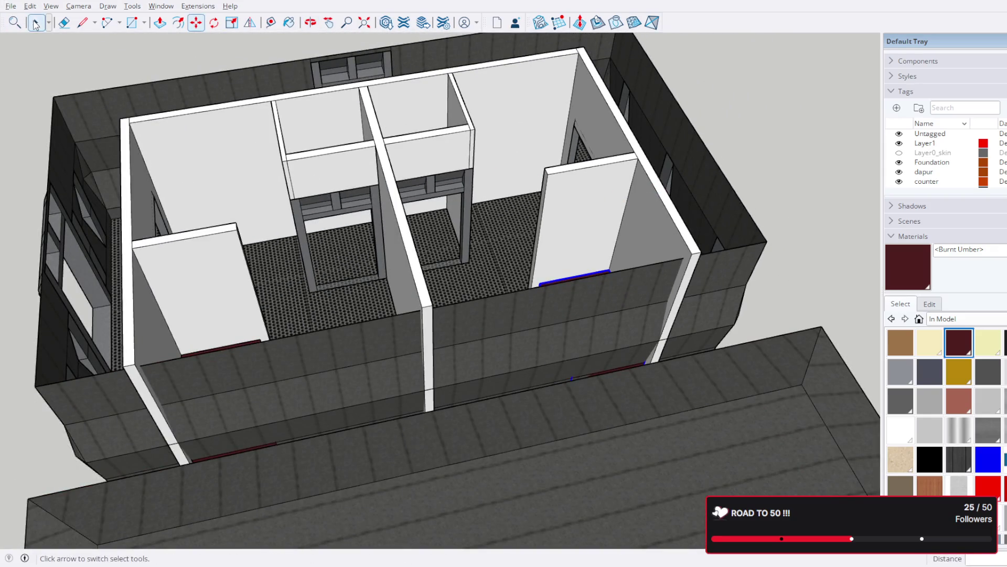
scroll(733, 173, "down", 2)
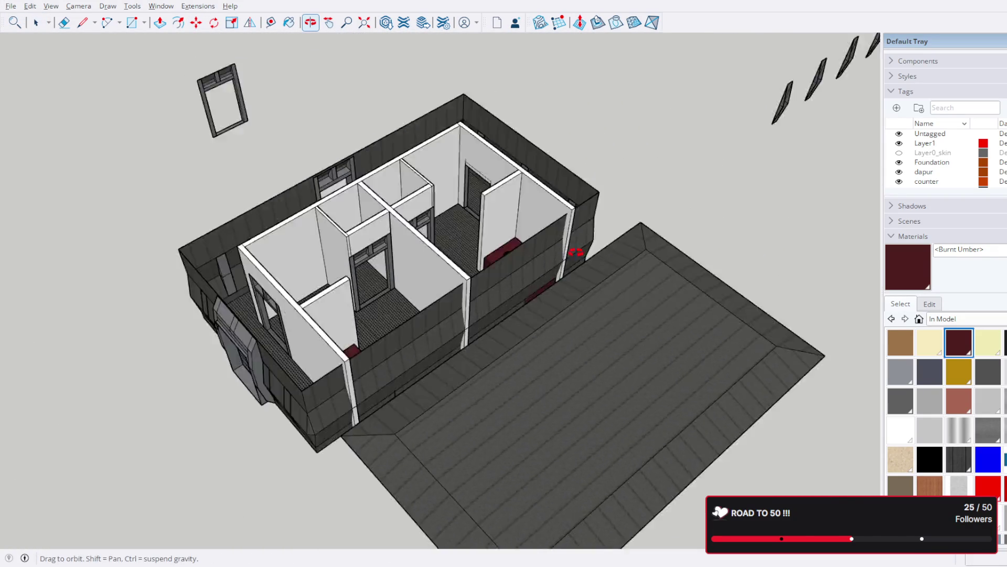
middle_click_drag(733, 173, 538, 223)
scroll(538, 223, "up", 3)
scroll(537, 223, "down", 3)
middle_click_drag(438, 220, 372, 264)
scroll(372, 265, "up", 2)
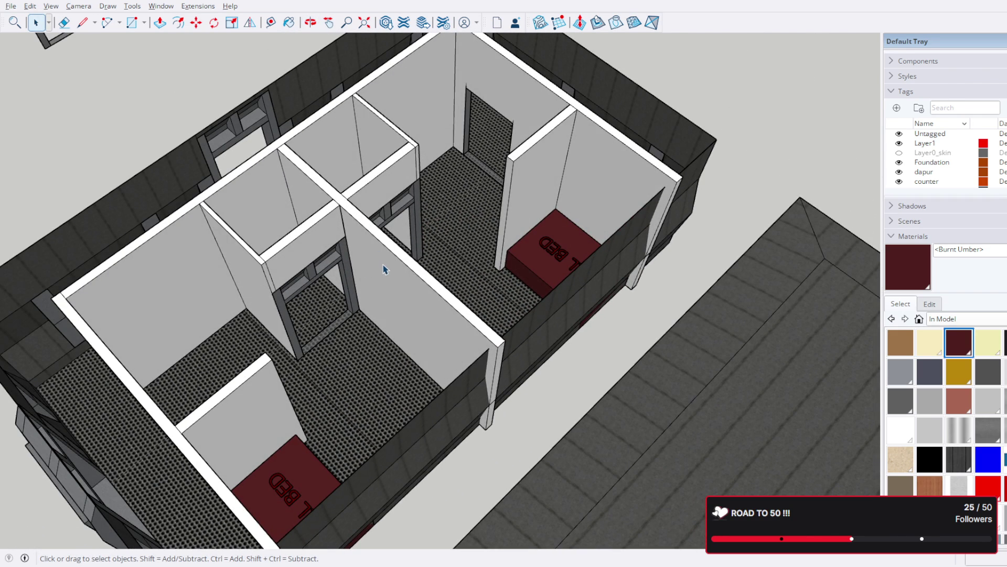
mouse_move(548, 274)
middle_mouse_down()
mouse_move(5, 164)
mouse_move(449, 150)
mouse_move(677, 181)
mouse_move(478, 158)
mouse_move(444, 189)
mouse_move(542, 151)
mouse_move(533, 135)
middle_mouse_up()
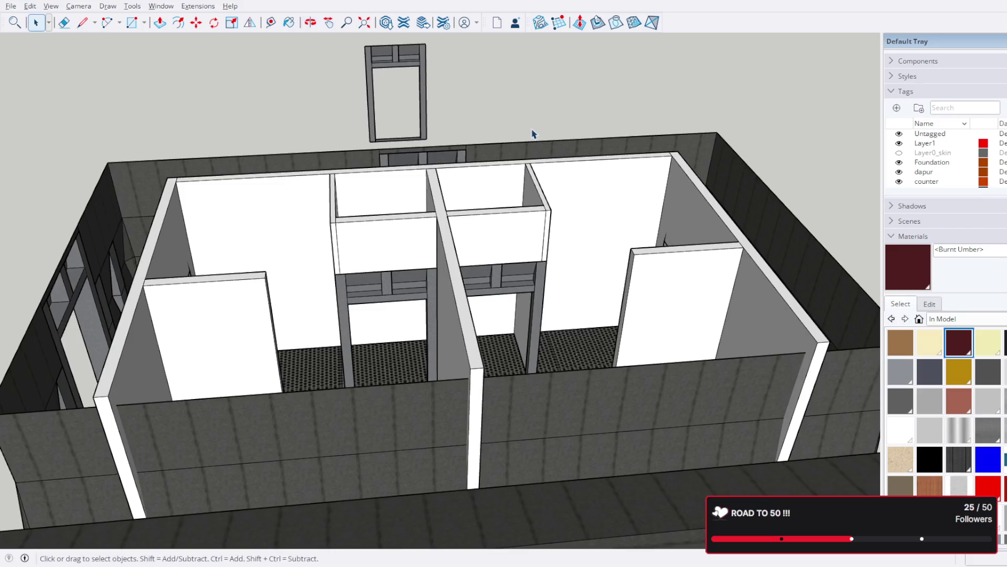
mouse_move(459, 171)
middle_mouse_down()
mouse_move(489, 315)
mouse_move(509, 323)
mouse_move(302, 322)
mouse_move(443, 333)
mouse_move(480, 322)
mouse_move(555, 419)
mouse_move(429, 478)
mouse_move(348, 417)
mouse_move(349, 442)
mouse_move(496, 431)
middle_mouse_up()
scroll(480, 323, "down", 3)
scroll(496, 431, "down", 2)
mouse_move(546, 269)
middle_mouse_down()
mouse_move(743, 270)
mouse_move(743, 234)
mouse_move(617, 268)
middle_mouse_up()
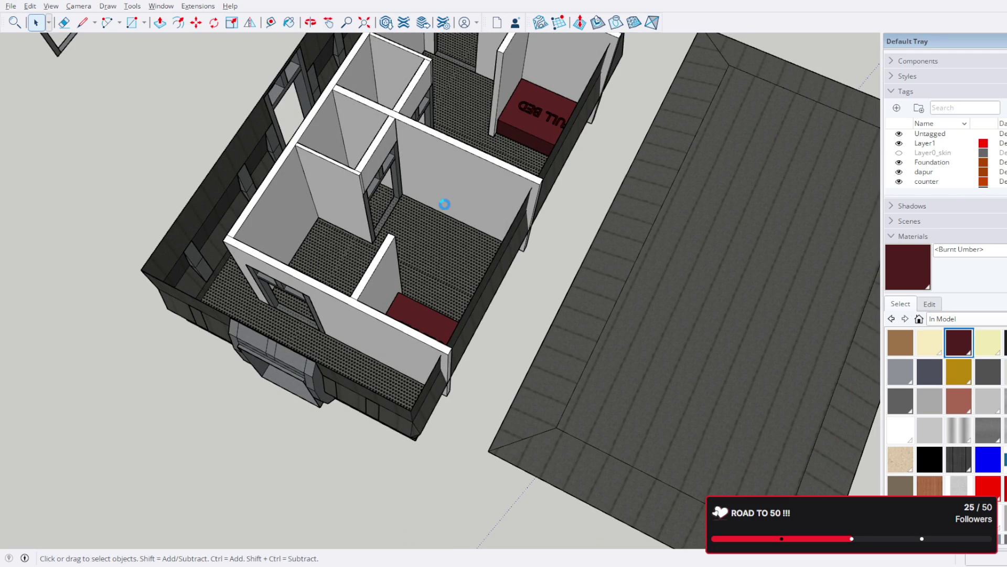
mouse_move(466, 216)
middle_mouse_down()
mouse_move(603, 117)
mouse_move(562, 139)
middle_mouse_up()
scroll(574, 229, "down", 3)
mouse_move(573, 230)
middle_mouse_down()
mouse_move(566, 246)
mouse_move(619, 264)
middle_mouse_up()
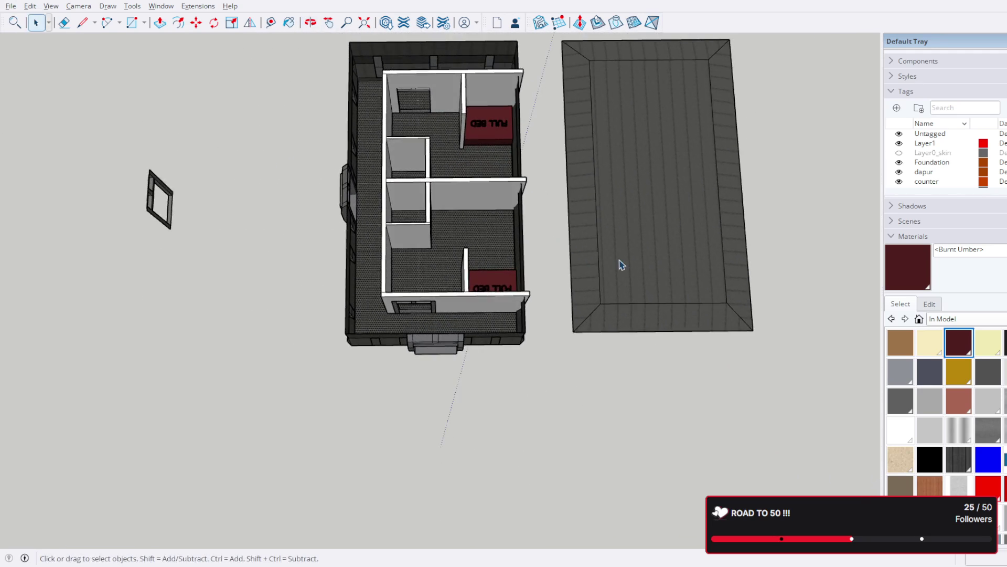
scroll(484, 293, "up", 3)
Step: Select the whole interior wall layout with both beds and survey it from several angles
left_click(492, 309)
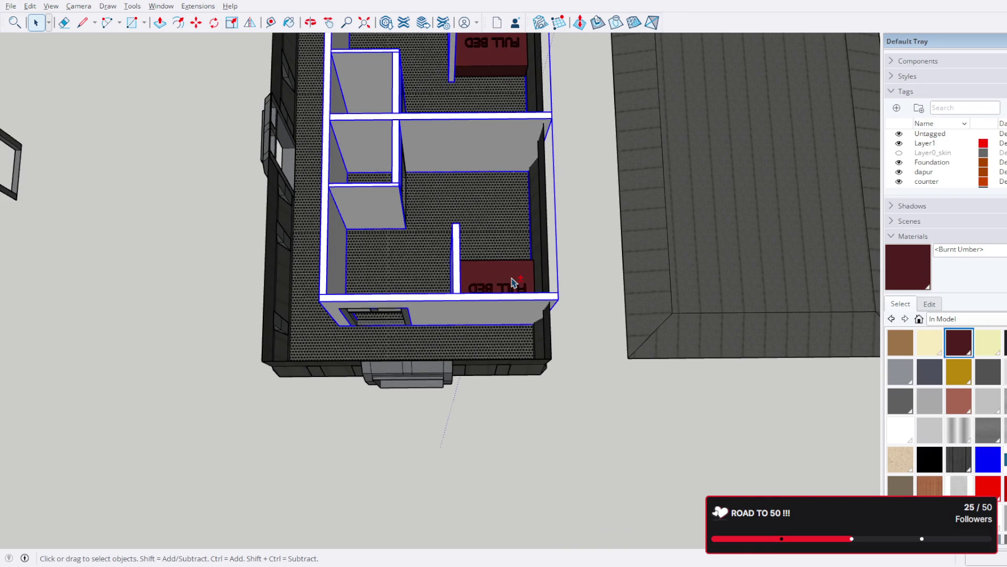
mouse_move(508, 279)
middle_mouse_down()
mouse_move(522, 175)
mouse_move(513, 277)
middle_mouse_up()
scroll(513, 277, "up", 2)
scroll(562, 252, "down", 3)
middle_click_drag(562, 253, 259, 128)
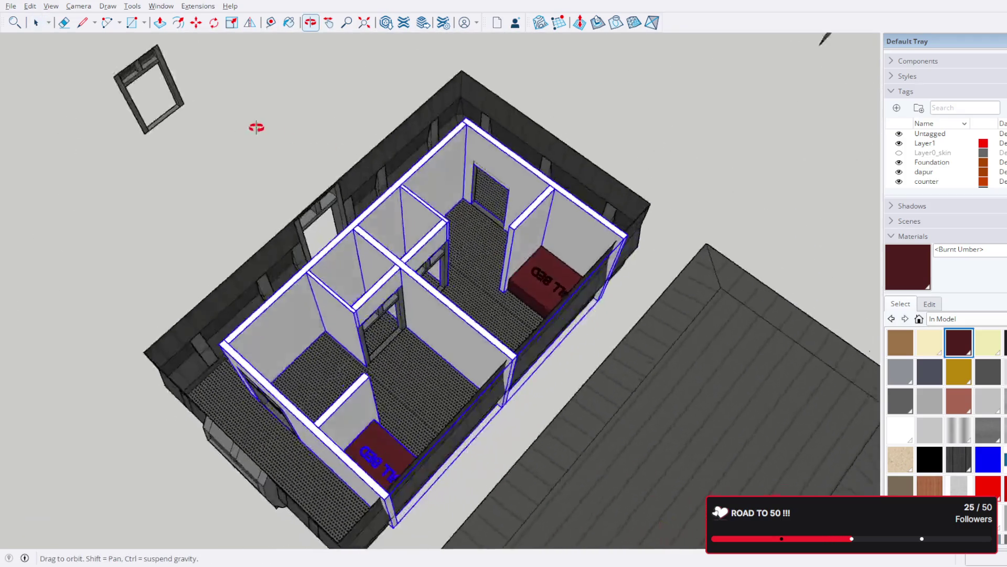
scroll(467, 274, "up", 3)
mouse_move(604, 347)
middle_mouse_down()
mouse_move(566, 270)
mouse_move(583, 274)
mouse_move(479, 263)
mouse_move(558, 313)
mouse_move(634, 284)
mouse_move(443, 349)
mouse_move(630, 233)
middle_mouse_up()
scroll(611, 282, "up", 2)
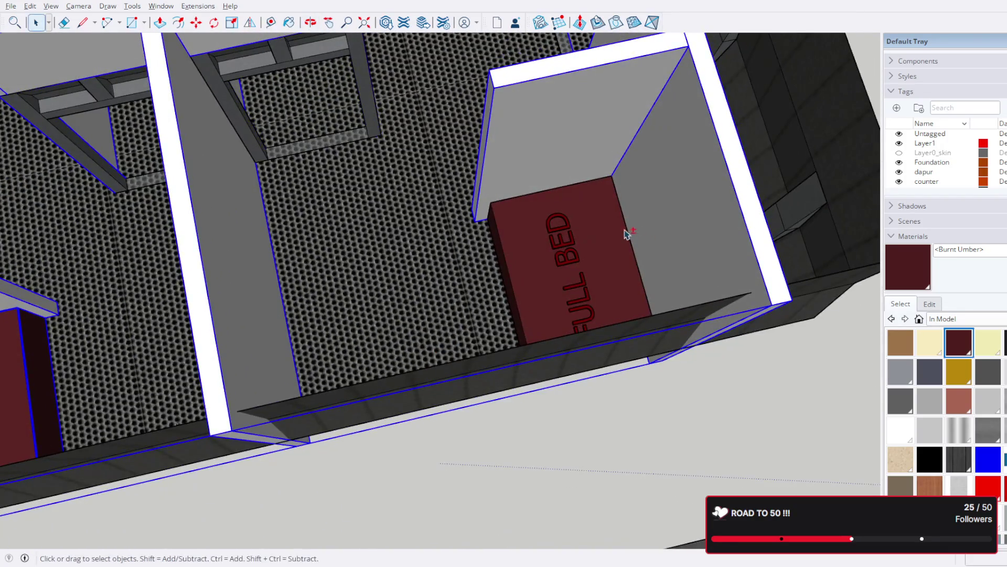
scroll(629, 233, "down", 3)
scroll(551, 220, "down", 3)
scroll(526, 218, "up", 1)
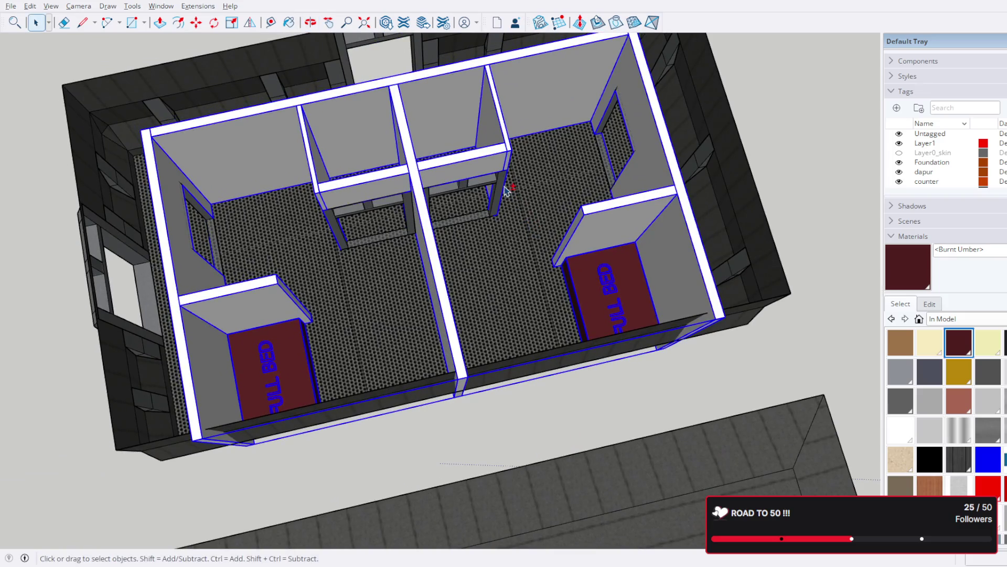
middle_click_drag(445, 211, 542, 346)
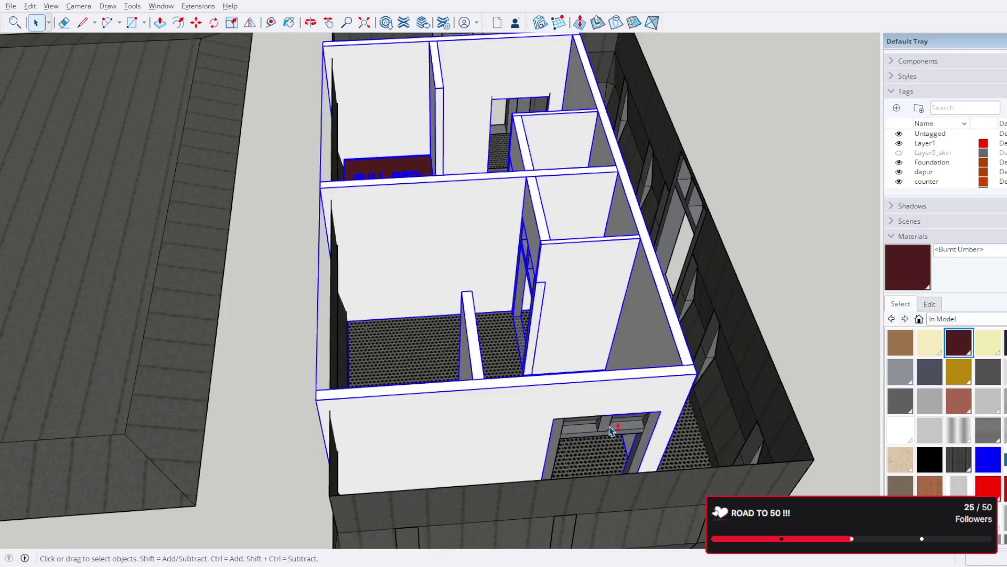
middle_click_drag(241, 273, 378, 346)
scroll(387, 363, "up", 3)
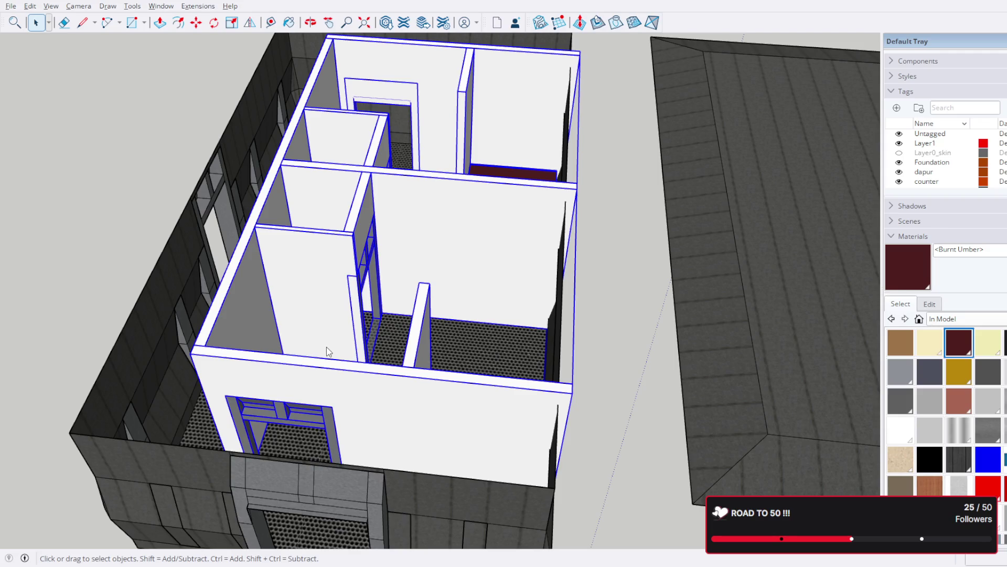
scroll(559, 257, "up", 3)
Step: Ctrl-move a copy of the rooms over to the spaceship beside a hull module
left_click(201, 22)
mouse_move(509, 134)
middle_mouse_down()
mouse_move(504, 218)
mouse_move(432, 259)
middle_mouse_up()
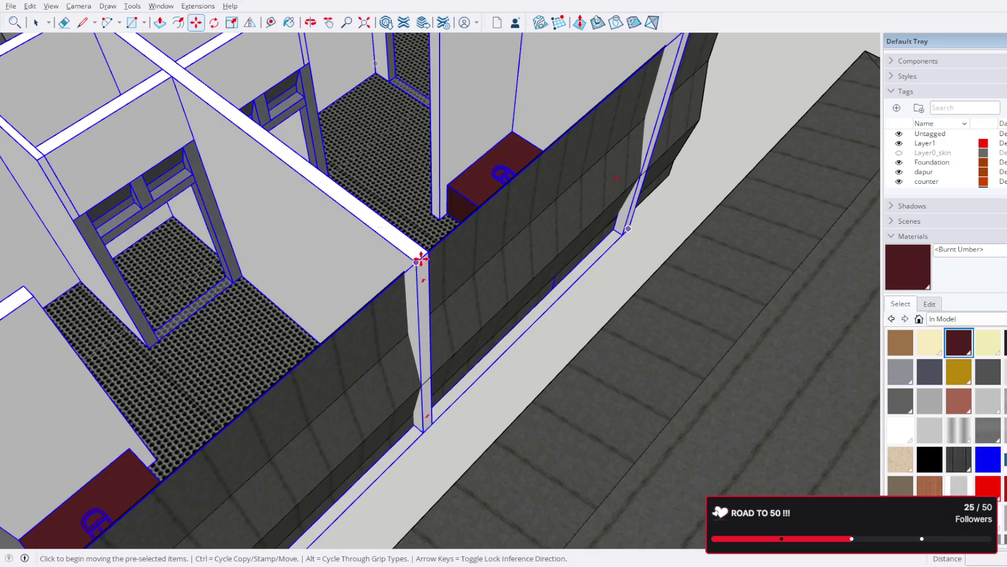
scroll(422, 257, "up", 2)
left_click(422, 257)
scroll(425, 256, "down", 3)
scroll(455, 254, "down", 3)
scroll(456, 248, "down", 3)
scroll(462, 236, "down", 3)
scroll(546, 164, "down", 2)
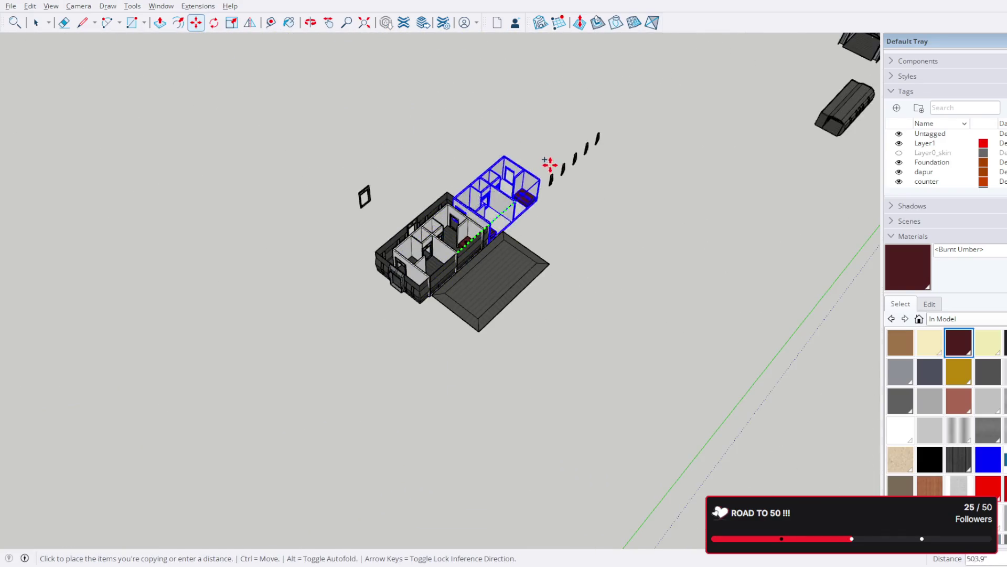
scroll(531, 283, "down", 1)
key("ctrl")
scroll(531, 282, "up", 2)
middle_click_drag(551, 252, 449, 341)
scroll(462, 304, "up", 3)
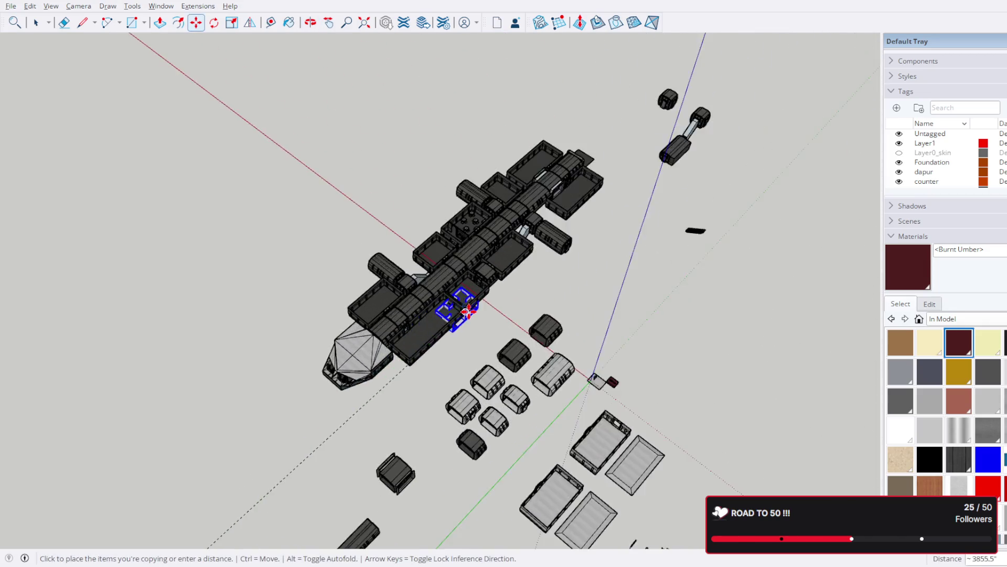
scroll(562, 201, "up", 2)
scroll(562, 201, "up", 3)
scroll(589, 265, "up", 3)
scroll(596, 258, "up", 2)
mouse_move(596, 259)
middle_mouse_down()
mouse_move(382, 277)
mouse_move(546, 286)
mouse_move(678, 260)
middle_mouse_up()
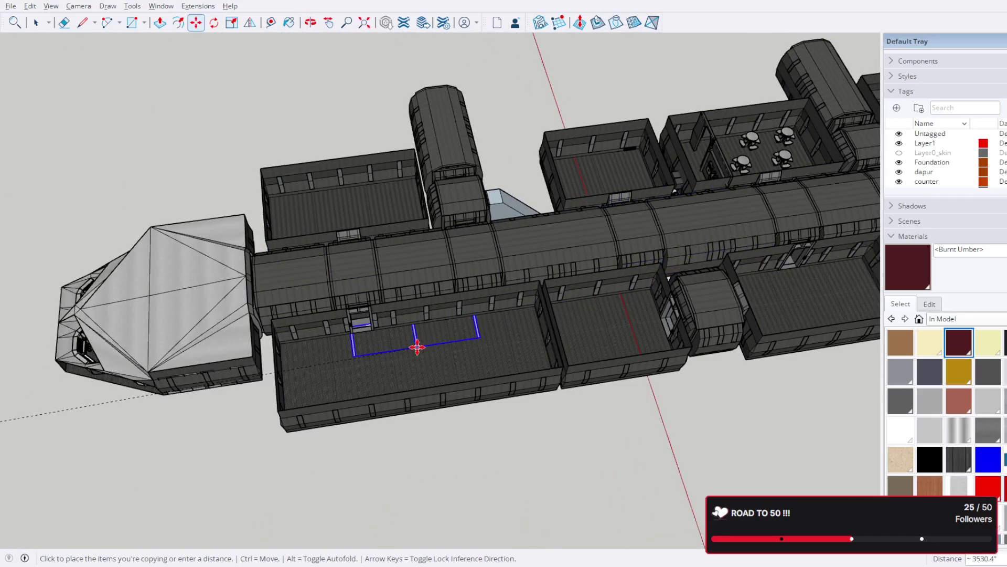
scroll(423, 377, "up", 2)
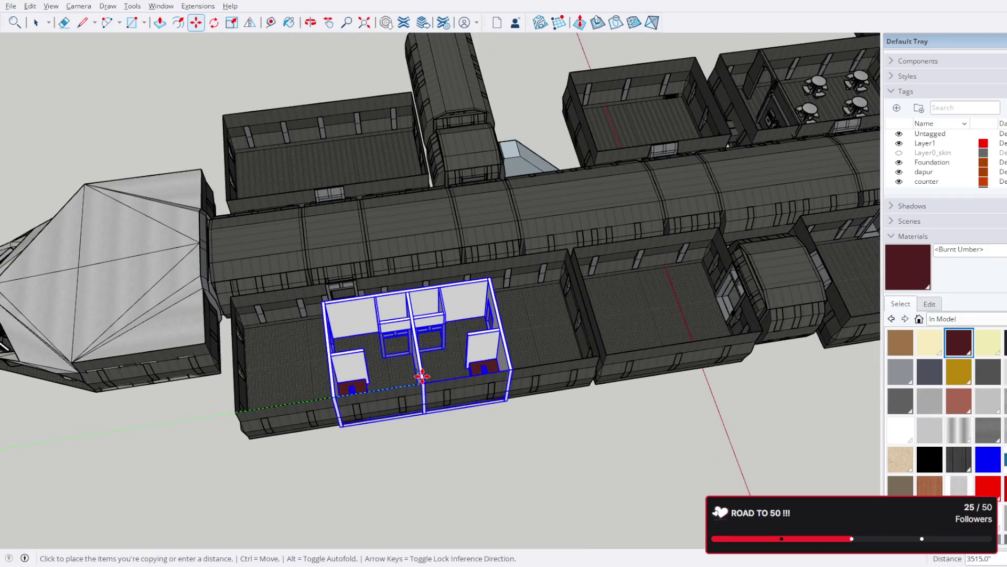
scroll(422, 376, "down", 2)
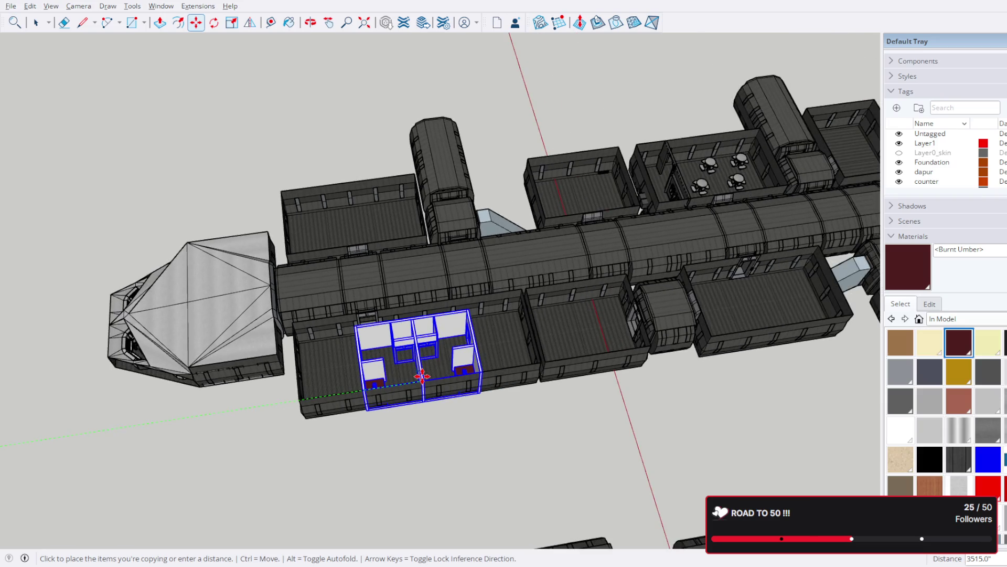
scroll(423, 377, "up", 3)
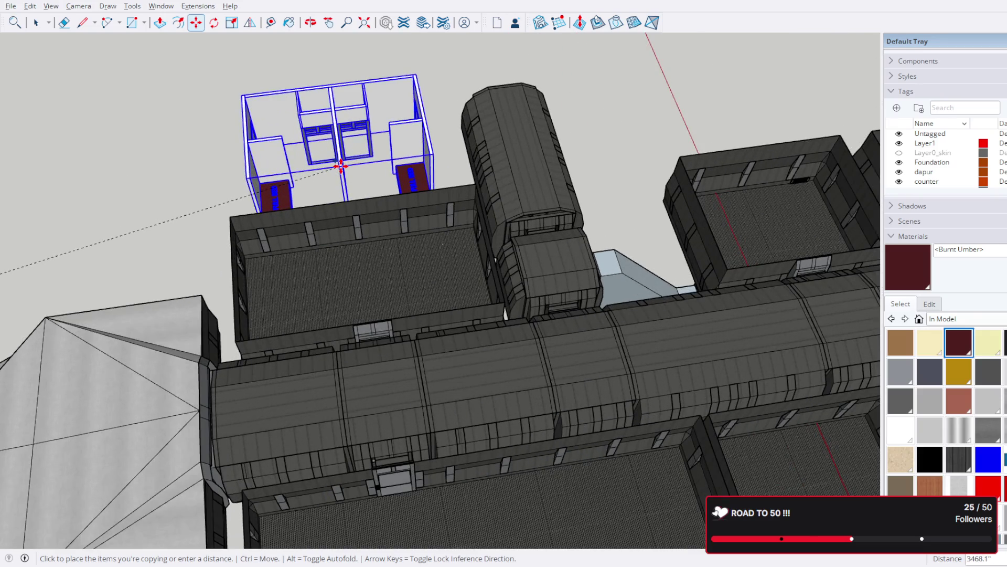
left_click(340, 165)
Step: Rotate the copied rooms about 150° around a pivot point
key("q")
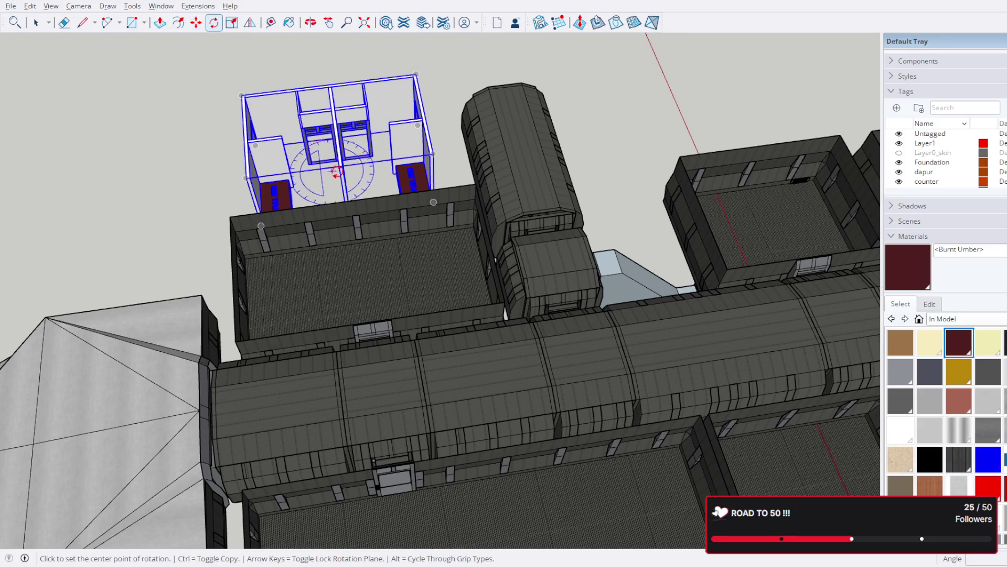
scroll(336, 172, "up", 2)
scroll(335, 172, "up", 2)
scroll(335, 166, "up", 2)
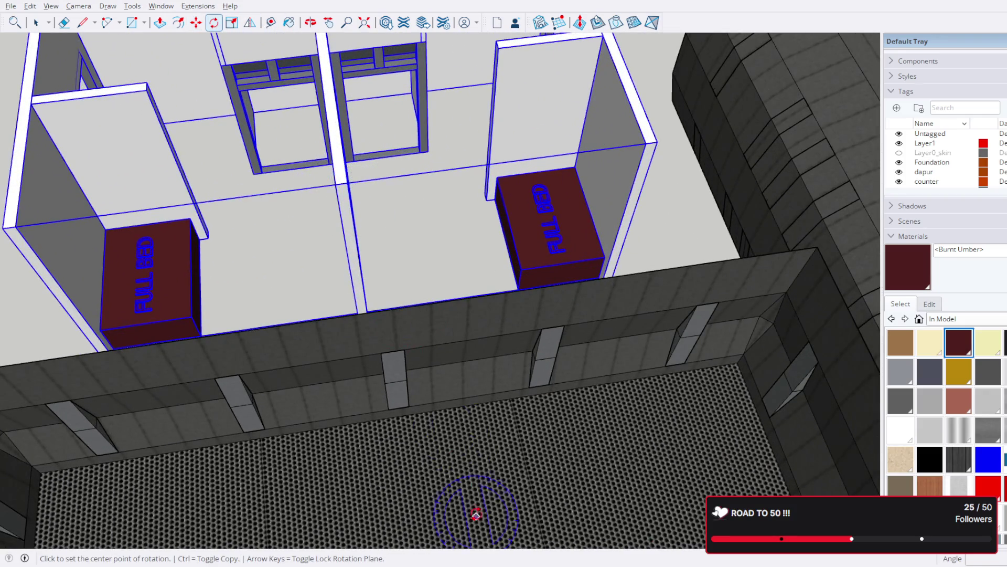
scroll(476, 513, "down", 3)
left_click(470, 484)
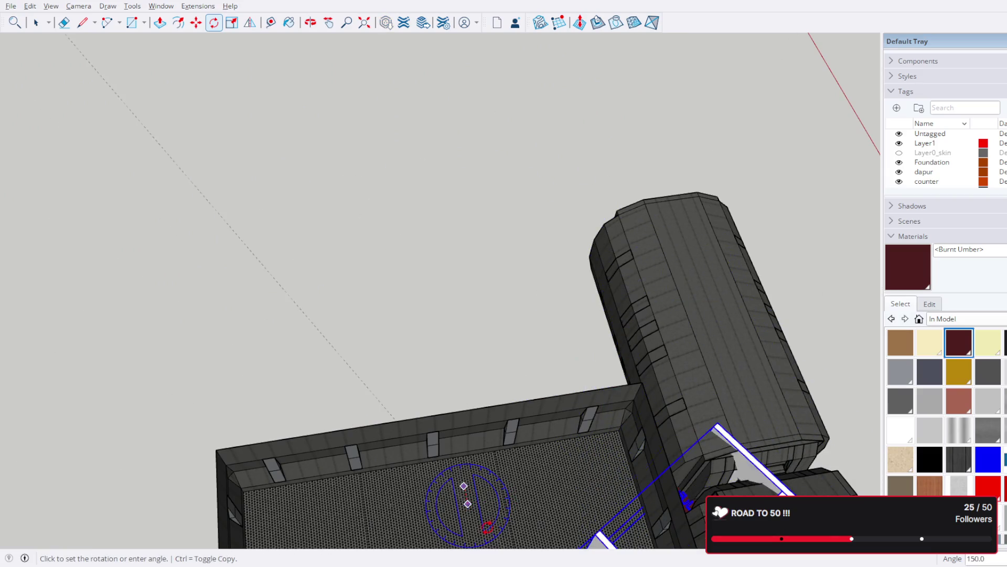
middle_click_drag(496, 518, 461, 161)
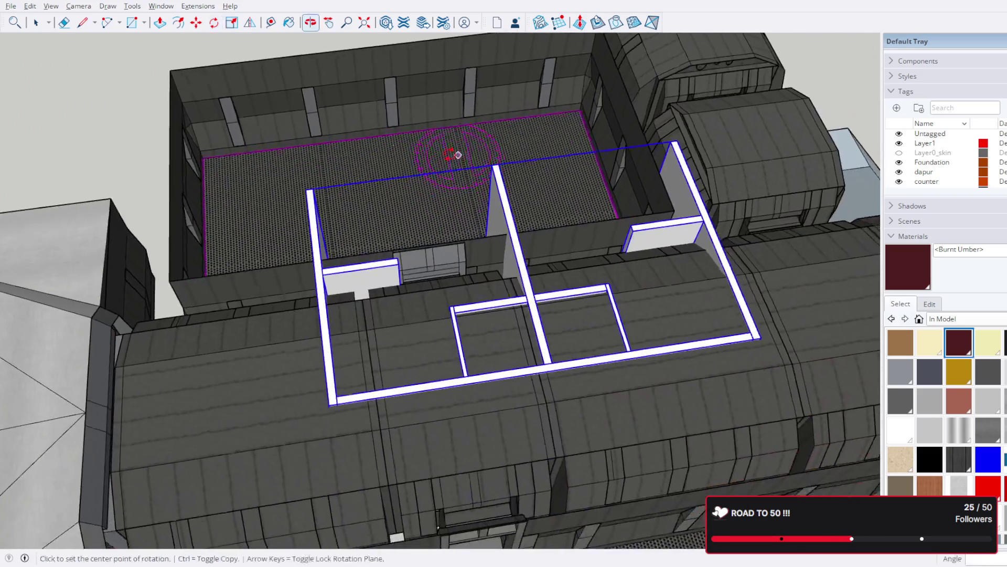
Step: Move the rotated rooms by a wall top into the empty ship compartment
key("m")
scroll(495, 166, "up", 3)
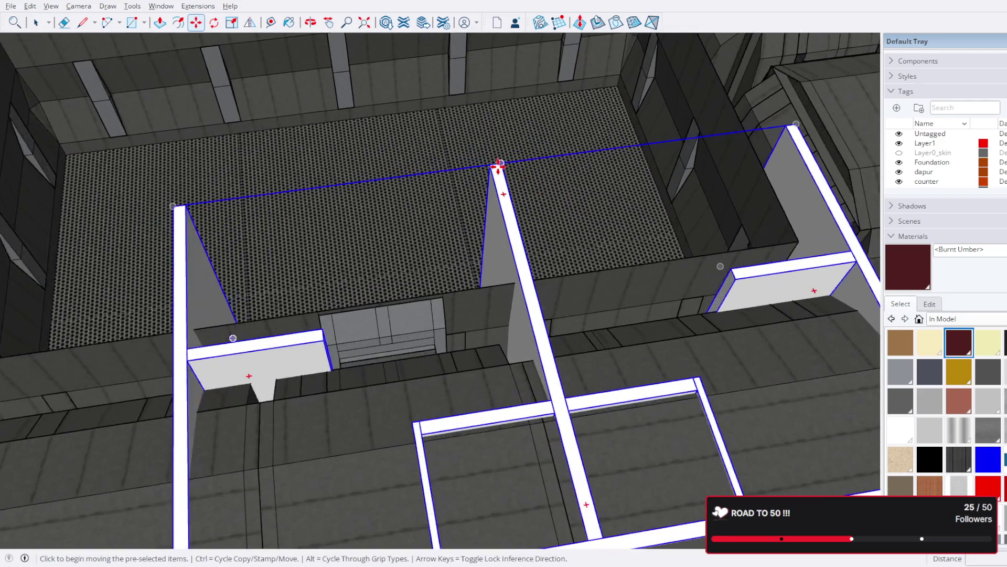
scroll(494, 167, "up", 3)
left_click(492, 161)
scroll(483, 162, "down", 3)
scroll(485, 237, "down", 2)
scroll(455, 265, "down", 2)
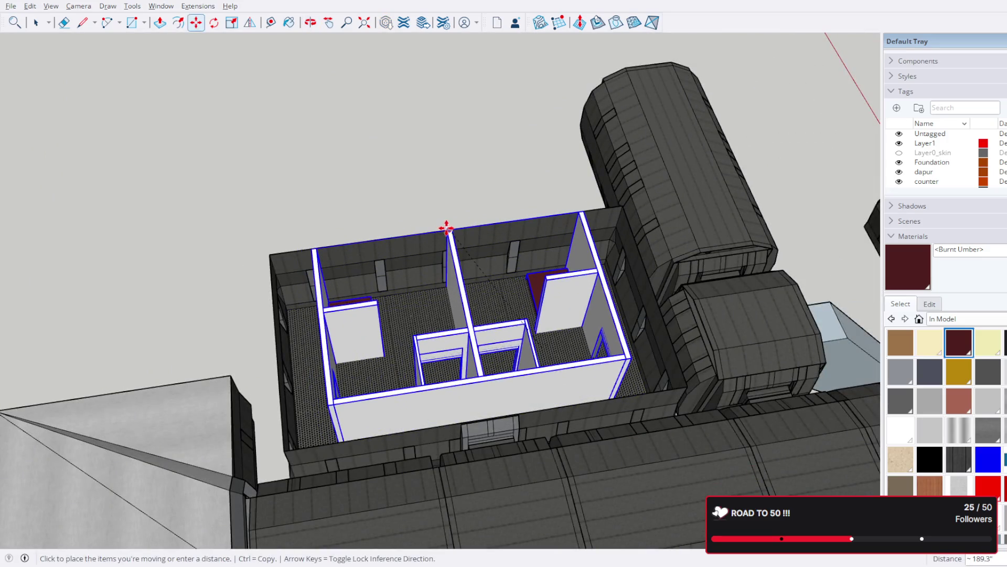
left_click(450, 228)
scroll(450, 227, "up", 3)
scroll(427, 220, "up", 3)
mouse_move(396, 227)
middle_mouse_down()
mouse_move(554, 305)
mouse_move(579, 350)
mouse_move(264, 250)
middle_mouse_up()
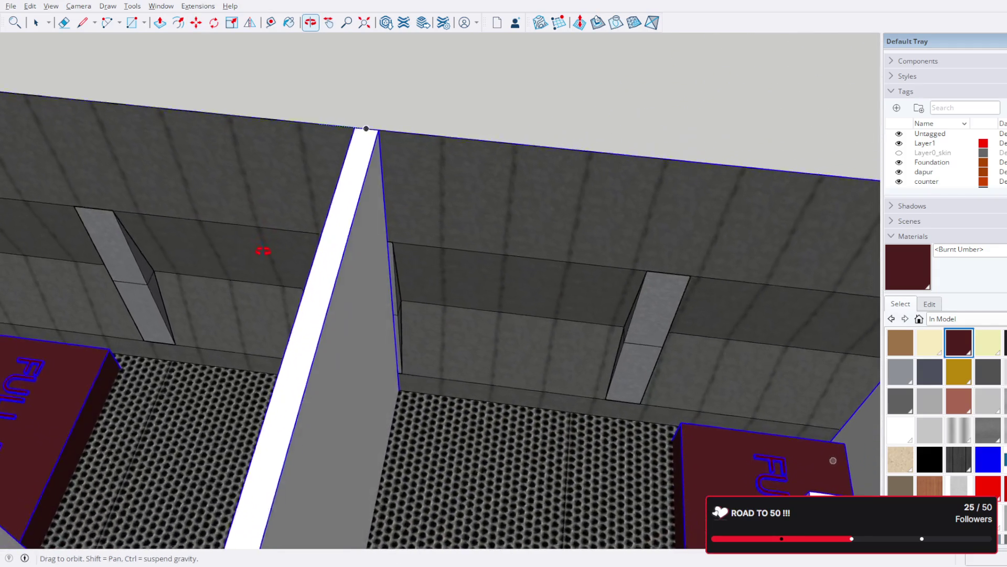
middle_click_drag(263, 250, 394, 254)
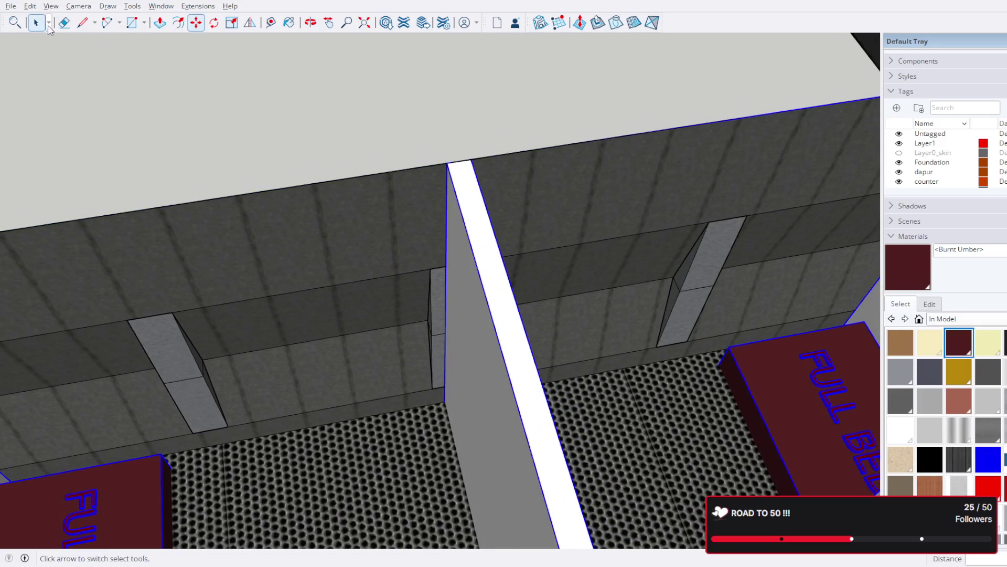
scroll(381, 99, "down", 5)
scroll(406, 128, "down", 5)
mouse_move(407, 128)
middle_mouse_down()
mouse_move(477, 327)
mouse_move(559, 349)
mouse_move(798, 191)
middle_mouse_up()
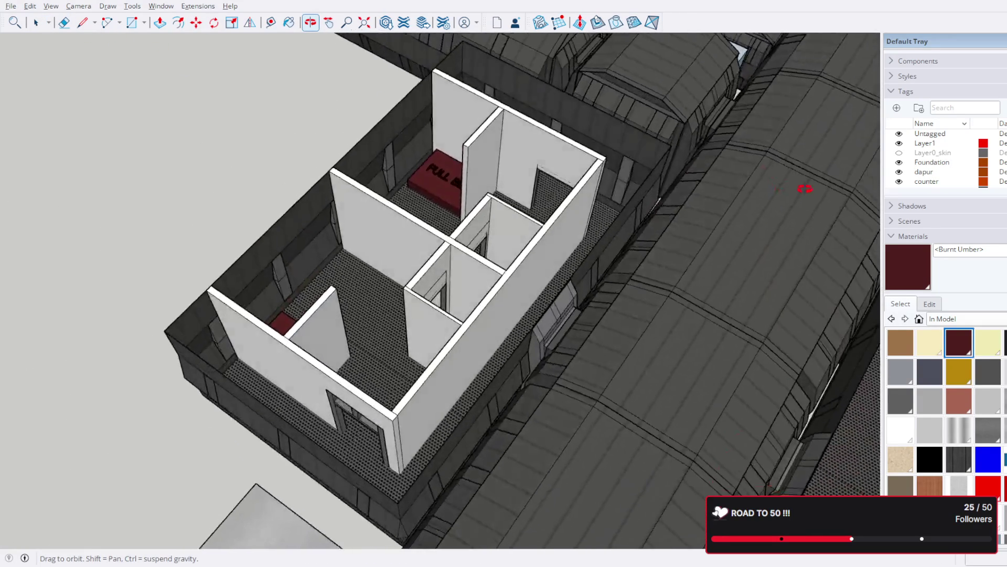
scroll(296, 179, "up", 3)
scroll(297, 178, "up", 3)
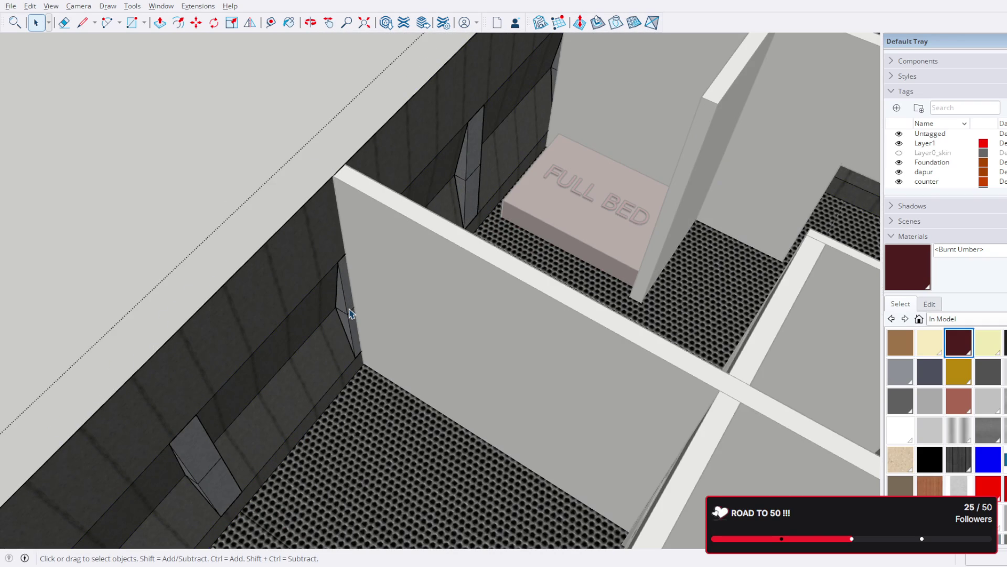
double_click(351, 313)
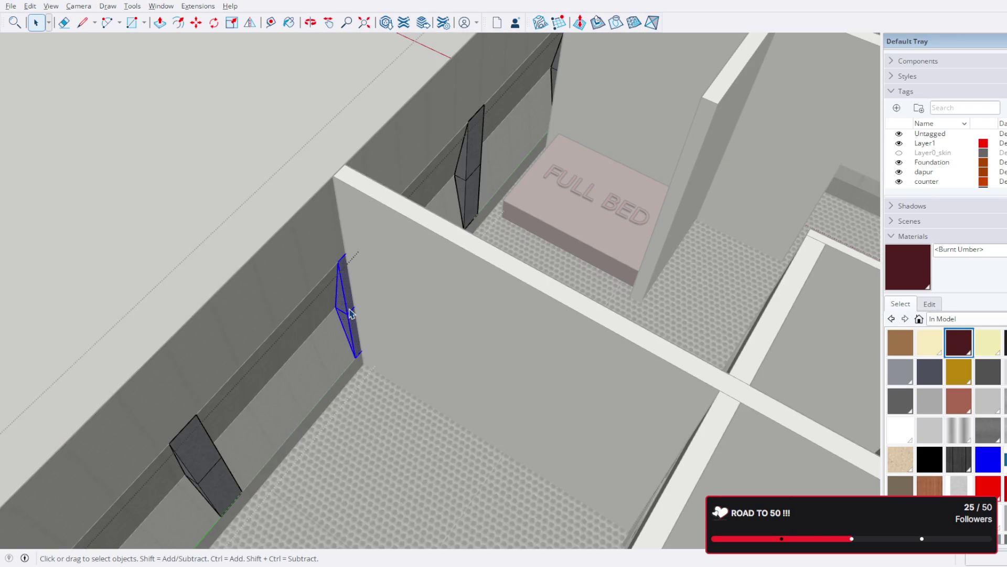
mouse_move(401, 312)
middle_mouse_down()
mouse_move(509, 268)
mouse_move(337, 286)
mouse_move(429, 278)
middle_mouse_up()
scroll(417, 285, "down", 3)
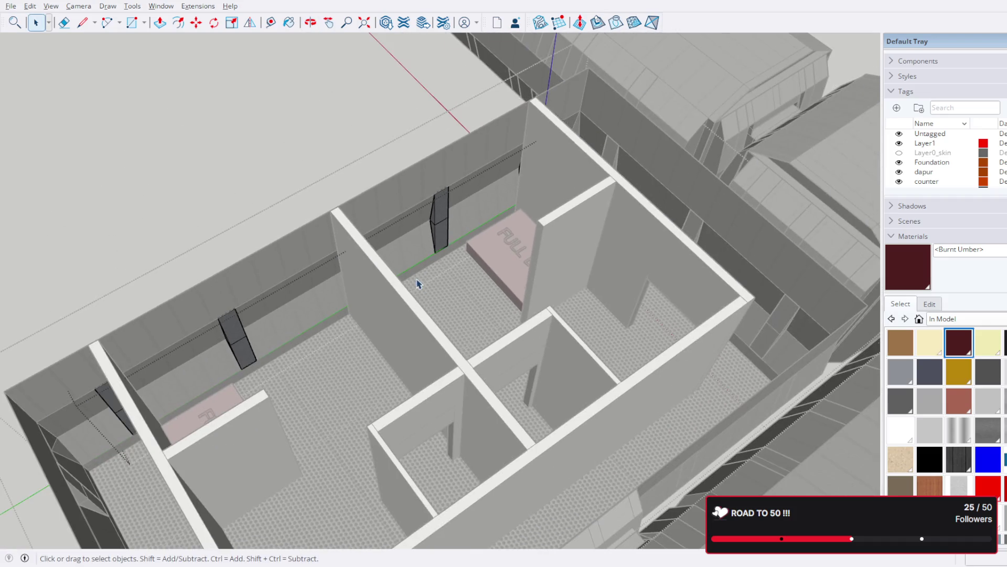
mouse_move(353, 280)
middle_mouse_down()
mouse_move(491, 218)
mouse_move(274, 225)
mouse_move(512, 247)
mouse_move(308, 220)
middle_mouse_up()
scroll(681, 308, "up", 5)
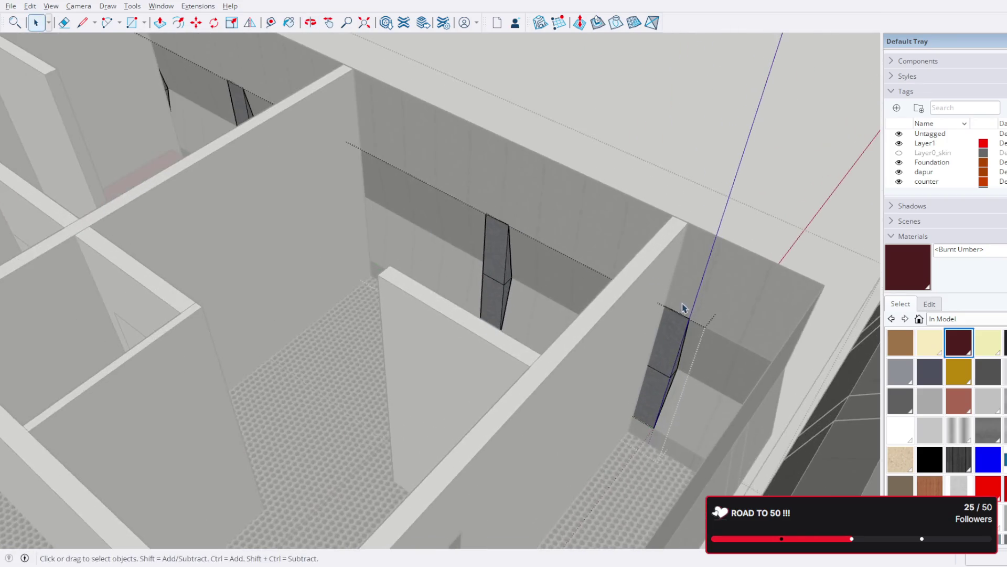
middle_click_drag(693, 315, 595, 312, "shift")
scroll(595, 312, "up", 2)
scroll(613, 314, "up", 2)
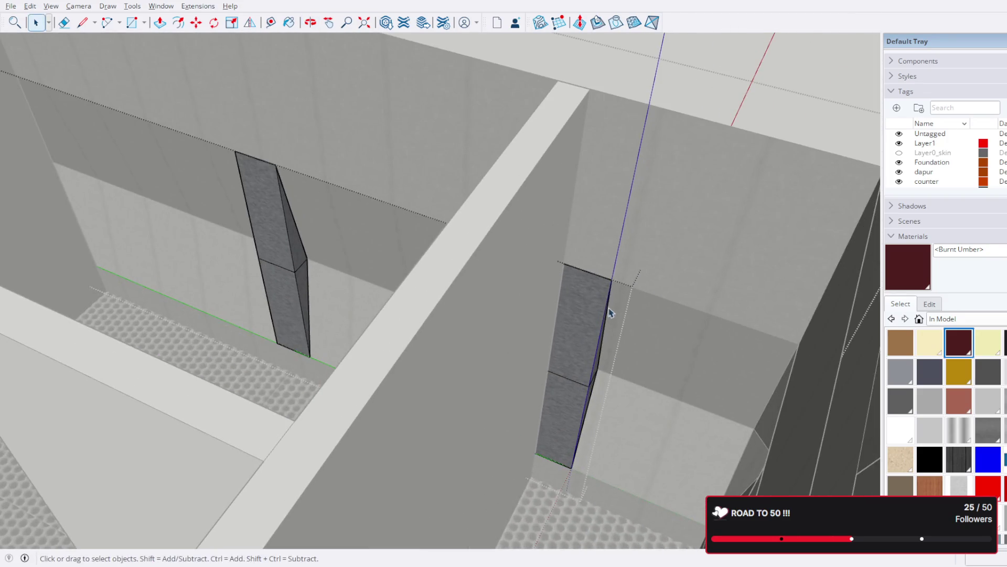
scroll(591, 303, "down", 2)
scroll(589, 331, "down", 3)
mouse_move(589, 331)
middle_mouse_down()
mouse_move(643, 263)
mouse_move(661, 321)
mouse_move(663, 438)
mouse_move(630, 272)
mouse_move(535, 348)
middle_mouse_up()
scroll(508, 95, "up", 3)
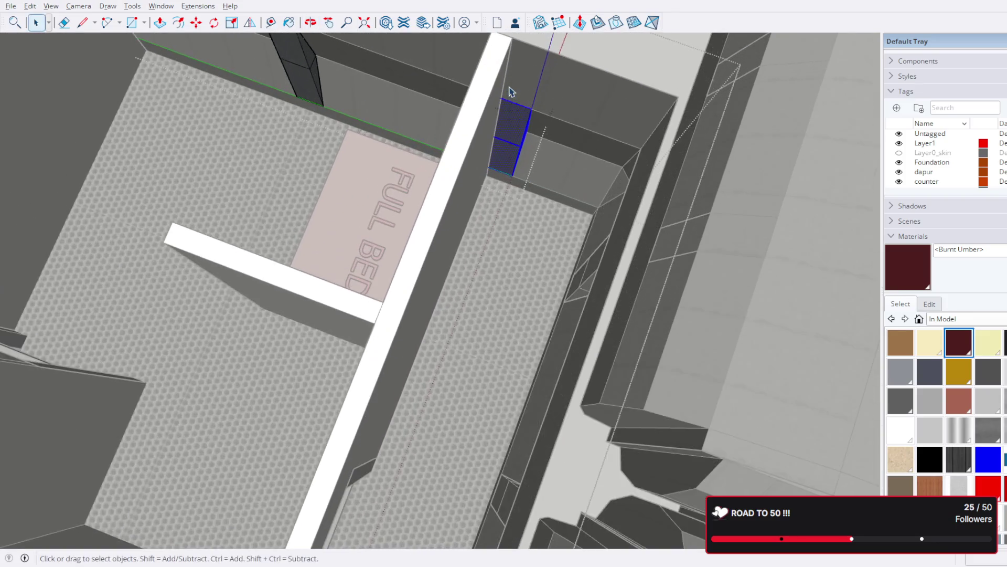
middle_click_drag(509, 95, 479, 130)
scroll(424, 160, "up", 2)
mouse_move(426, 155)
middle_mouse_down()
mouse_move(386, 146)
mouse_move(538, 91)
mouse_move(488, 106)
mouse_move(420, 101)
middle_mouse_up()
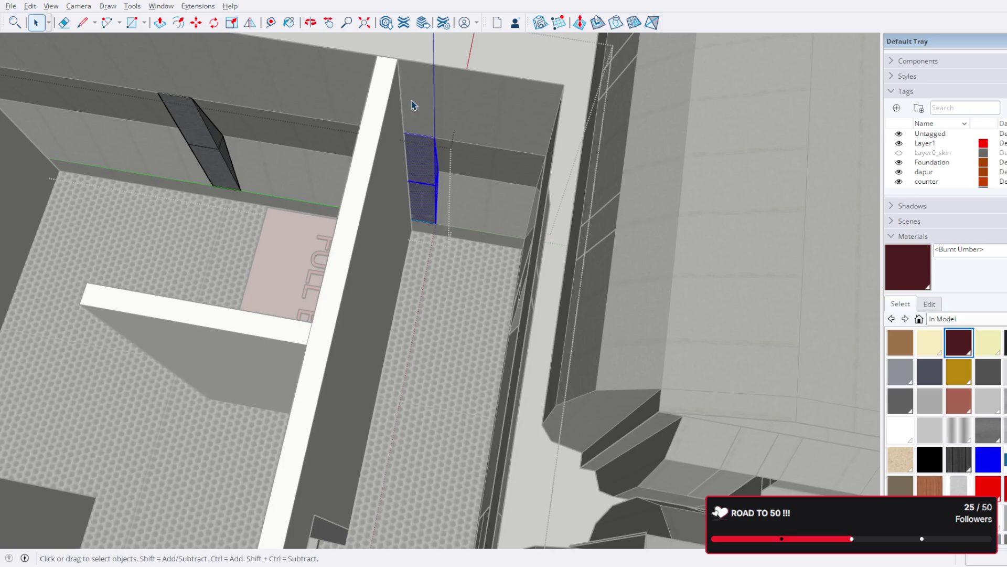
scroll(419, 100, "down", 5)
mouse_move(171, 184)
middle_mouse_down()
mouse_move(414, 154)
mouse_move(401, 179)
mouse_move(412, 158)
mouse_move(360, 124)
mouse_move(263, 157)
mouse_move(494, 142)
middle_mouse_up()
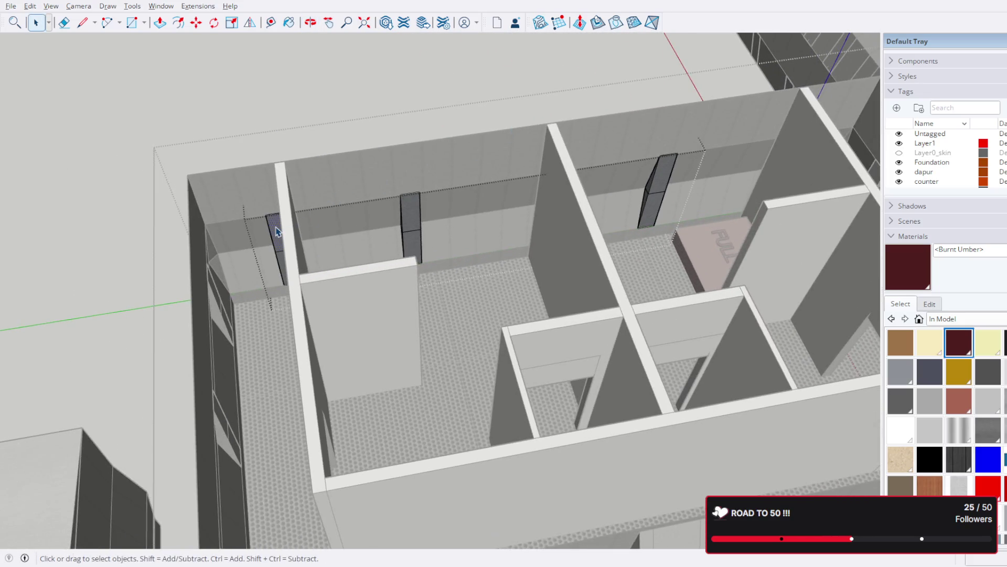
scroll(277, 231, "down", 5)
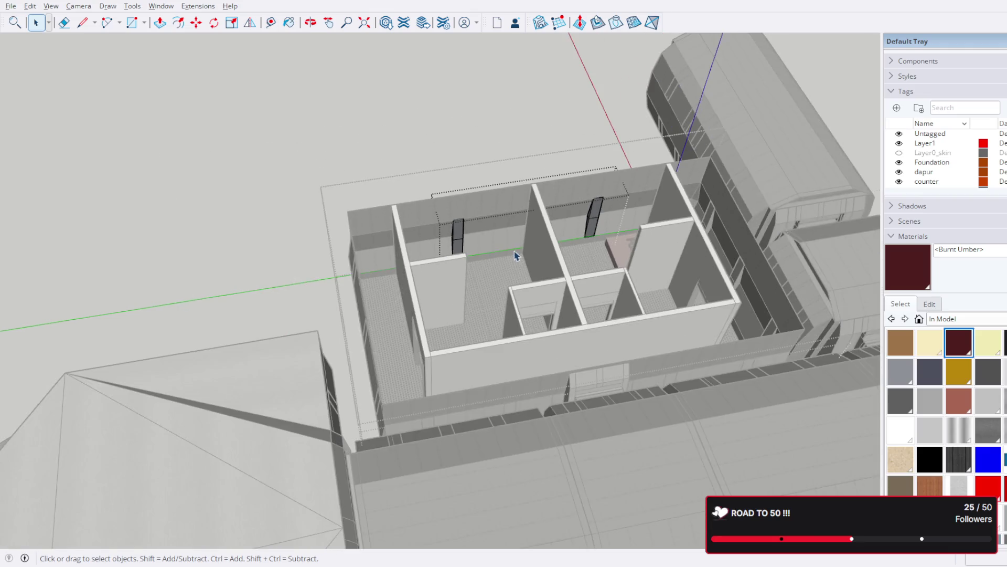
scroll(580, 225, "up", 5)
mouse_move(590, 218)
middle_mouse_down()
mouse_move(509, 263)
mouse_move(549, 298)
middle_mouse_up()
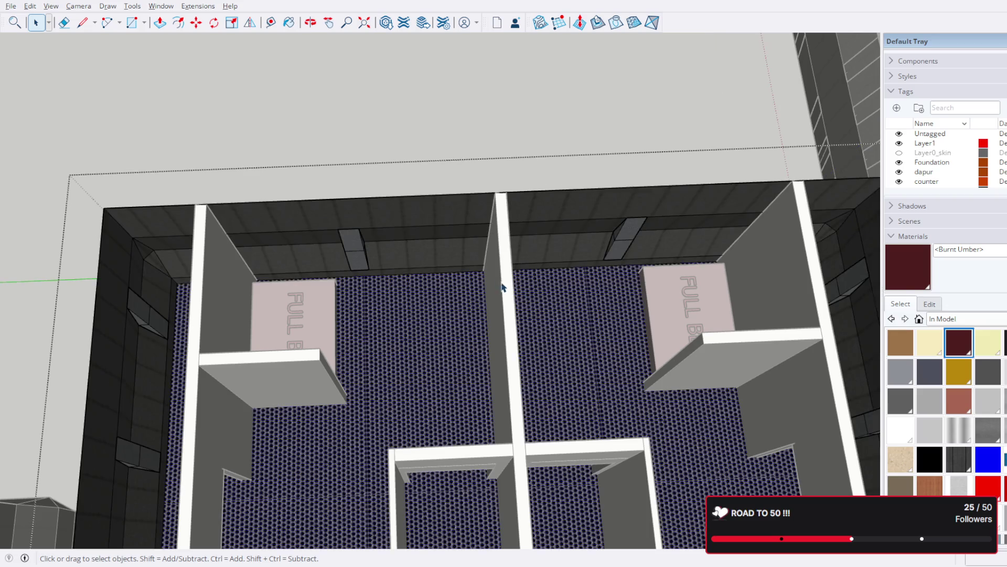
mouse_move(502, 287)
middle_mouse_down()
mouse_move(504, 262)
mouse_move(786, 153)
mouse_move(671, 244)
middle_mouse_up()
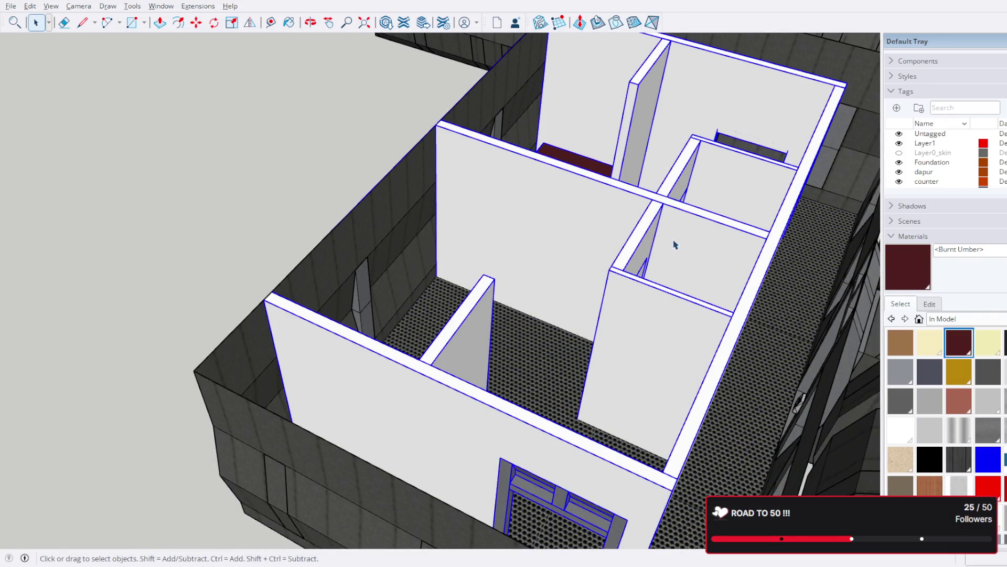
scroll(670, 240, "up", 3)
scroll(552, 213, "up", 3)
scroll(421, 183, "up", 3)
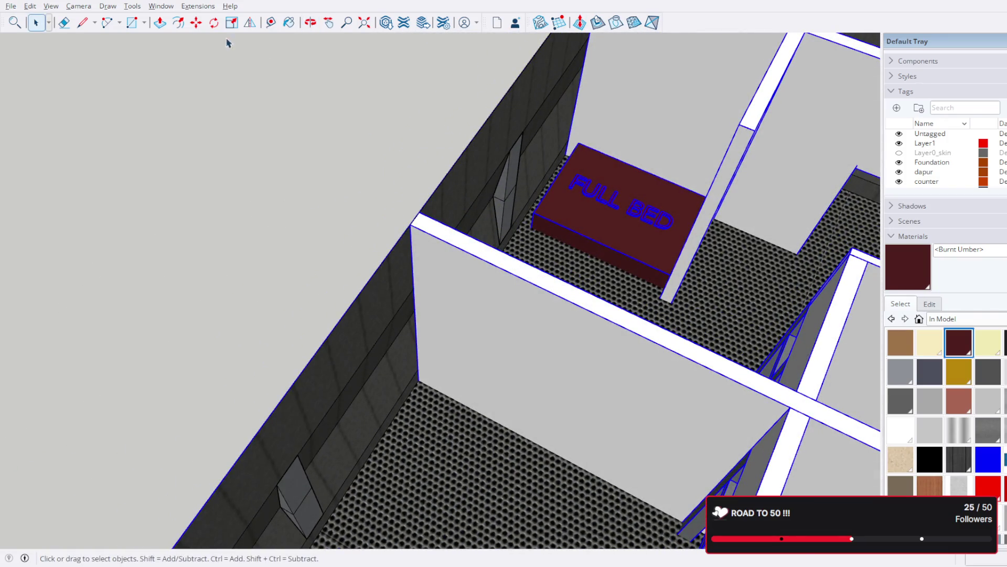
scroll(309, 280, "up", 3)
scroll(551, 193, "down", 2)
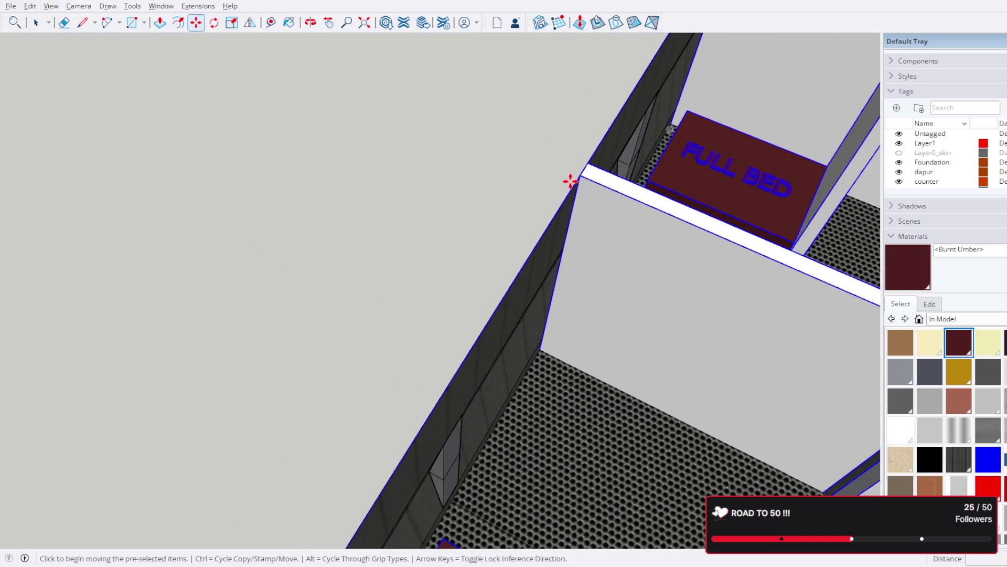
Step: Cancel the pending wall move and clear the selection while orbiting around the room
left_click(588, 172)
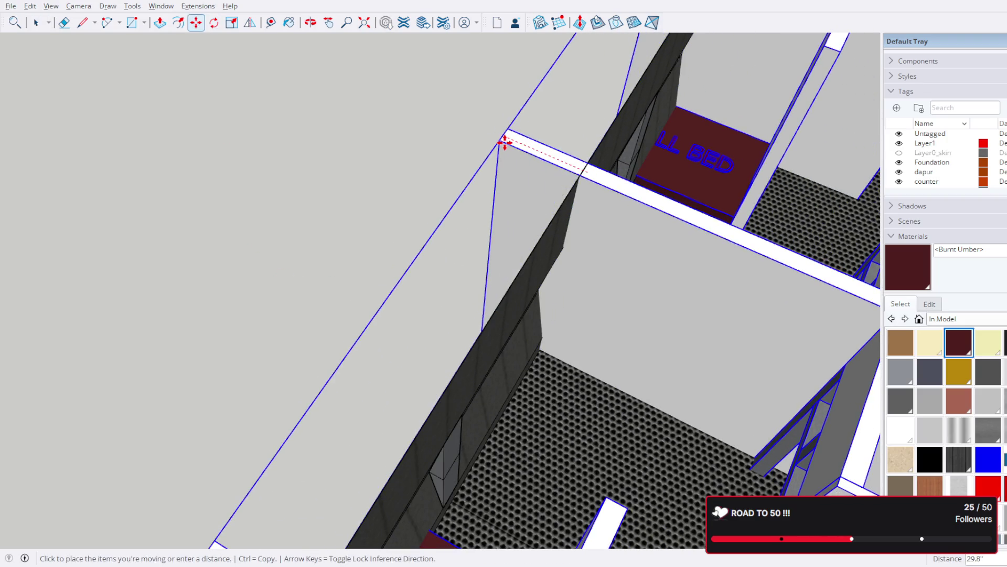
key("Escape")
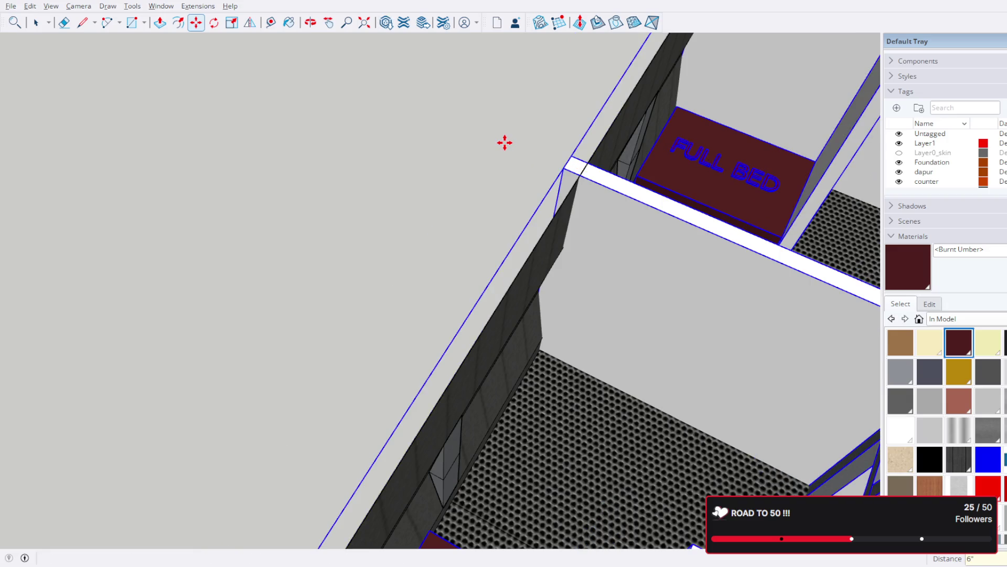
middle_click_drag(525, 155, 567, 173)
scroll(567, 172, "down", 1)
scroll(555, 196, "down", 2)
scroll(558, 204, "down", 2)
mouse_move(553, 233)
middle_mouse_down()
mouse_move(650, 241)
mouse_move(60, 9)
middle_mouse_up()
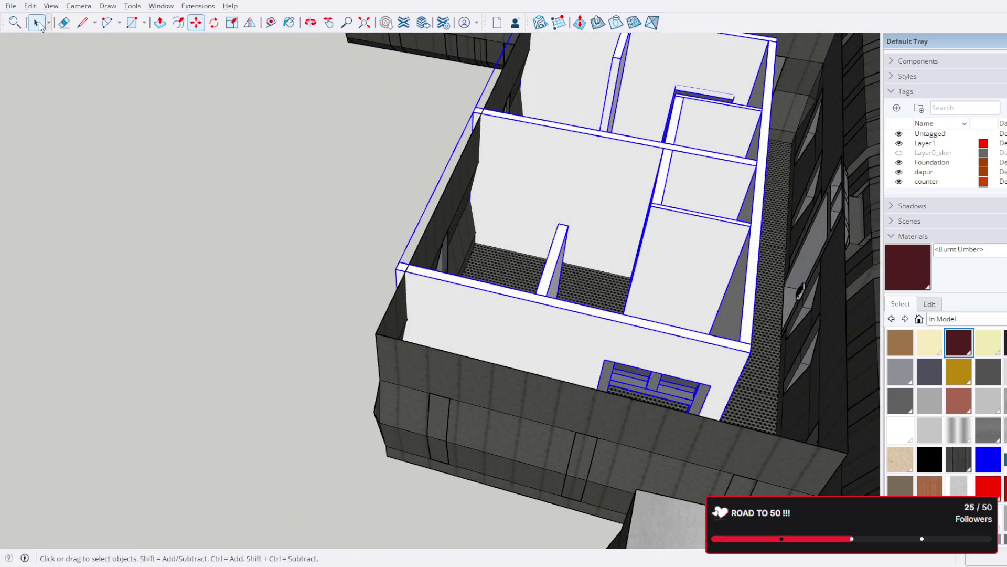
scroll(360, 292, "down", 3)
scroll(360, 292, "up", 2)
left_click(216, 288)
scroll(216, 289, "up", 3)
Step: Enter the room group for editing and select all of its wall faces
middle_click_drag(216, 289, 423, 191)
scroll(520, 290, "up", 2)
double_click(565, 303)
left_click(552, 311)
left_click(552, 311)
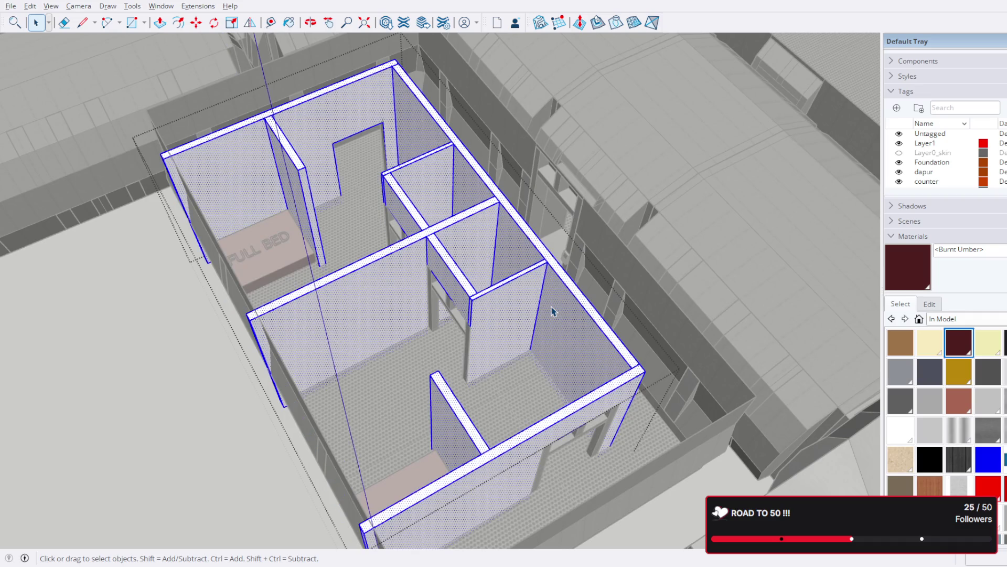
Step: Sample the 'metal seamed darker' material with Paint Bucket and apply it to the selected walls
left_click(287, 23)
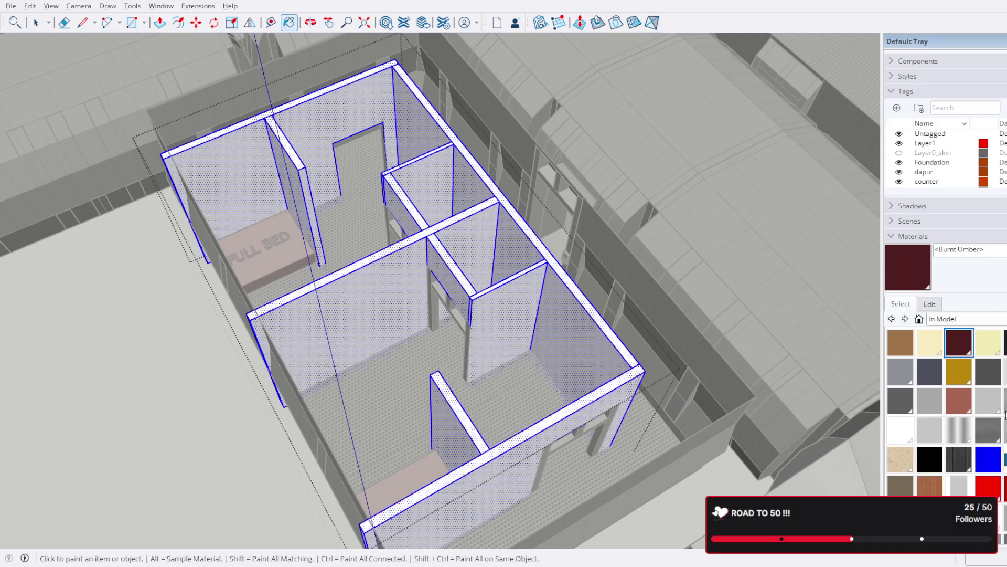
middle_click_drag(679, 337, 630, 260)
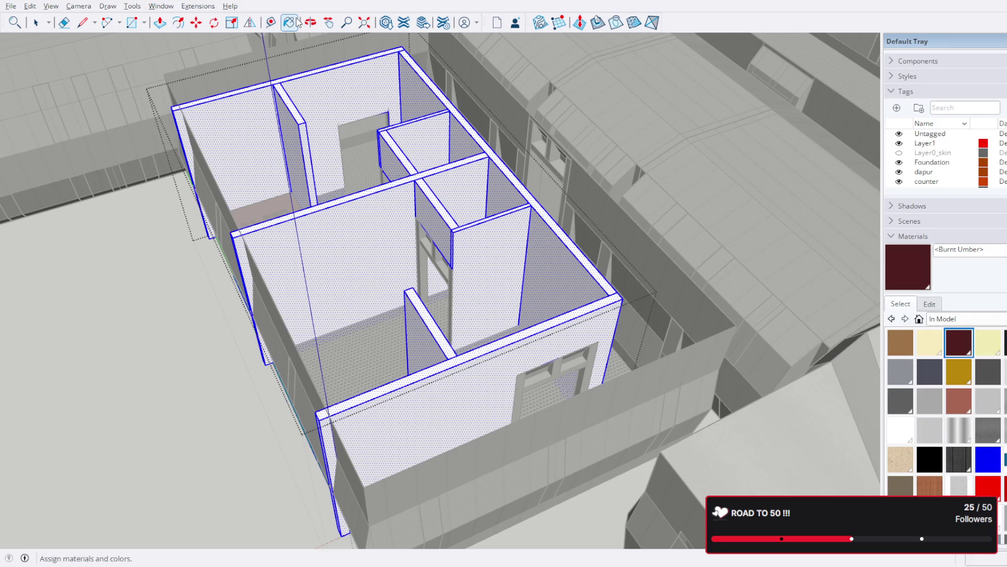
key("b")
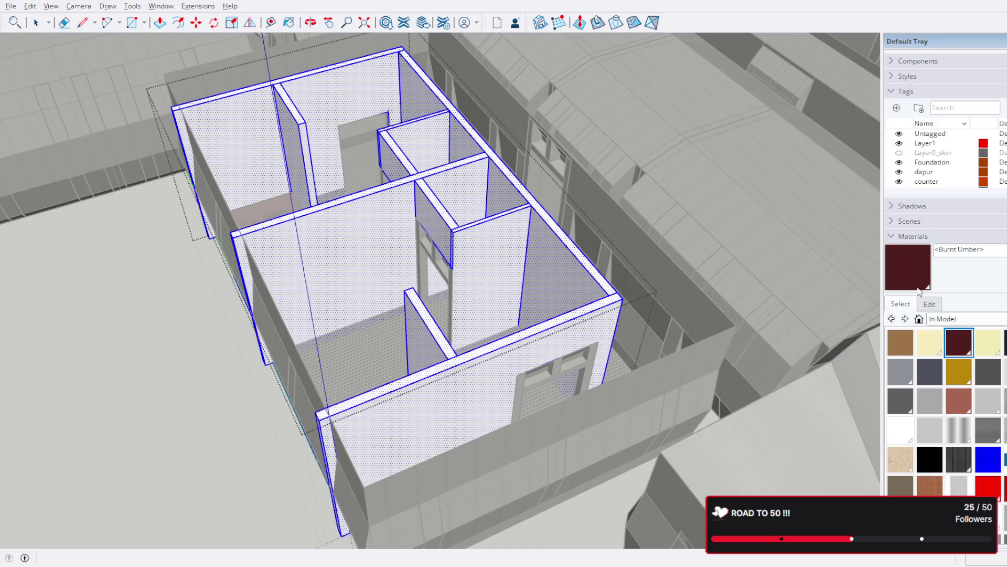
left_click(771, 241, "alt")
left_click(572, 270)
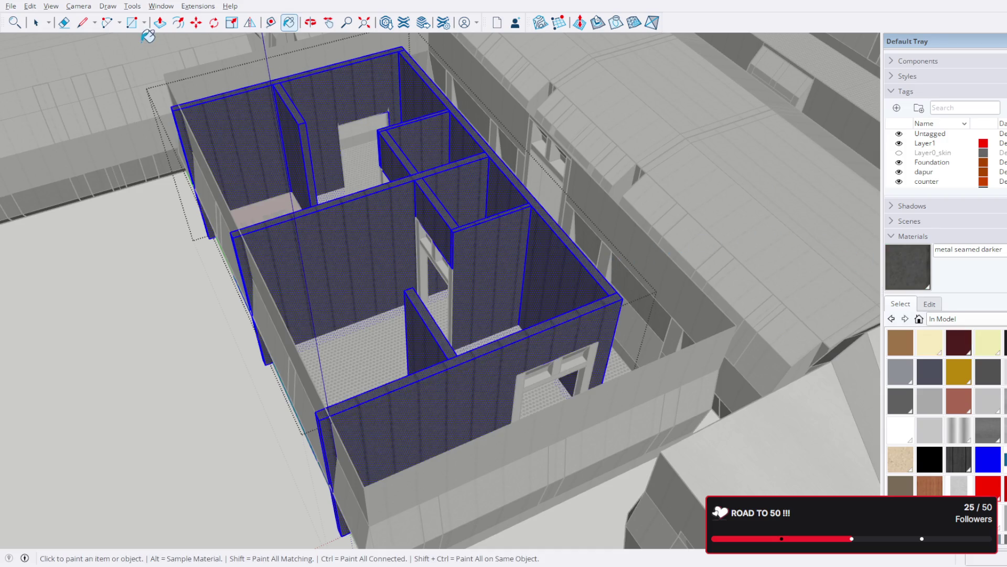
left_click(84, 286)
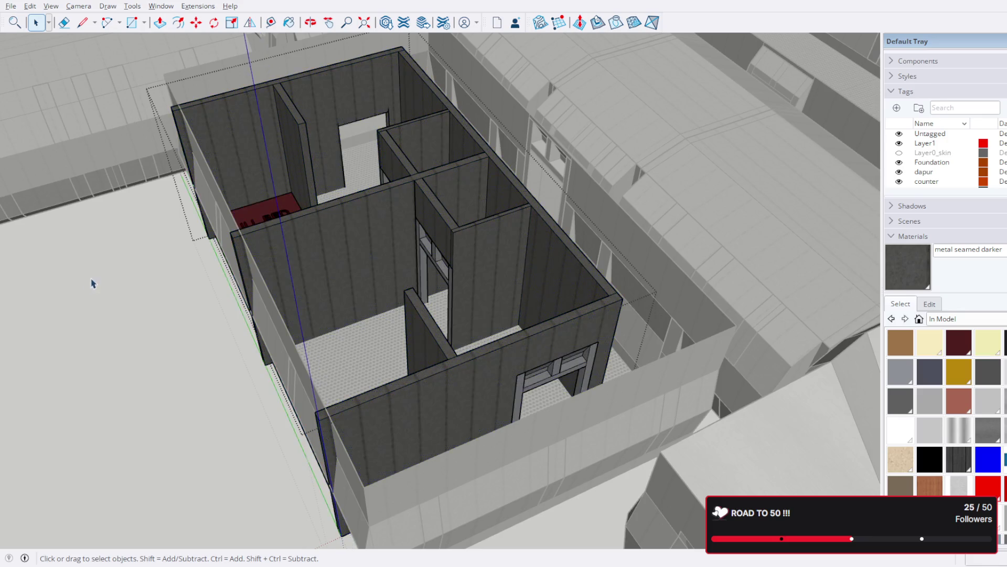
Step: Orbit around the bedroom building, the whole ship and its prow to a near top-down view
mouse_move(110, 279)
middle_mouse_down()
mouse_move(491, 226)
mouse_move(619, 275)
mouse_move(72, 263)
mouse_move(454, 225)
middle_mouse_up()
scroll(455, 224, "up", 5)
mouse_move(527, 292)
middle_mouse_down()
mouse_move(180, 281)
mouse_move(560, 169)
middle_mouse_up()
scroll(545, 184, "down", 3)
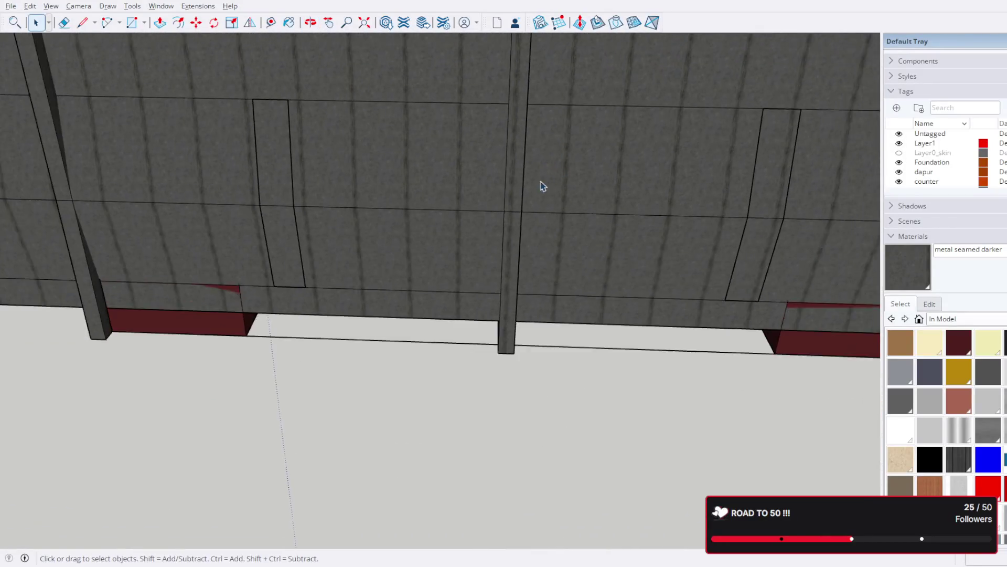
scroll(486, 218, "down", 3)
scroll(499, 222, "down", 5)
mouse_move(500, 223)
middle_mouse_down()
mouse_move(281, 366)
mouse_move(263, 260)
middle_mouse_up()
scroll(360, 191, "up", 3)
scroll(345, 195, "up", 3)
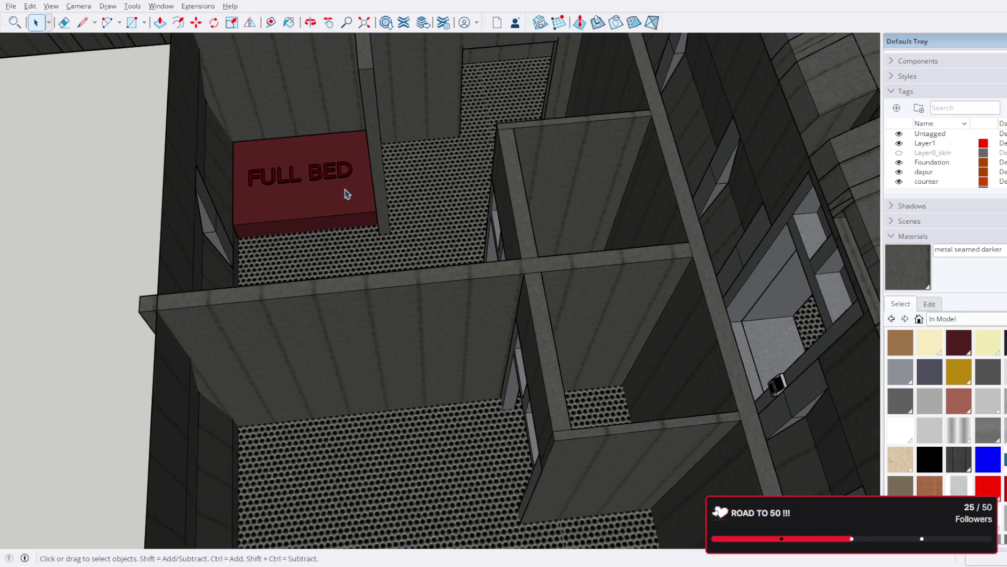
scroll(345, 194, "down", 10)
scroll(379, 241, "down", 3)
middle_click_drag(484, 212, 540, 387)
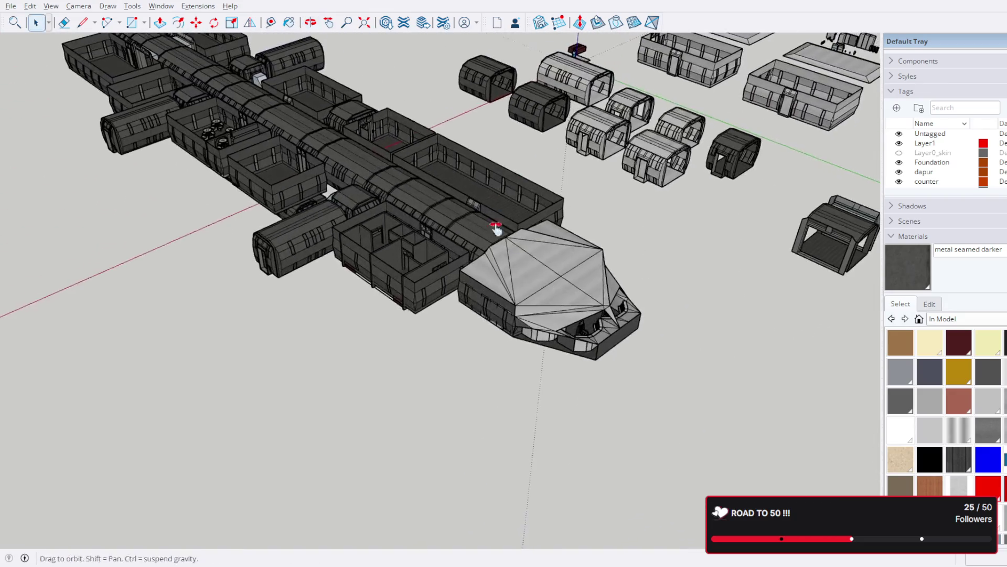
scroll(540, 387, "up", 3)
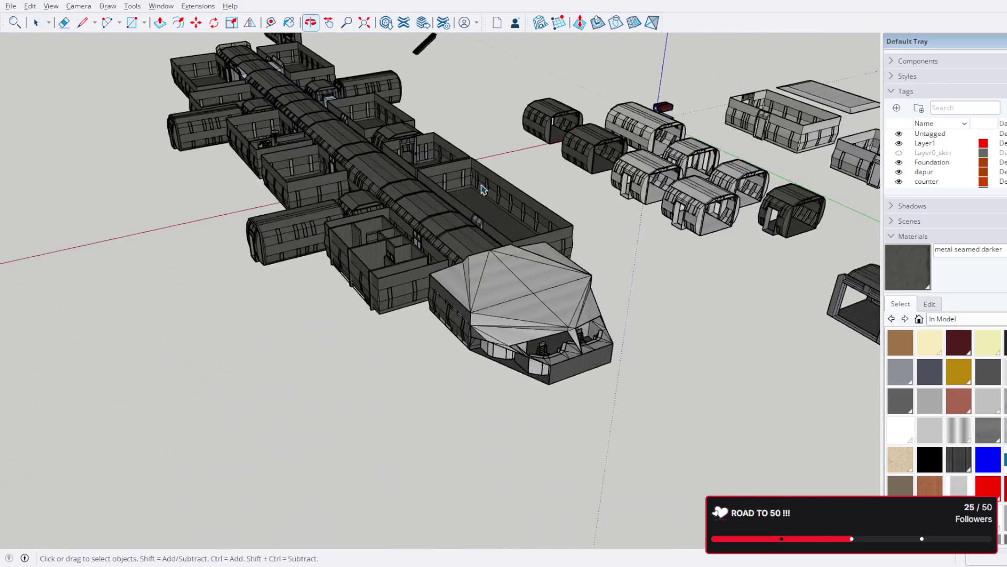
scroll(546, 341, "up", 2)
mouse_move(547, 342)
middle_mouse_down()
mouse_move(589, 372)
mouse_move(546, 377)
mouse_move(408, 200)
mouse_move(208, 210)
mouse_move(435, 206)
mouse_move(483, 263)
mouse_move(291, 113)
mouse_move(290, 7)
mouse_move(366, 149)
middle_mouse_up()
scroll(546, 377, "up", 3)
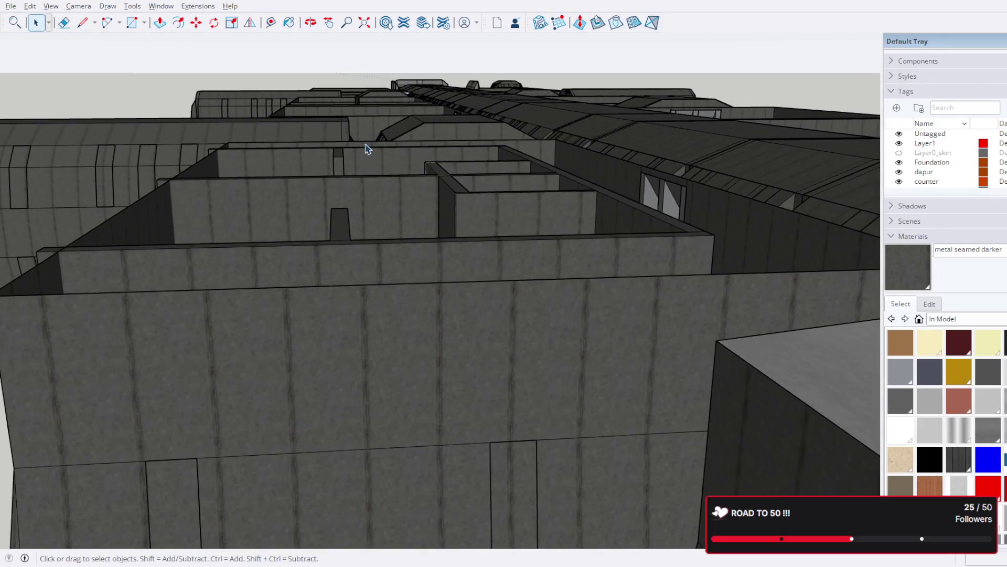
mouse_move(454, 154)
middle_mouse_down()
mouse_move(400, 157)
mouse_move(327, 184)
mouse_move(344, 220)
middle_mouse_up()
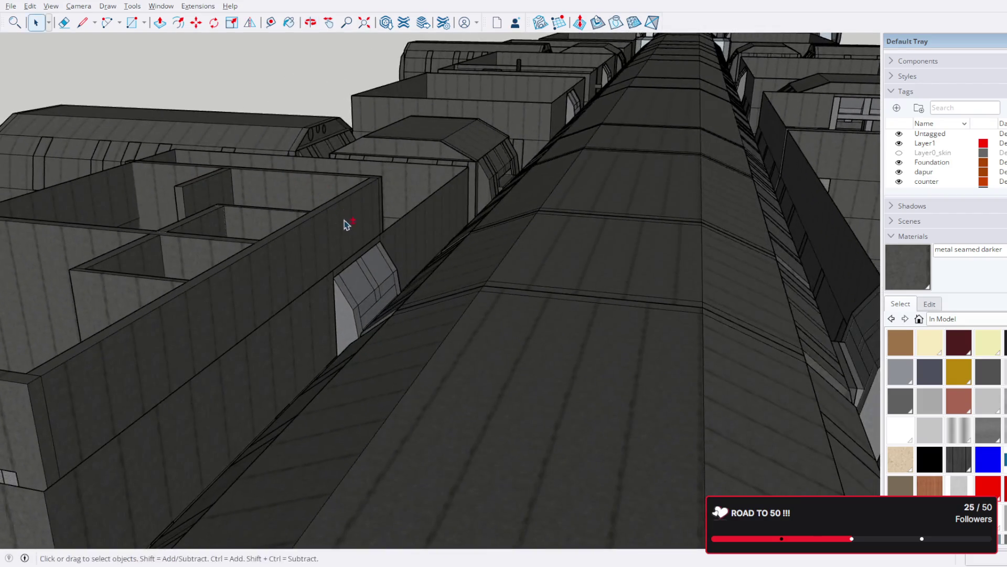
scroll(529, 158, "up", 3)
mouse_move(529, 159)
middle_mouse_down()
mouse_move(612, 328)
mouse_move(653, 270)
mouse_move(642, 160)
mouse_move(697, 149)
mouse_move(562, 149)
mouse_move(486, 168)
mouse_move(619, 236)
mouse_move(626, 165)
middle_mouse_up()
scroll(629, 225, "down", 3)
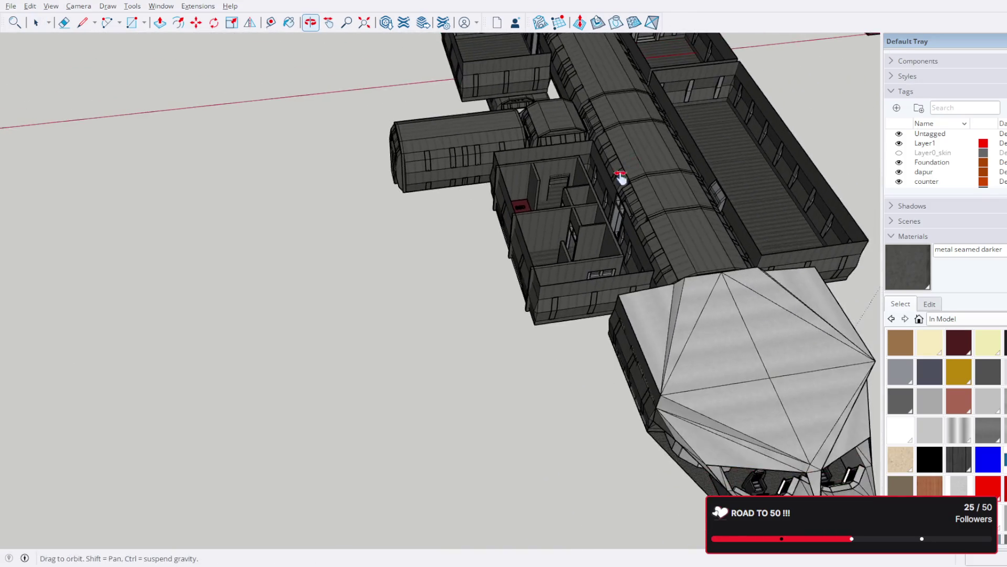
scroll(446, 311, "up", 2)
mouse_move(447, 311)
middle_mouse_down()
mouse_move(449, 270)
mouse_move(540, 102)
mouse_move(462, 225)
mouse_move(399, 356)
mouse_move(446, 360)
middle_mouse_up()
scroll(475, 241, "down", 3)
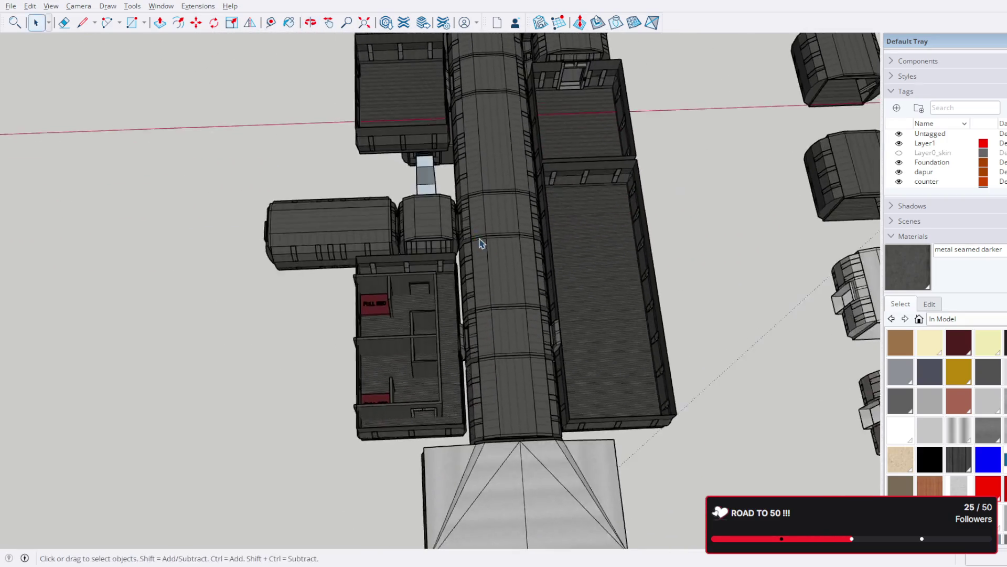
scroll(470, 245, "up", 2)
scroll(472, 240, "down", 2)
scroll(472, 240, "down", 3)
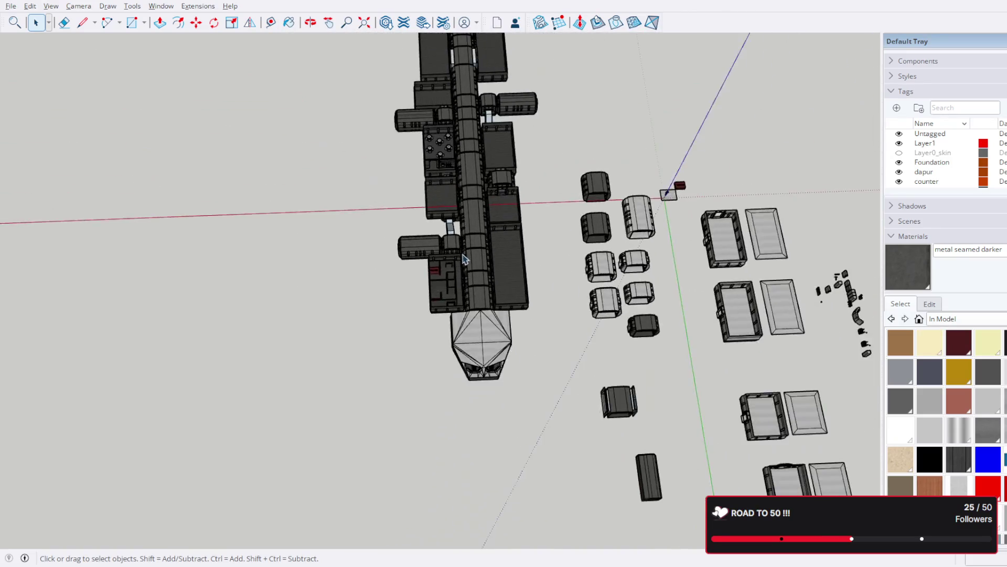
scroll(532, 350, "down", 2)
scroll(533, 349, "down", 3)
Step: Orbit the ship overview and corridor from oblique and reversed angles, ending over the side rooms
mouse_move(532, 349)
middle_mouse_down()
mouse_move(522, 326)
mouse_move(499, 444)
middle_mouse_up()
scroll(499, 444, "up", 3)
scroll(527, 362, "up", 3)
middle_click_drag(527, 362, 490, 313)
scroll(462, 227, "down", 3)
middle_click_drag(461, 227, 451, 190)
scroll(453, 231, "up", 3)
scroll(454, 228, "up", 2)
mouse_move(455, 228)
middle_mouse_down()
mouse_move(490, 191)
mouse_move(465, 55)
middle_mouse_up()
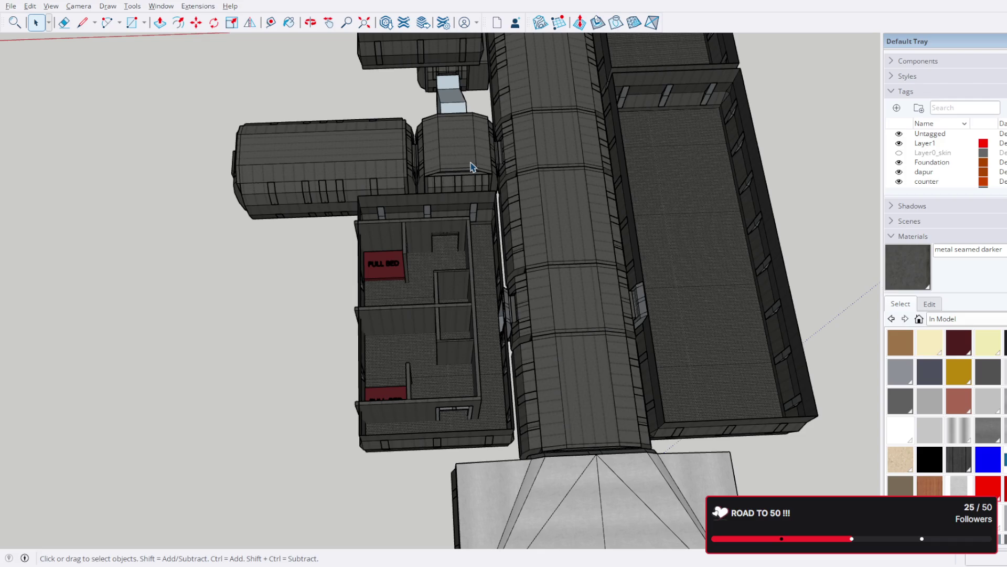
scroll(470, 165, "down", 3)
middle_click_drag(470, 166, 483, 247)
scroll(429, 433, "up", 3)
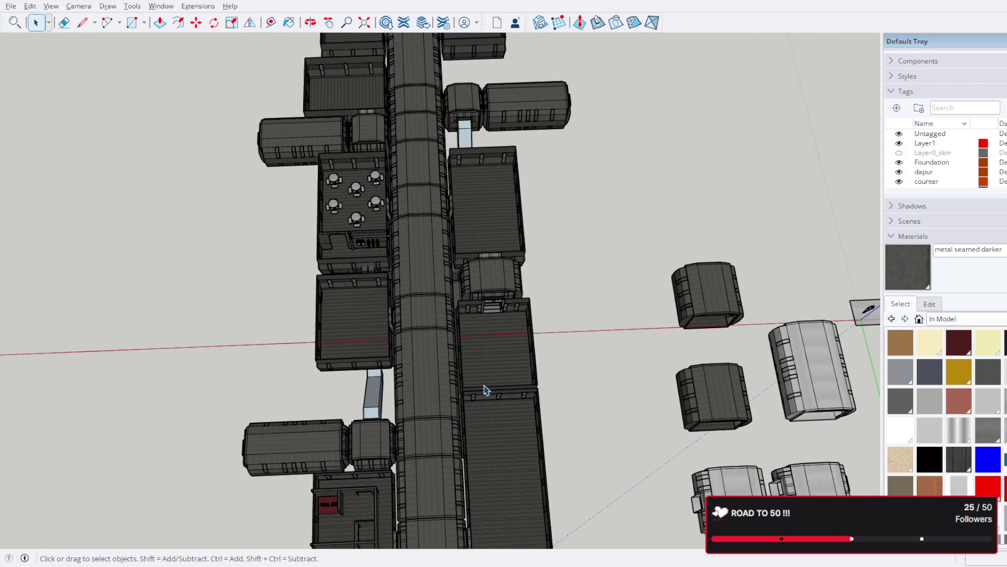
scroll(531, 197, "down", 2)
scroll(544, 234, "up", 2)
mouse_move(544, 233)
middle_mouse_down()
mouse_move(255, 158)
mouse_move(505, 230)
mouse_move(572, 354)
mouse_move(632, 288)
mouse_move(458, 264)
middle_mouse_up()
scroll(256, 157, "down", 2)
scroll(495, 258, "down", 2)
scroll(571, 353, "down", 2)
scroll(571, 353, "up", 1)
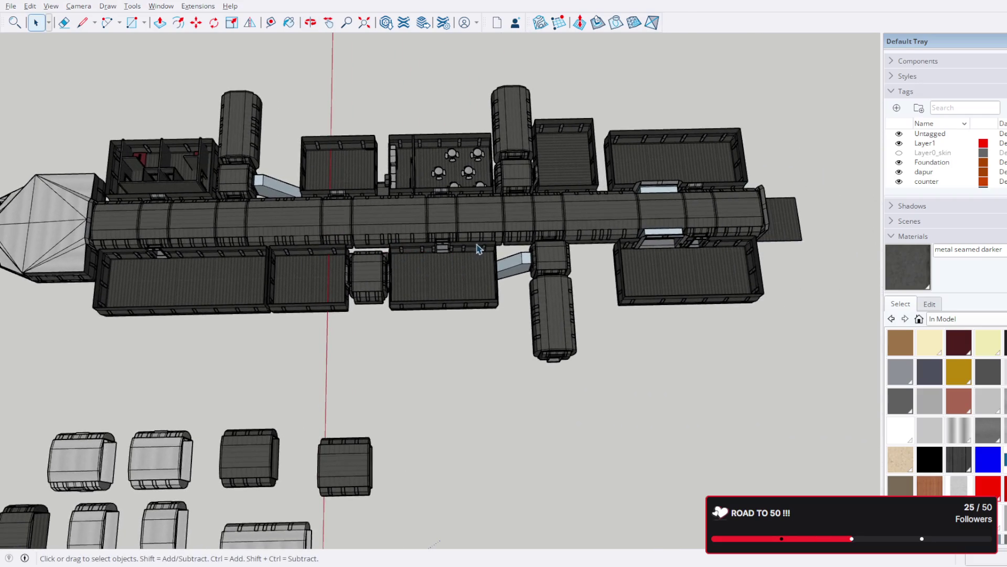
scroll(464, 282, "up", 3)
scroll(465, 213, "up", 2)
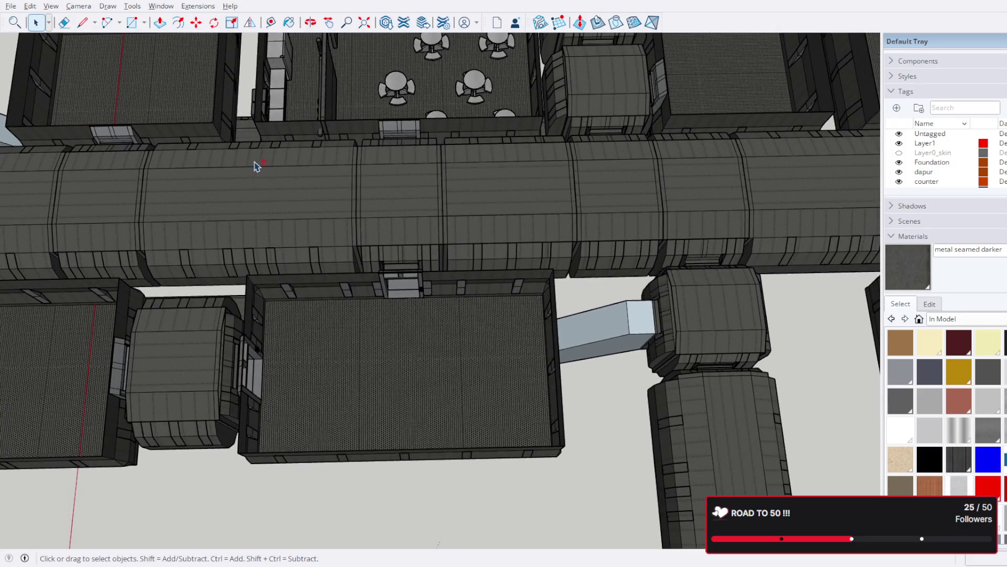
middle_click_drag(260, 167, 702, 344)
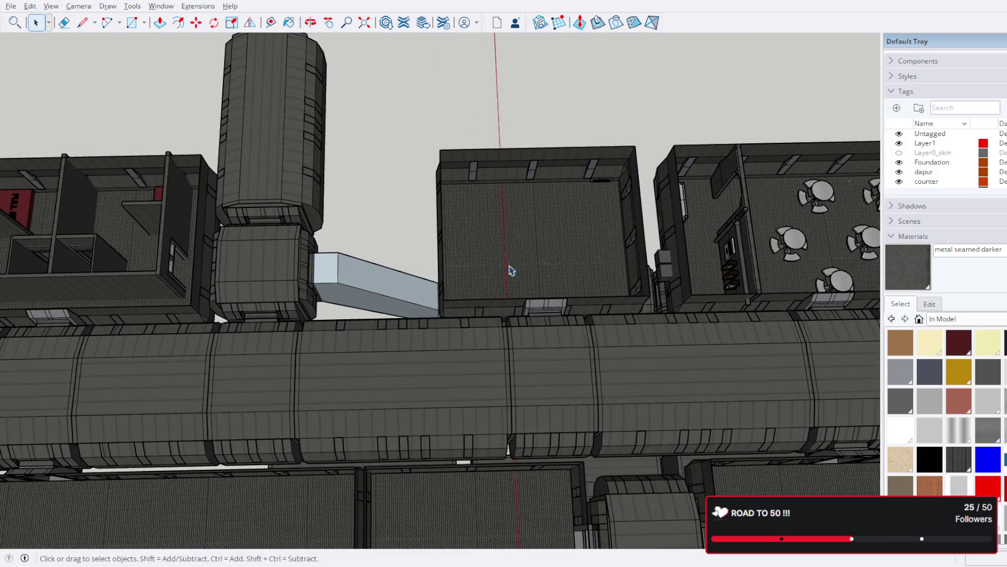
middle_click_drag(597, 295, 564, 265)
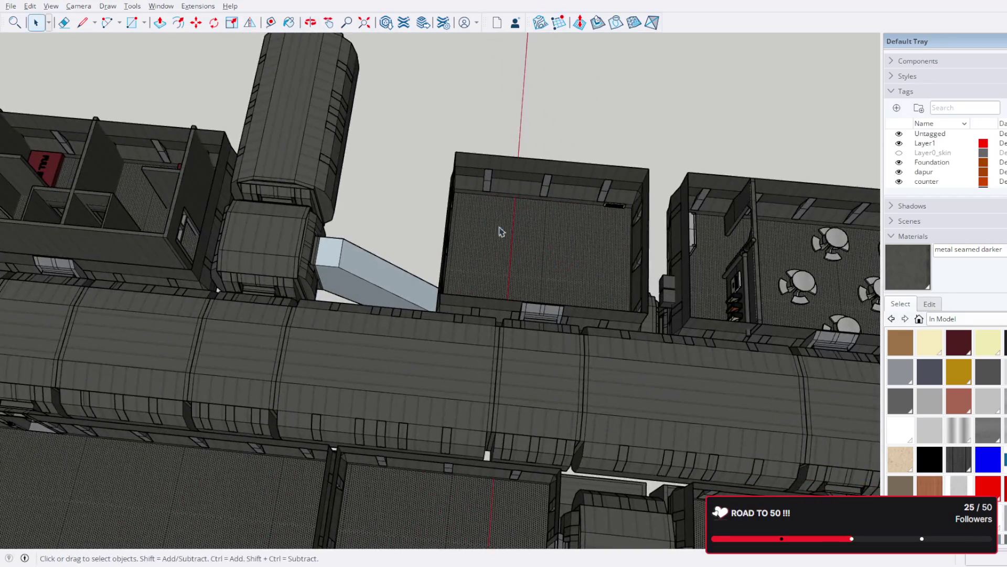
middle_click_drag(578, 286, 599, 315)
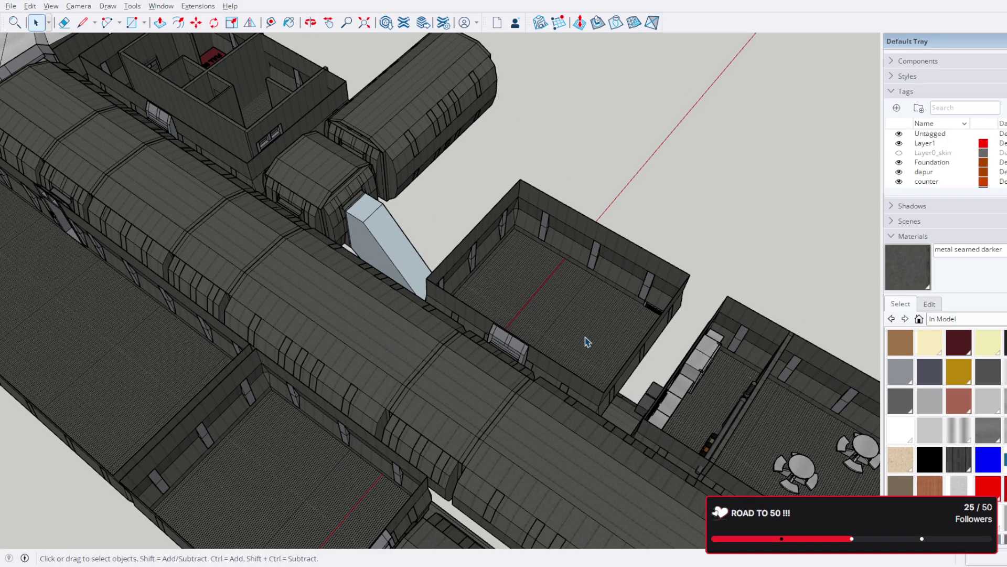
scroll(585, 341, "down", 2)
scroll(437, 320, "down", 2)
Step: Orbit from a low side view of the ship in toward the FULL BED rooms up close
mouse_move(259, 315)
middle_mouse_down()
mouse_move(441, 241)
mouse_move(480, 237)
middle_mouse_up()
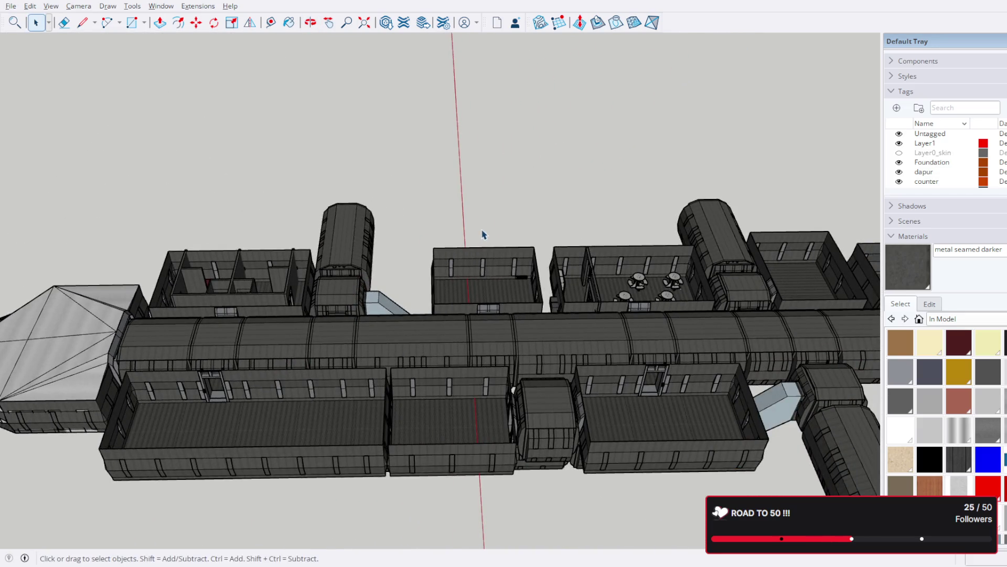
mouse_move(300, 327)
middle_mouse_down()
mouse_move(333, 288)
mouse_move(426, 324)
middle_mouse_up()
scroll(469, 258, "up", 3)
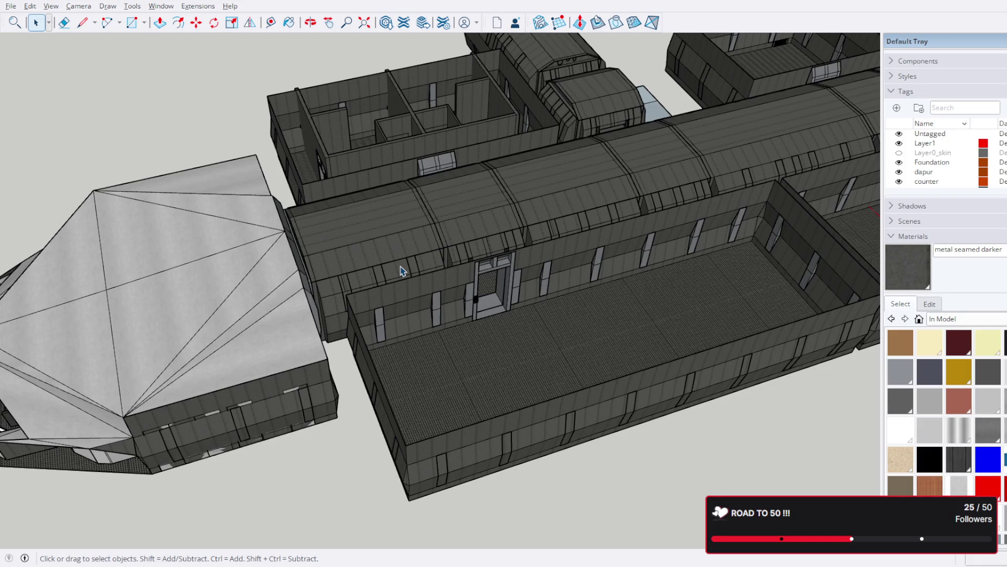
mouse_move(502, 319)
middle_mouse_down()
mouse_move(462, 176)
mouse_move(565, 412)
mouse_move(509, 441)
middle_mouse_up()
scroll(567, 419, "up", 3)
mouse_move(567, 420)
middle_mouse_down()
mouse_move(479, 317)
mouse_move(310, 341)
mouse_move(273, 374)
mouse_move(383, 379)
middle_mouse_up()
scroll(381, 378, "up", 2)
mouse_move(454, 383)
middle_mouse_down()
mouse_move(171, 322)
mouse_move(194, 288)
mouse_move(276, 272)
middle_mouse_up()
scroll(276, 272, "down", 2)
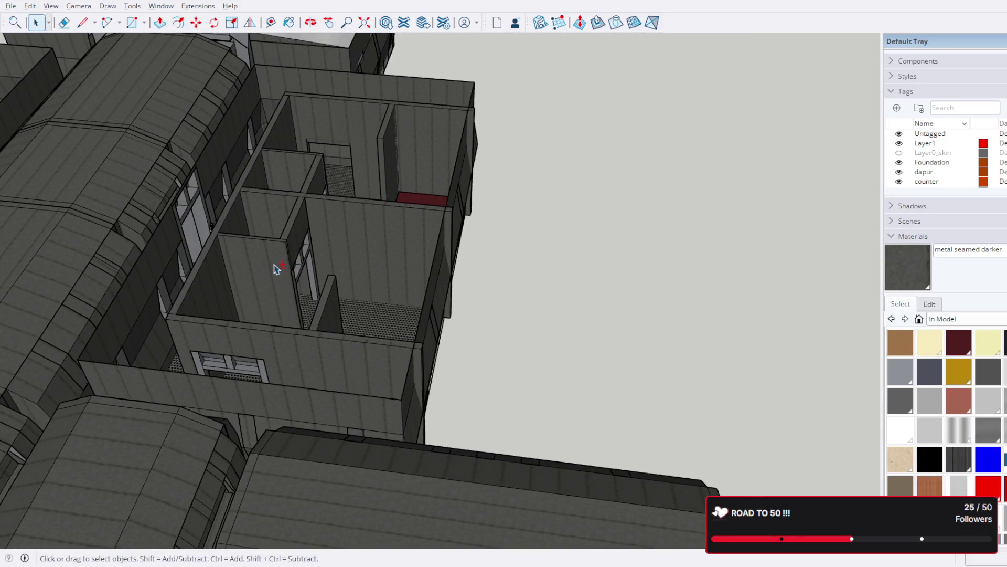
scroll(569, 295, "down", 2)
scroll(596, 288, "up", 4)
mouse_move(596, 289)
middle_mouse_down()
mouse_move(134, 348)
mouse_move(192, 349)
mouse_move(278, 458)
mouse_move(540, 322)
mouse_move(668, 364)
middle_mouse_up()
scroll(278, 459, "down", 3)
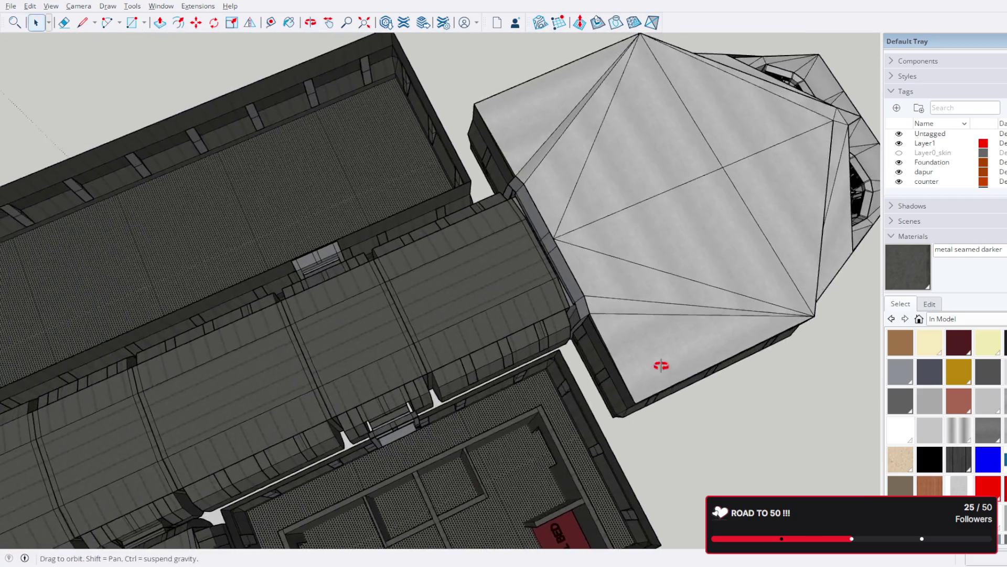
scroll(277, 287, "up", 2)
scroll(276, 287, "down", 2)
Step: Orbit around the building and under the ship, finishing on a high top-down overview of the layout
mouse_move(276, 287)
middle_mouse_down()
mouse_move(508, 254)
mouse_move(395, 241)
mouse_move(194, 269)
middle_mouse_up()
mouse_move(443, 364)
middle_mouse_down()
mouse_move(466, 375)
mouse_move(326, 198)
mouse_move(182, 207)
middle_mouse_up()
scroll(465, 375, "down", 3)
mouse_move(450, 174)
middle_mouse_down()
mouse_move(509, 283)
mouse_move(728, 237)
mouse_move(652, 273)
middle_mouse_up()
scroll(679, 203, "up", 2)
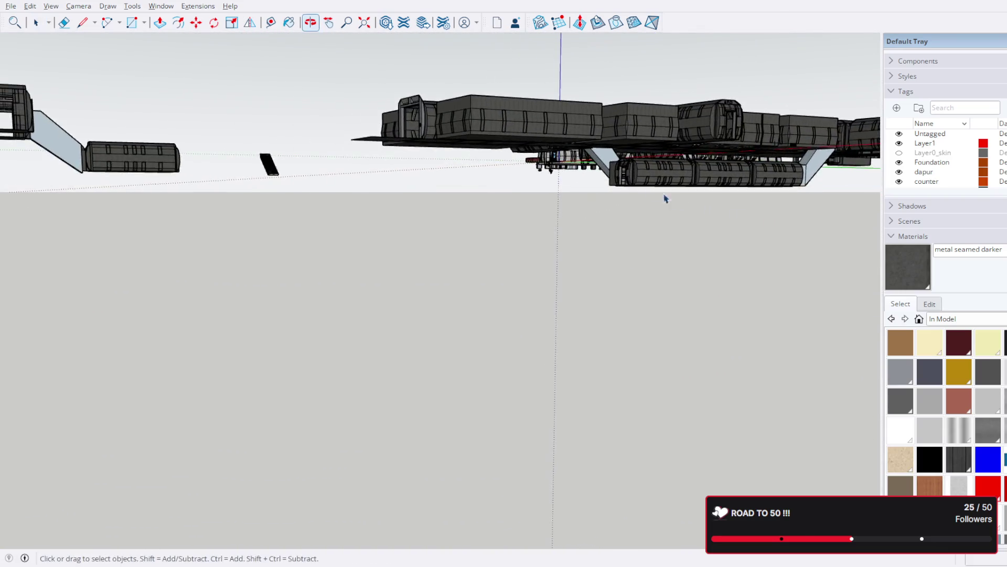
scroll(646, 189, "up", 3)
scroll(620, 174, "up", 2)
mouse_move(619, 173)
middle_mouse_down()
mouse_move(619, 165)
mouse_move(780, 223)
middle_mouse_up()
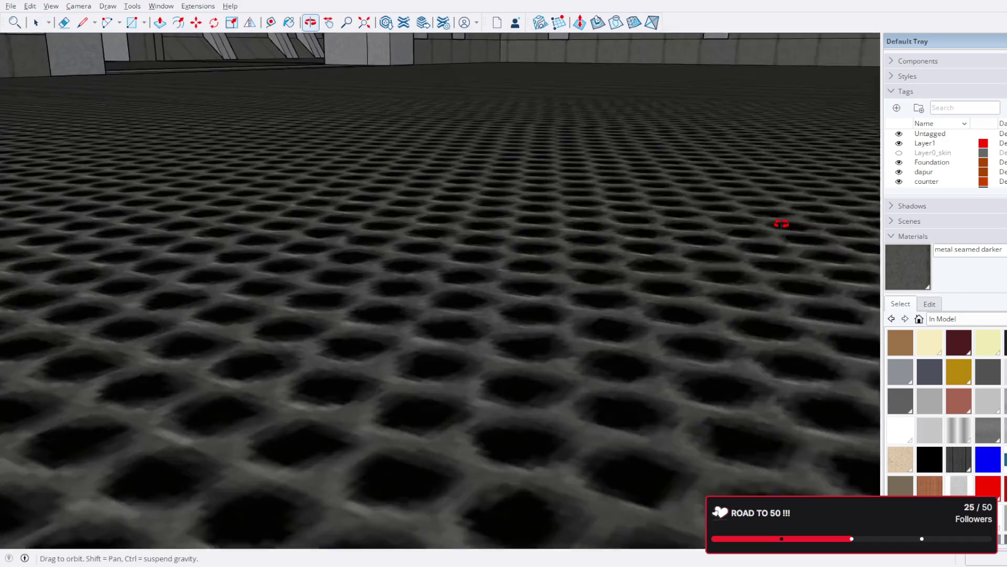
scroll(769, 220, "up", 2)
scroll(578, 251, "up", 2)
scroll(579, 252, "down", 2)
scroll(630, 254, "down", 2)
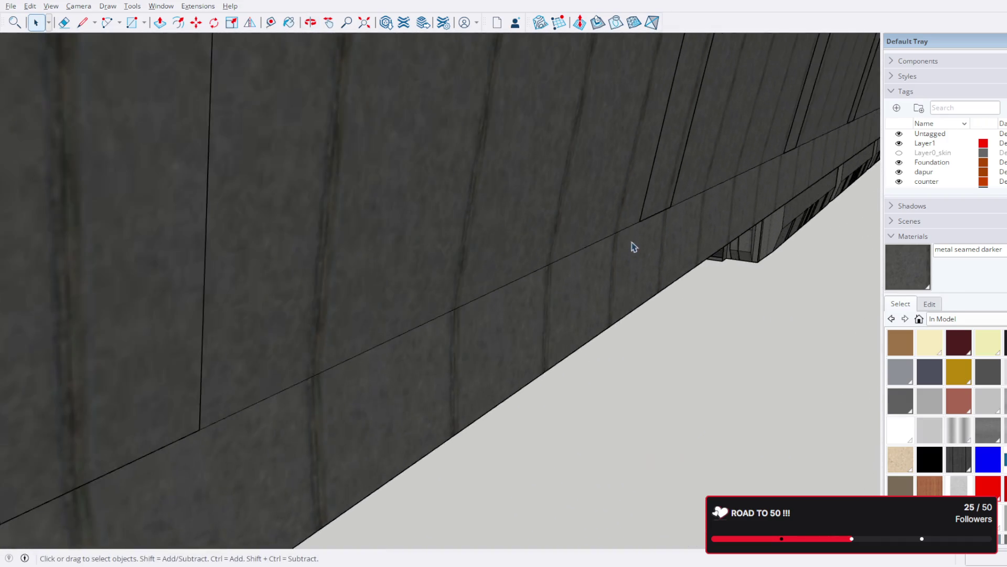
scroll(630, 254, "down", 3)
scroll(622, 288, "down", 3)
scroll(610, 319, "down", 3)
mouse_move(610, 319)
middle_mouse_down()
mouse_move(467, 292)
mouse_move(540, 355)
mouse_move(394, 228)
mouse_move(562, 254)
mouse_move(620, 317)
middle_mouse_up()
scroll(623, 333, "down", 1)
middle_click_drag(653, 371, 535, 303, "shift")
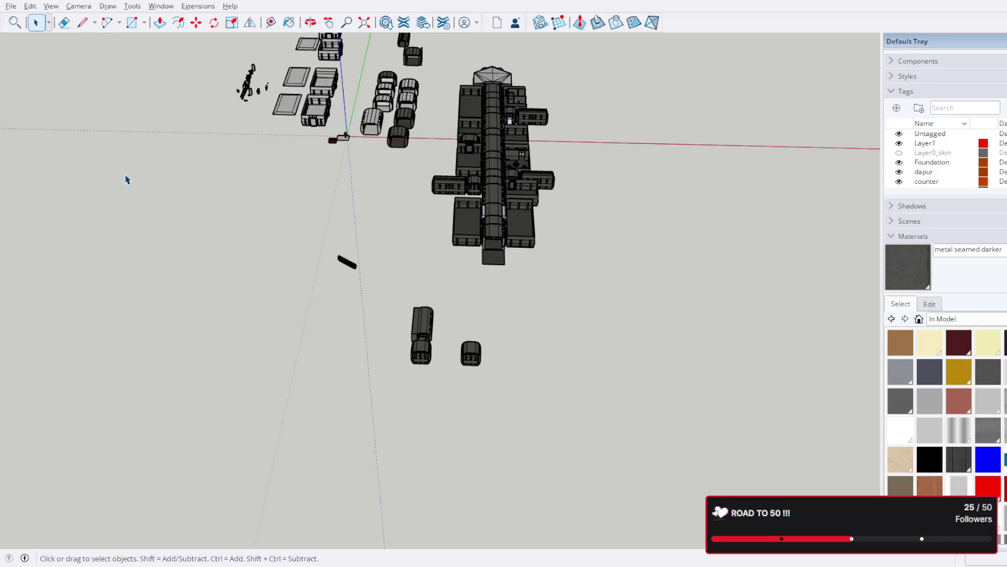
key("super+d")
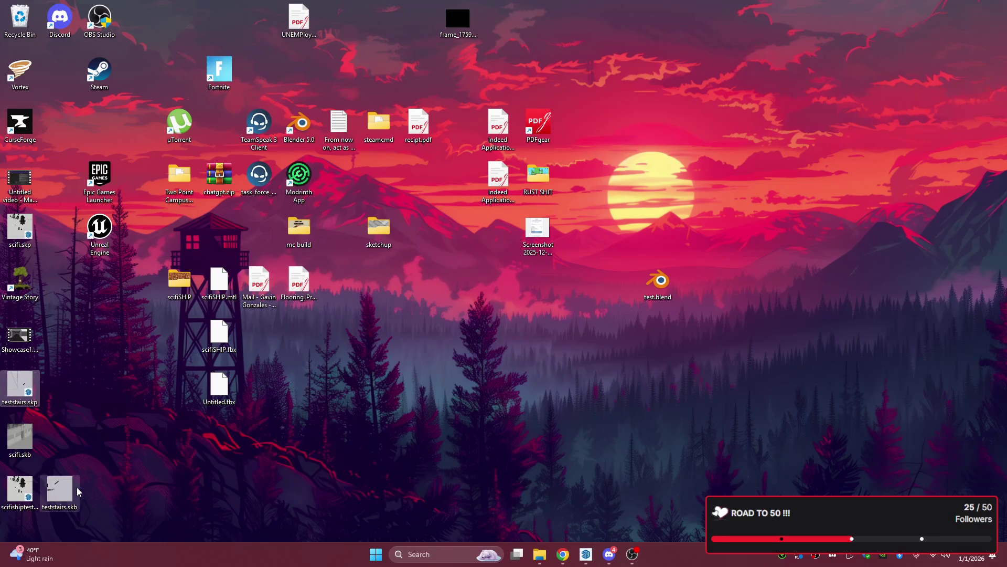
Step: Return to SketchUp, box-select the loose pieces left of the green axis in top view and delete them
mouse_move(43, 492)
left_mouse_down()
mouse_move(88, 440)
mouse_move(24, 499)
left_mouse_up()
key("alt+Tab")
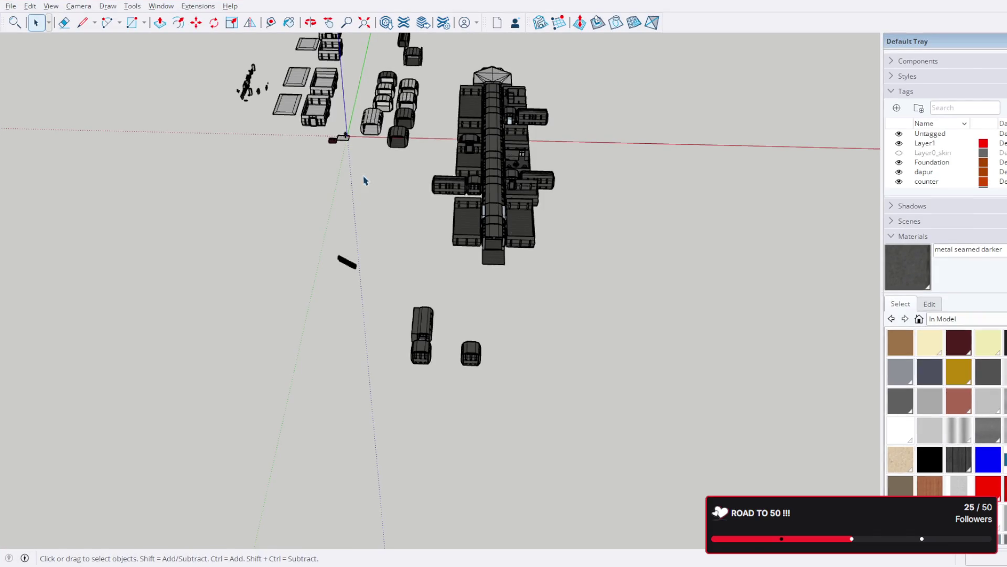
middle_click_drag(363, 179, 497, 301)
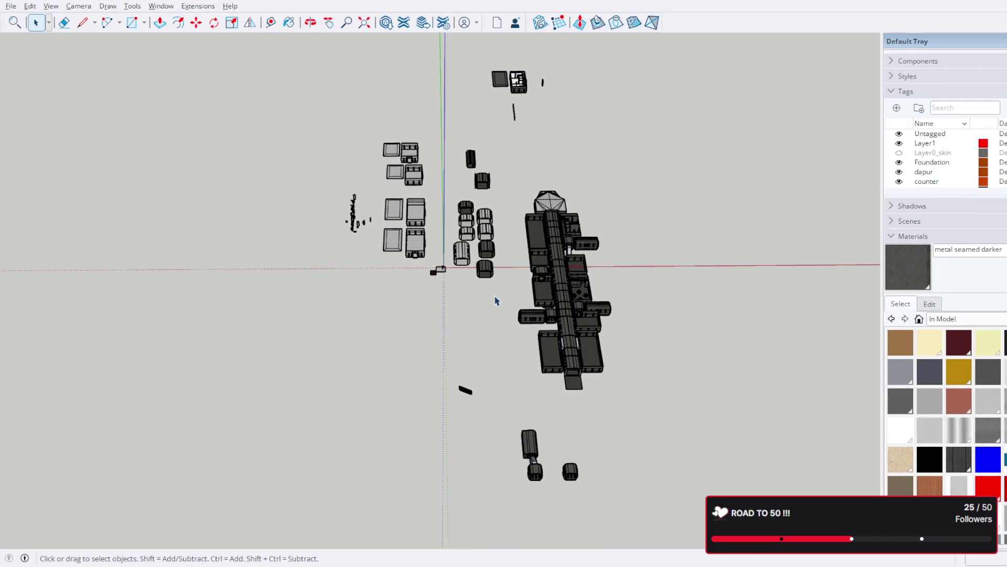
left_click_drag(319, 105, 319, 105)
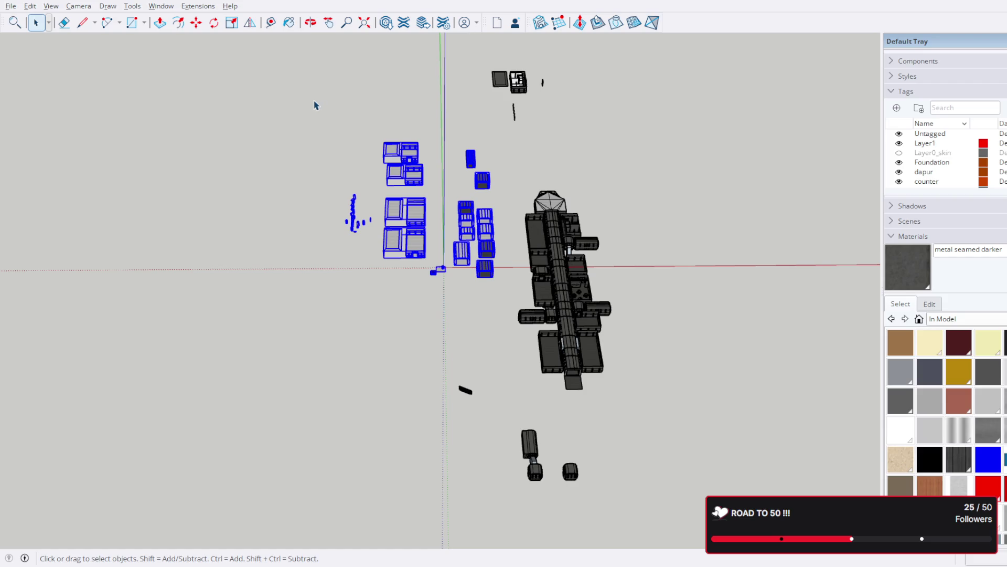
key("Delete")
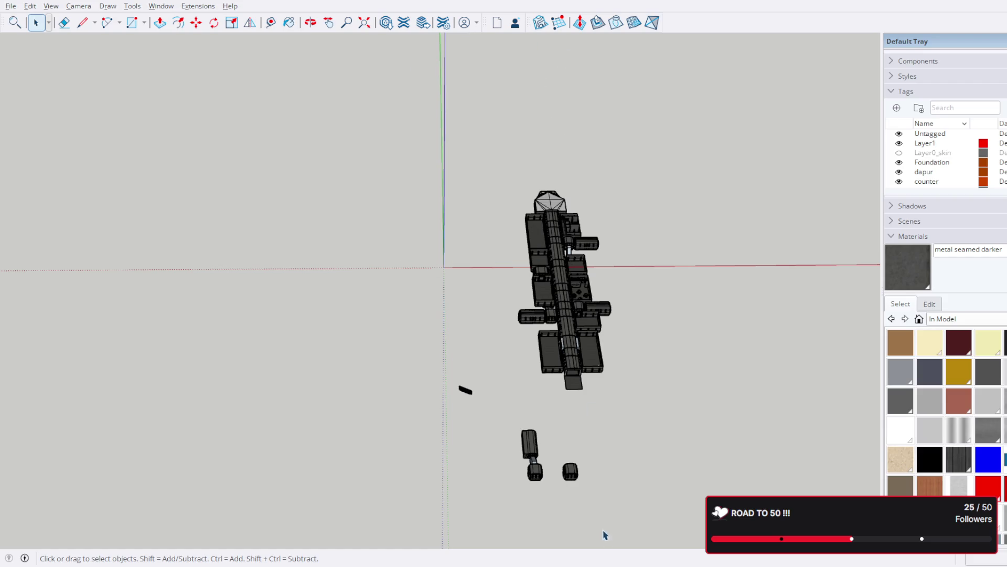
mouse_move(634, 427)
middle_mouse_down()
mouse_move(374, 173)
mouse_move(554, 341)
mouse_move(313, 401)
mouse_move(491, 381)
middle_mouse_up()
scroll(425, 282, "up", 5)
scroll(420, 288, "up", 4)
middle_click_drag(419, 287, 553, 266)
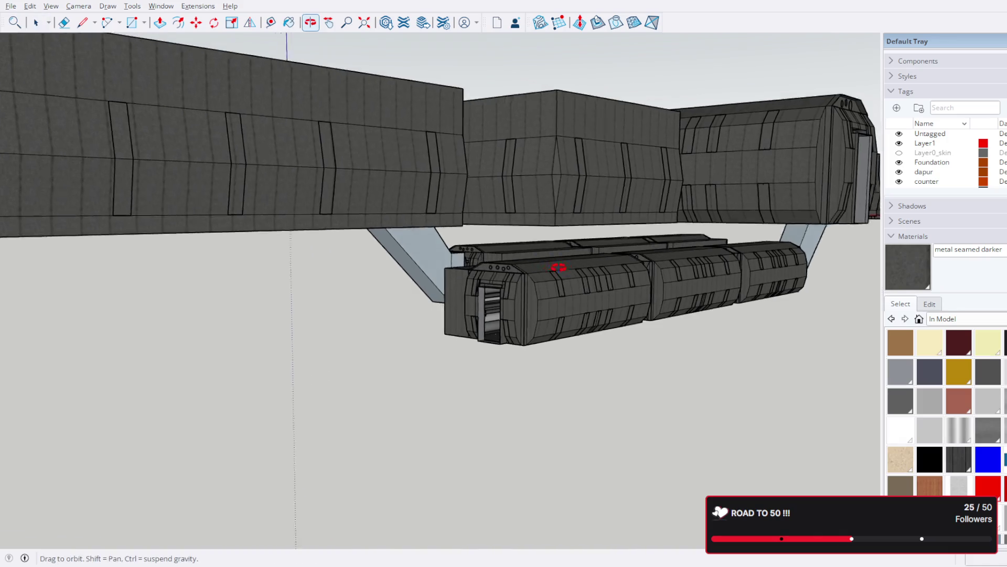
scroll(553, 266, "down", 5)
scroll(465, 286, "down", 4)
mouse_move(465, 285)
middle_mouse_down()
mouse_move(625, 310)
mouse_move(668, 400)
mouse_move(551, 355)
middle_mouse_up()
scroll(536, 410, "up", 4)
scroll(535, 409, "up", 3)
mouse_move(536, 409)
middle_mouse_down()
mouse_move(646, 210)
mouse_move(235, 262)
mouse_move(608, 333)
mouse_move(664, 387)
mouse_move(342, 197)
mouse_move(184, 136)
mouse_move(270, 171)
middle_mouse_up()
scroll(484, 292, "up", 2)
scroll(475, 291, "up", 4)
scroll(476, 291, "up", 4)
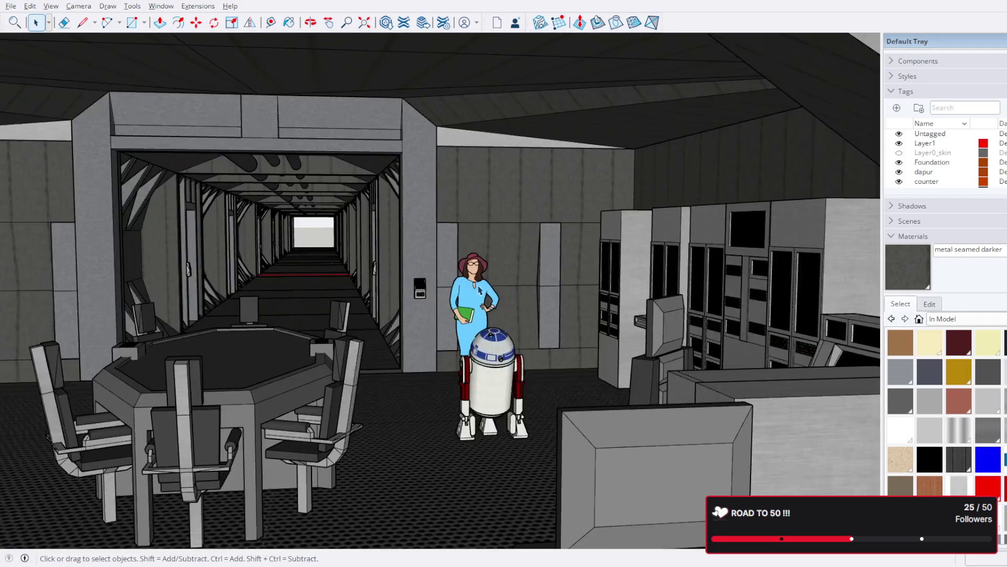
scroll(475, 290, "down", 1)
scroll(490, 296, "down", 1)
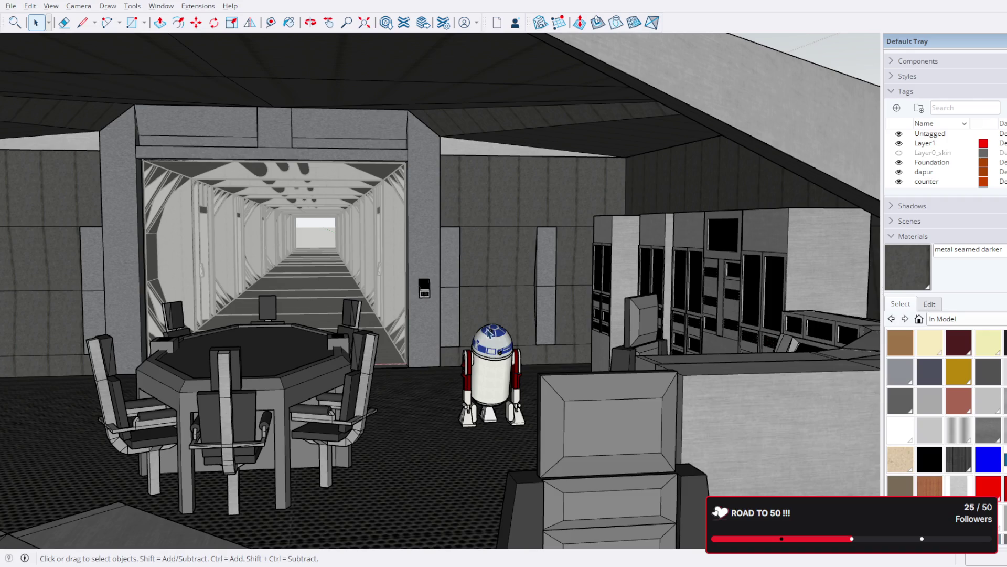
scroll(491, 353, "down", 3)
scroll(480, 339, "down", 3)
scroll(472, 323, "down", 2)
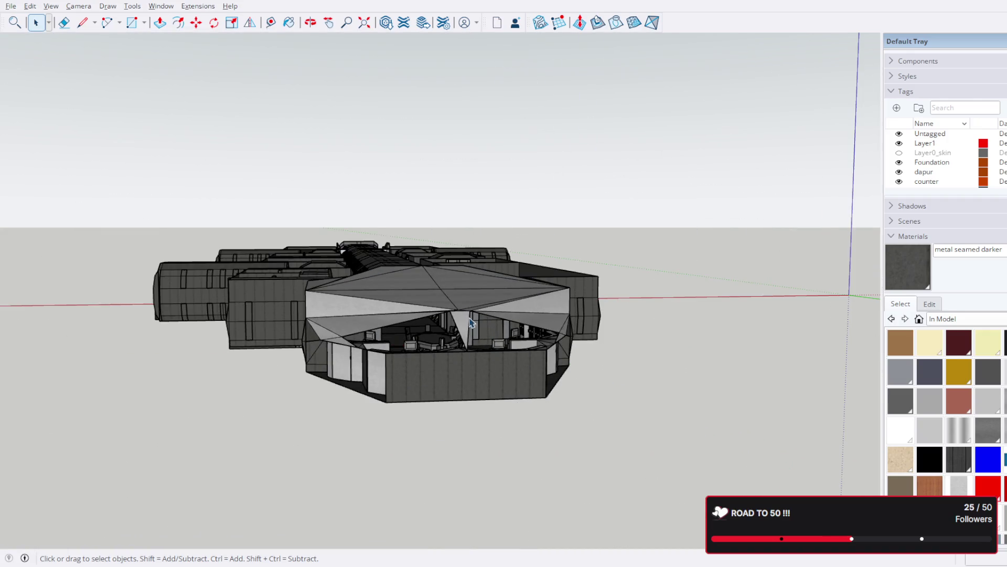
scroll(354, 295, "down", 2)
middle_click_drag(354, 295, 689, 422)
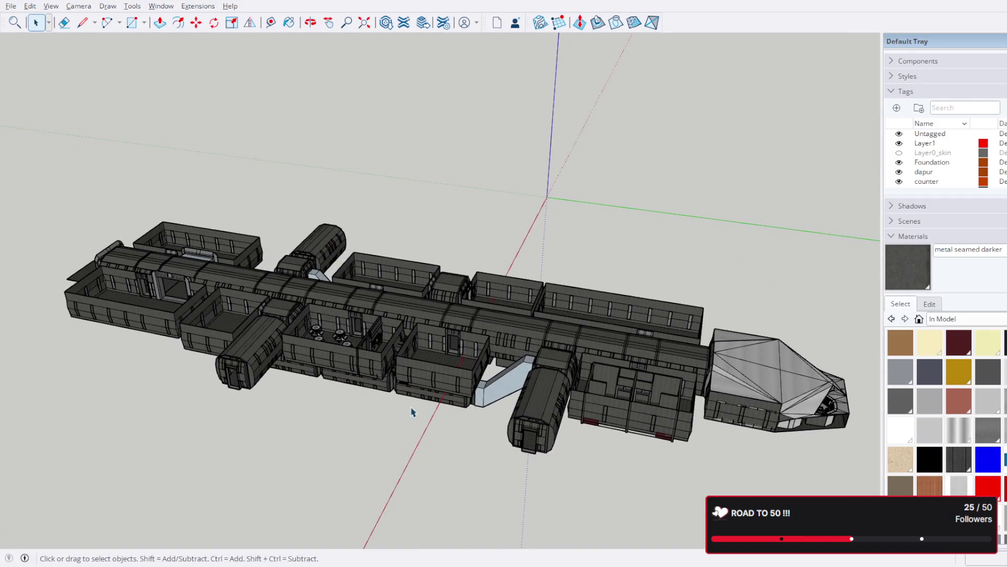
mouse_move(484, 394)
middle_mouse_down()
mouse_move(325, 428)
mouse_move(254, 398)
middle_mouse_up()
scroll(461, 433, "up", 3)
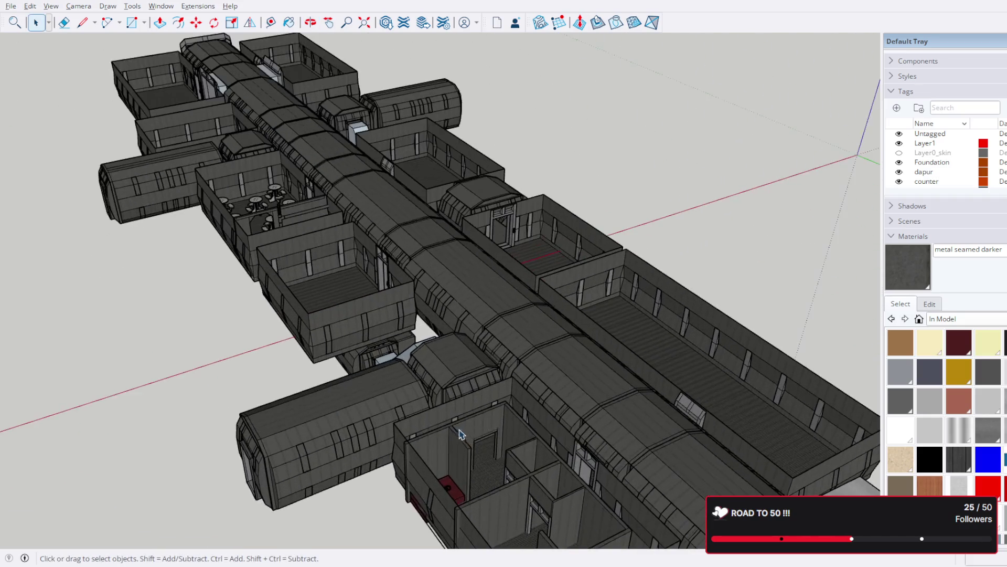
scroll(486, 418, "up", 2)
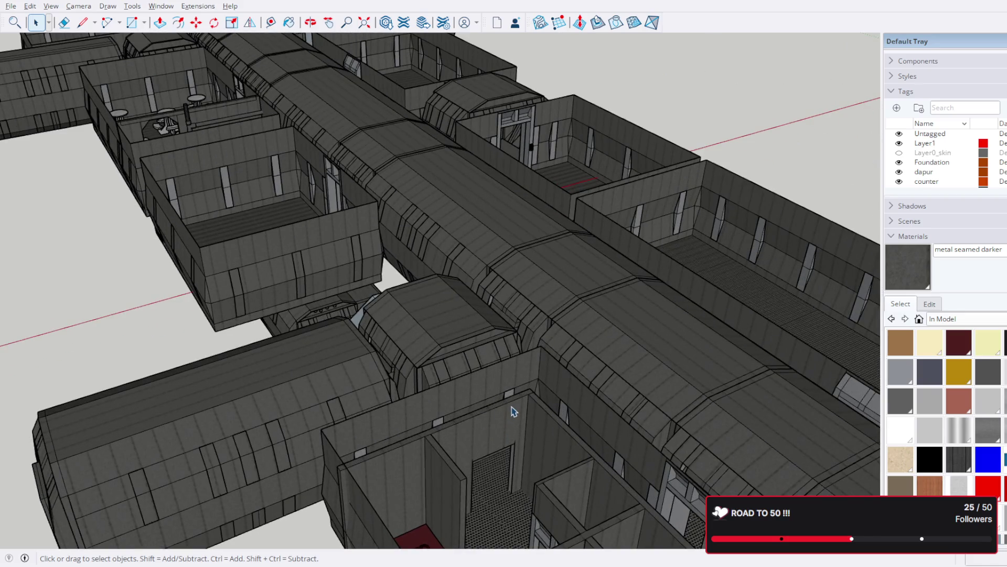
scroll(512, 411, "down", 2)
scroll(525, 437, "up", 2)
scroll(524, 449, "up", 2)
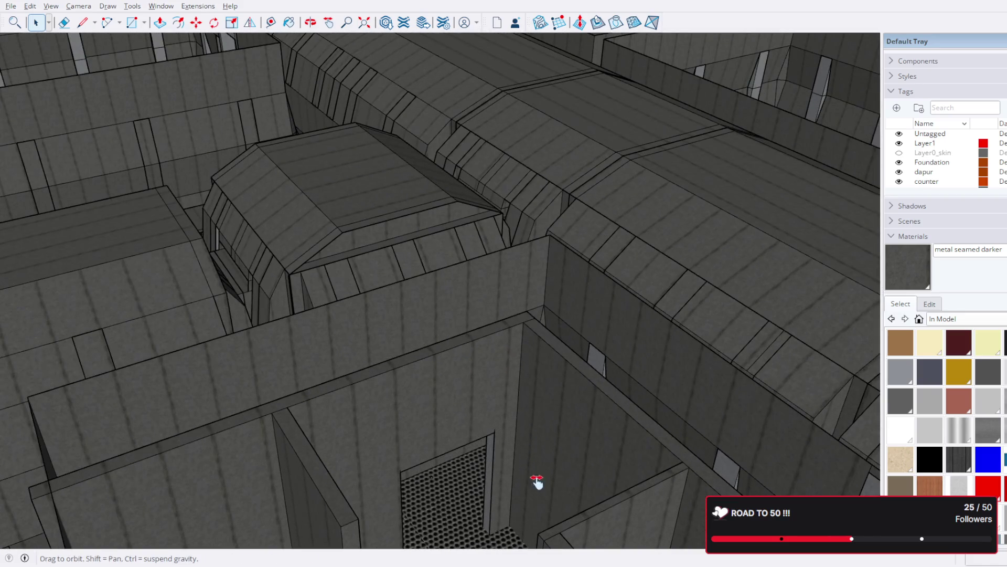
scroll(456, 264, "down", 2)
scroll(468, 263, "down", 2)
scroll(577, 316, "up", 1)
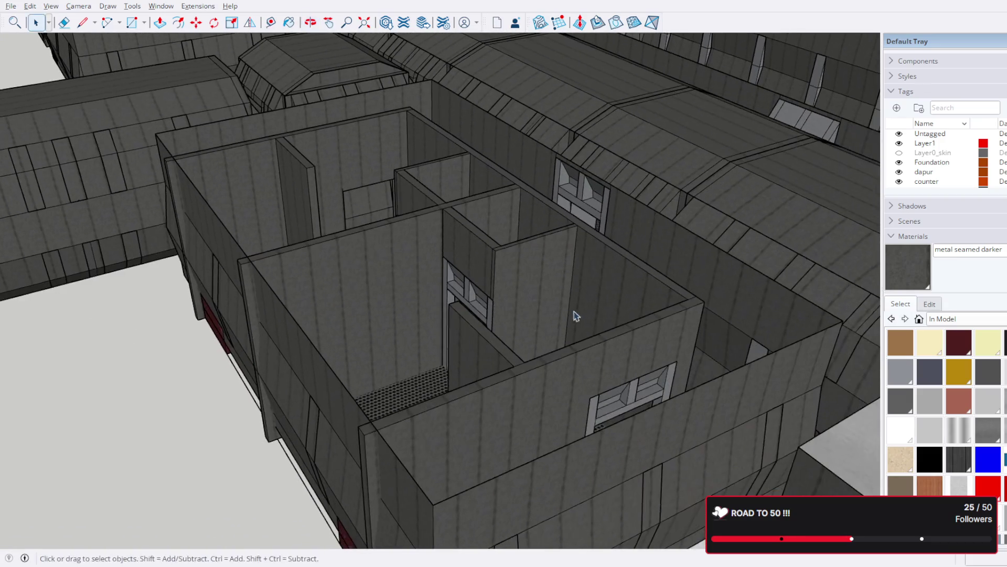
mouse_move(536, 314)
middle_mouse_down()
mouse_move(547, 93)
mouse_move(444, 213)
mouse_move(474, 186)
middle_mouse_up()
Step: Move the red-panelled room block up 10.8 inches and deselect it, viewing the ship from above
left_click(474, 187)
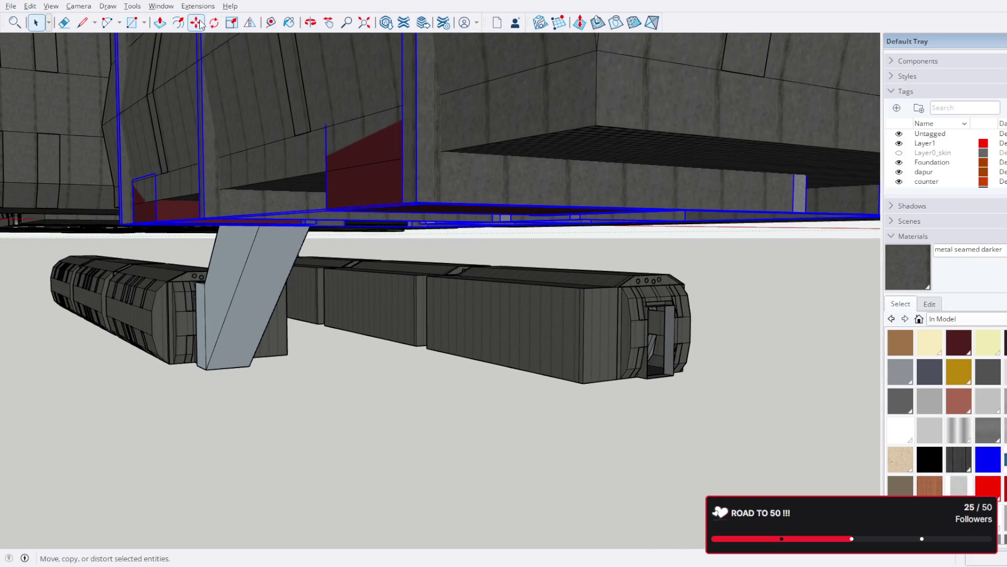
left_click(197, 22)
scroll(493, 209, "up", 1)
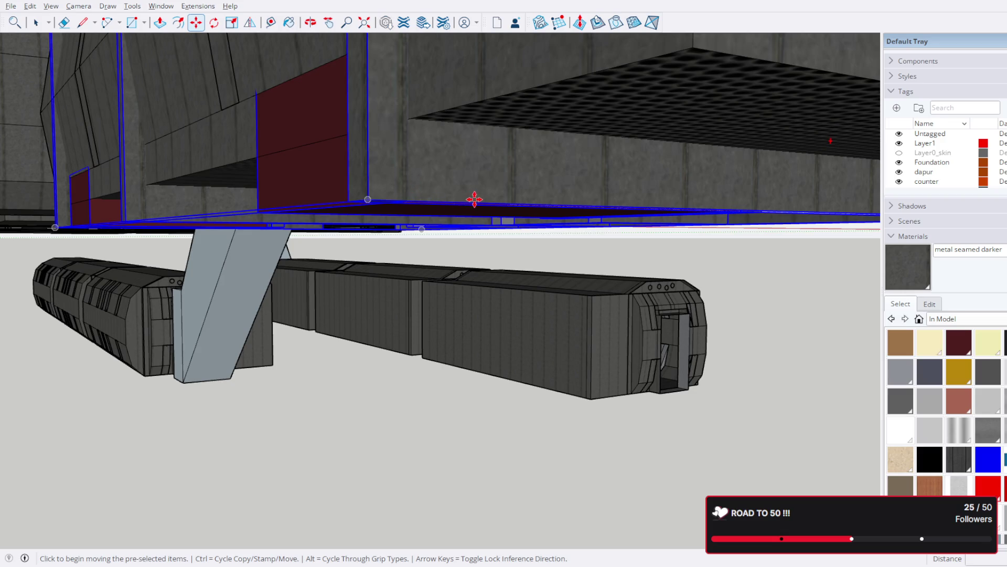
left_click(475, 198)
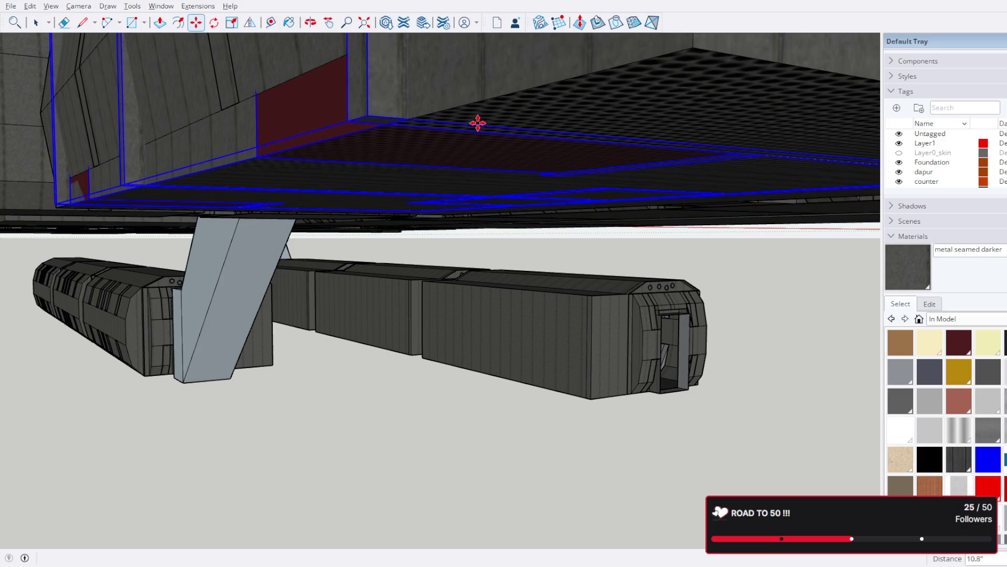
left_click(478, 122)
mouse_move(444, 153)
middle_mouse_down()
mouse_move(553, 311)
mouse_move(207, 130)
middle_mouse_up()
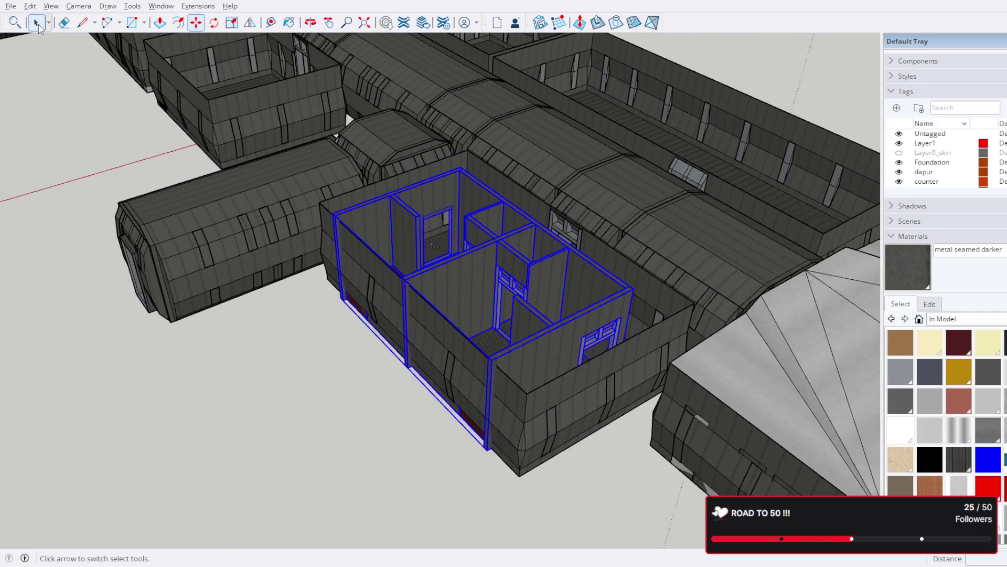
left_click(287, 411)
scroll(287, 411, "down", 3)
middle_click_drag(299, 404, 656, 384)
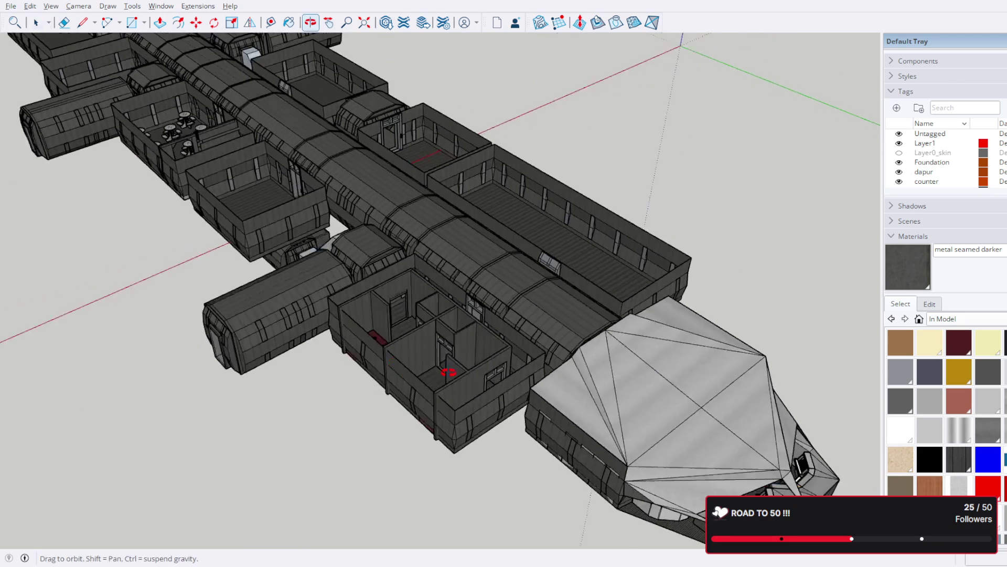
mouse_move(340, 363)
middle_mouse_down()
mouse_move(602, 193)
mouse_move(533, 191)
mouse_move(532, 391)
middle_mouse_up()
left_click_drag(547, 307, 517, 180)
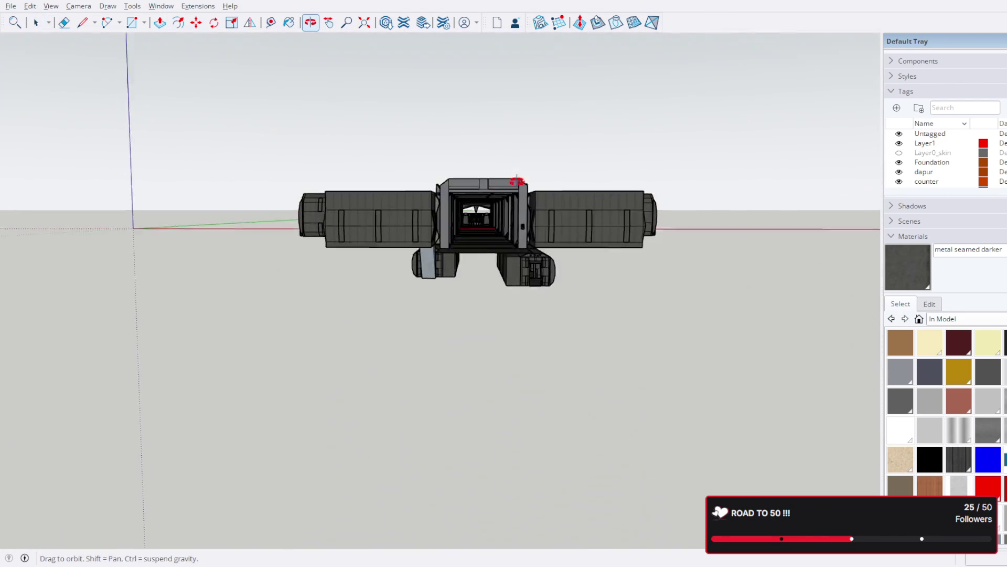
key("space")
scroll(488, 237, "up", 5)
scroll(472, 252, "up", 5)
scroll(470, 254, "up", 3)
scroll(470, 255, "down", 5)
scroll(472, 258, "up", 2)
scroll(475, 261, "up", 4)
scroll(476, 263, "up", 2)
scroll(476, 264, "up", 3)
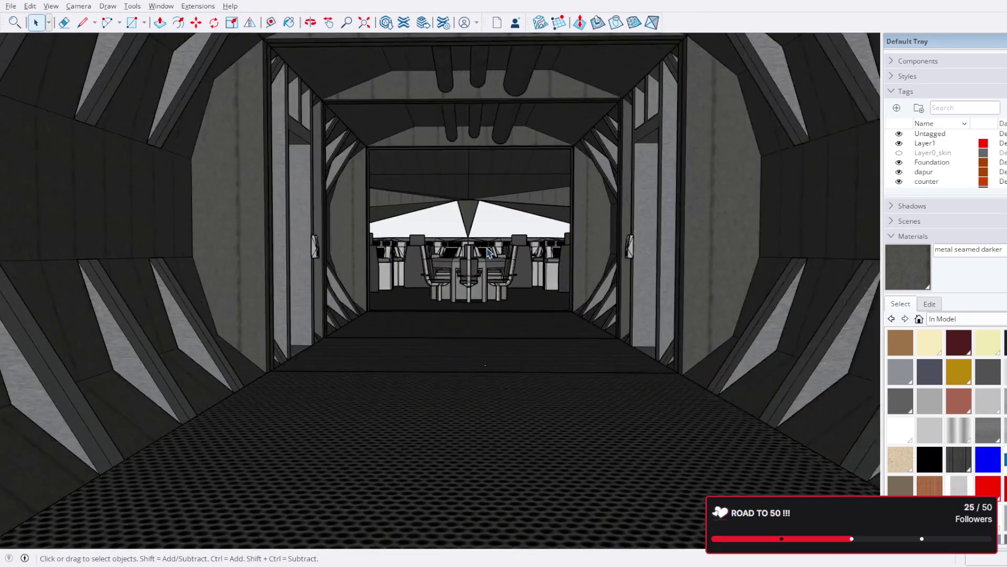
scroll(476, 262, "up", 3)
scroll(478, 258, "up", 3)
scroll(476, 264, "down", 3)
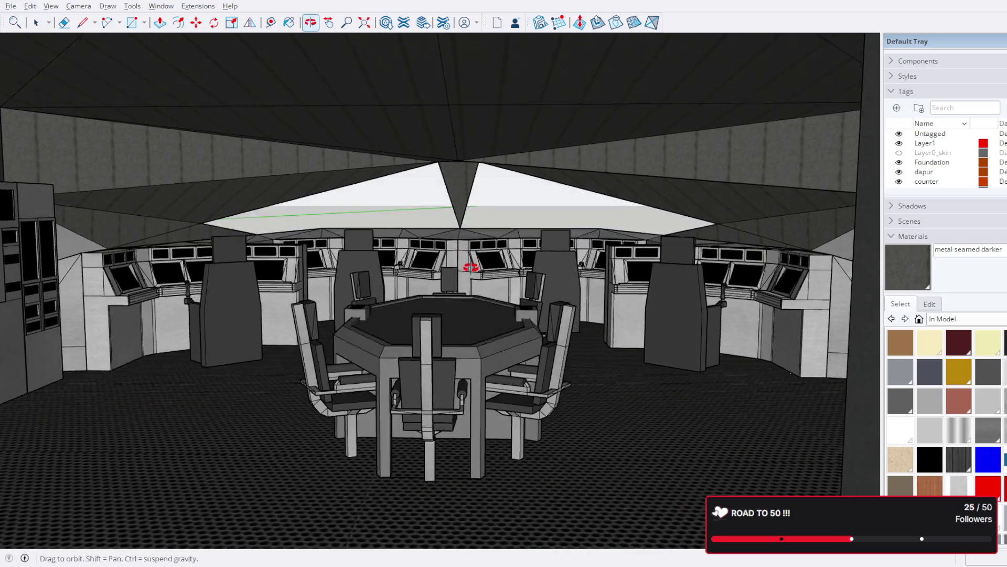
scroll(475, 265, "down", 1)
scroll(481, 265, "down", 1)
scroll(486, 272, "down", 3)
scroll(486, 272, "down", 2)
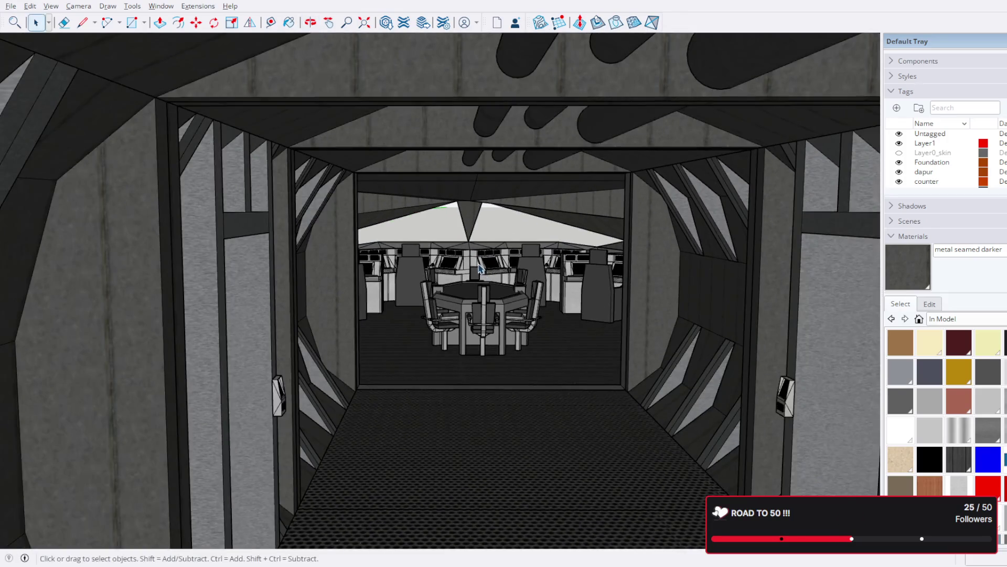
scroll(468, 240, "down", 2)
scroll(457, 229, "down", 2)
scroll(461, 242, "up", 5)
scroll(460, 242, "down", 4)
scroll(462, 270, "up", 1)
scroll(463, 292, "down", 1)
scroll(473, 234, "down", 10)
mouse_move(473, 233)
middle_mouse_down()
mouse_move(500, 414)
mouse_move(468, 468)
mouse_move(562, 325)
mouse_move(245, 466)
mouse_move(859, 306)
middle_mouse_up()
mouse_move(731, 285)
middle_mouse_down()
mouse_move(715, 342)
mouse_move(683, 355)
middle_mouse_up()
mouse_move(497, 344)
middle_mouse_down()
mouse_move(483, 299)
mouse_move(512, 316)
mouse_move(562, 275)
mouse_move(598, 284)
mouse_move(641, 266)
mouse_move(622, 169)
mouse_move(517, 210)
mouse_move(646, 331)
mouse_move(543, 282)
mouse_move(535, 260)
middle_mouse_up()
scroll(512, 315, "up", 3)
scroll(598, 283, "up", 3)
left_click(668, 315)
scroll(667, 315, "up", 3)
scroll(658, 311, "down", 5)
scroll(659, 311, "down", 3)
scroll(533, 334, "up", 3)
middle_click_drag(533, 334, 529, 378)
scroll(526, 410, "up", 2)
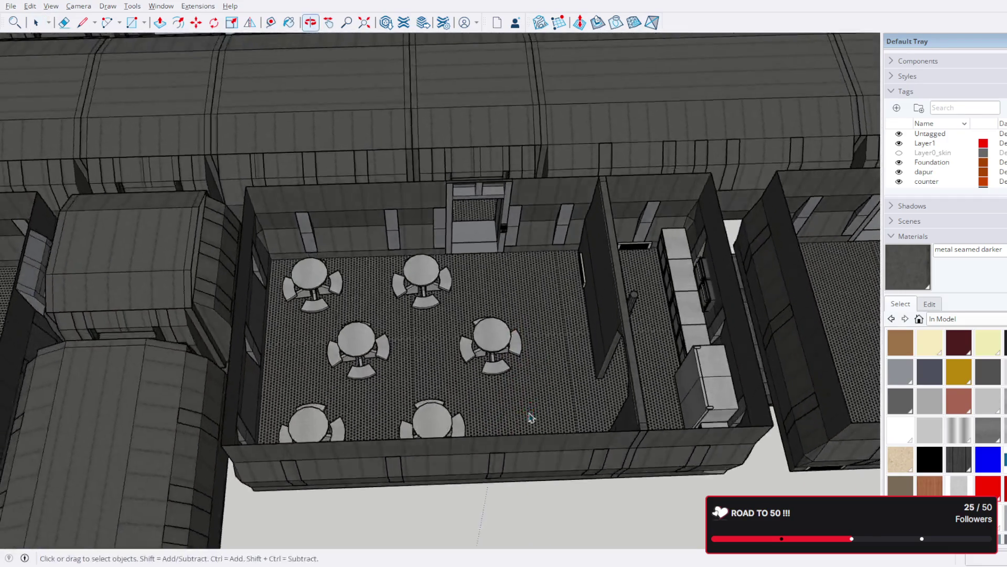
scroll(527, 410, "down", 5)
scroll(367, 317, "up", 2)
mouse_move(367, 317)
middle_mouse_down()
mouse_move(430, 306)
mouse_move(298, 290)
middle_mouse_up()
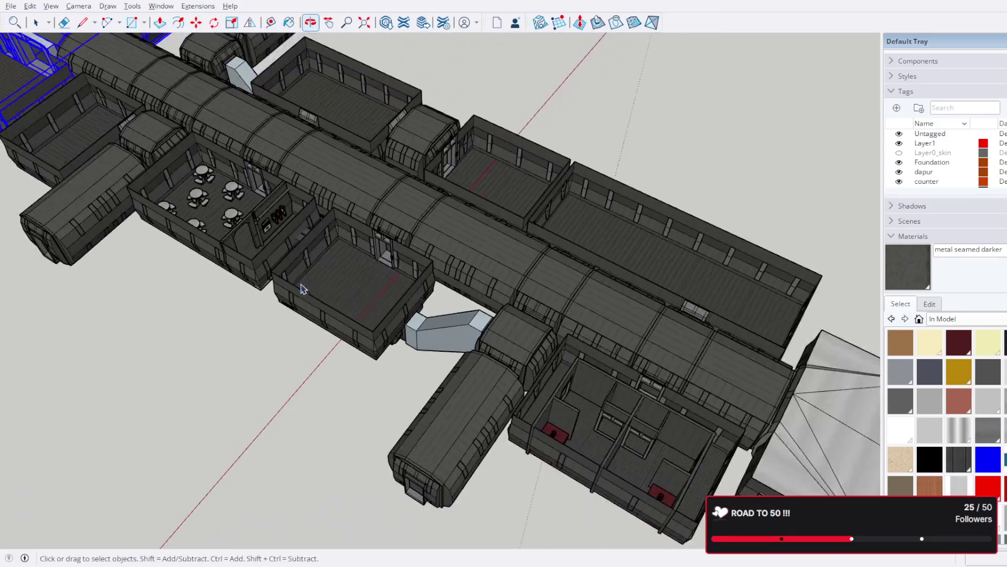
scroll(299, 290, "down", 3)
scroll(517, 340, "up", 4)
scroll(692, 417, "up", 3)
middle_click_drag(693, 418, 635, 329)
scroll(499, 284, "down", 3)
mouse_move(500, 283)
middle_mouse_down()
mouse_move(563, 357)
mouse_move(378, 307)
mouse_move(590, 321)
mouse_move(592, 371)
mouse_move(507, 315)
mouse_move(248, 276)
middle_mouse_up()
scroll(563, 357, "down", 3)
scroll(592, 372, "up", 2)
scroll(247, 276, "down", 3)
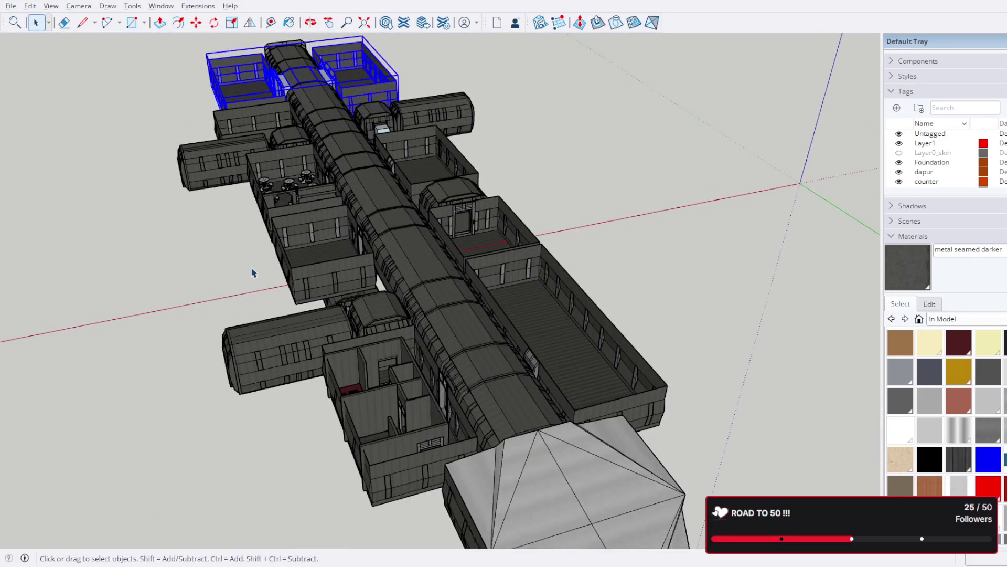
key("ctrl+t")
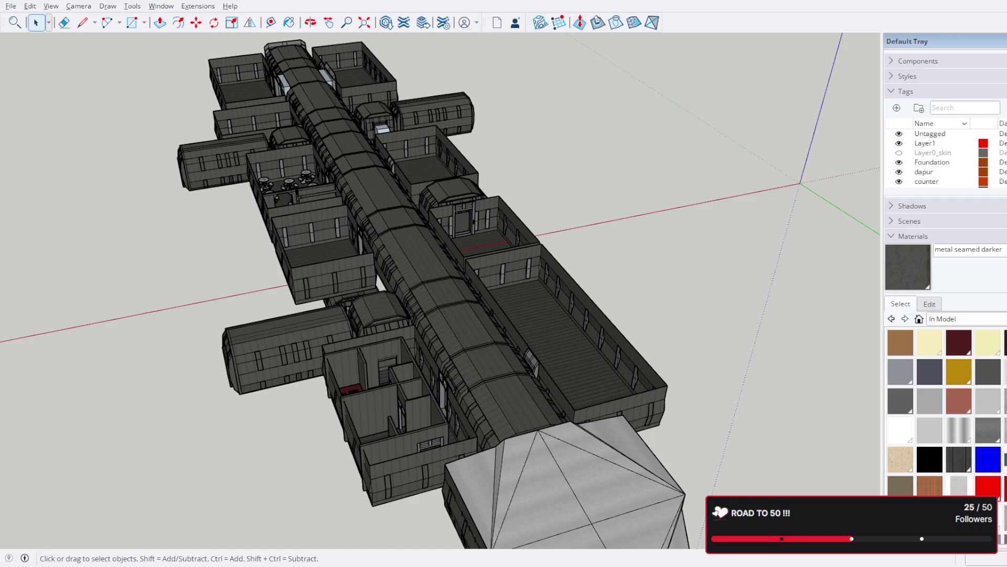
key("alt+Tab")
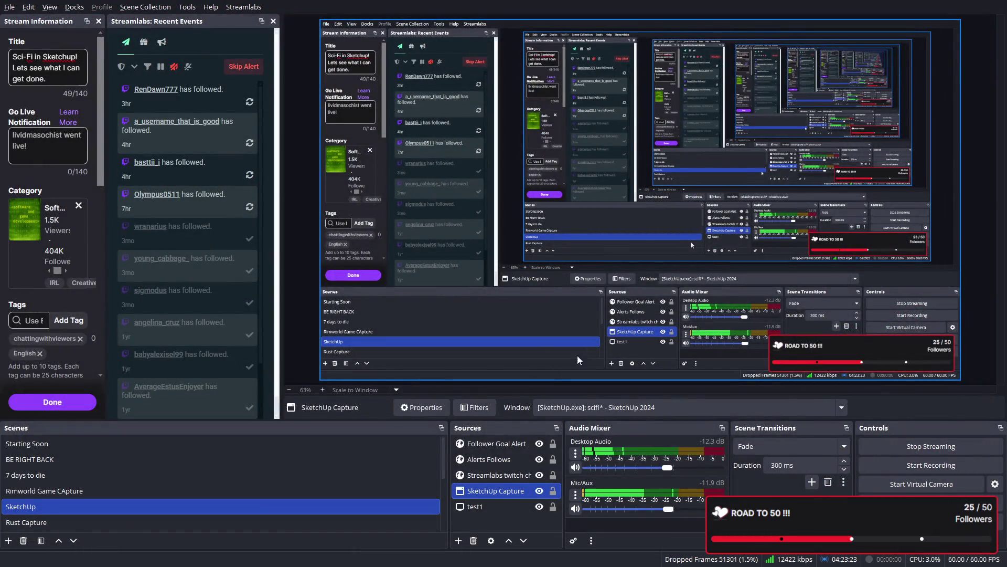
Step: Hide the SketchUp Capture source and toggle the test1 source in the OBS Sources dock
left_click(543, 491)
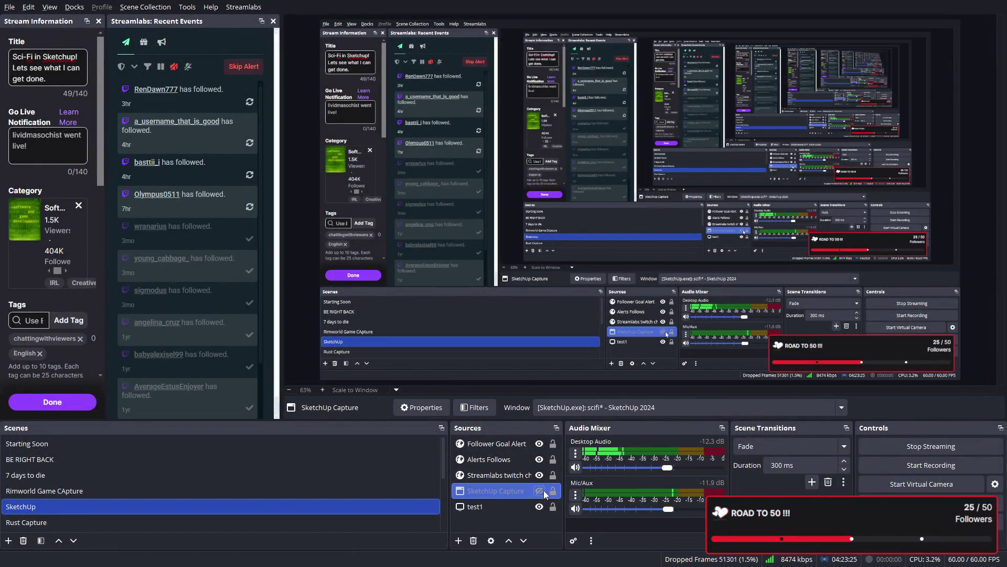
left_click(540, 508)
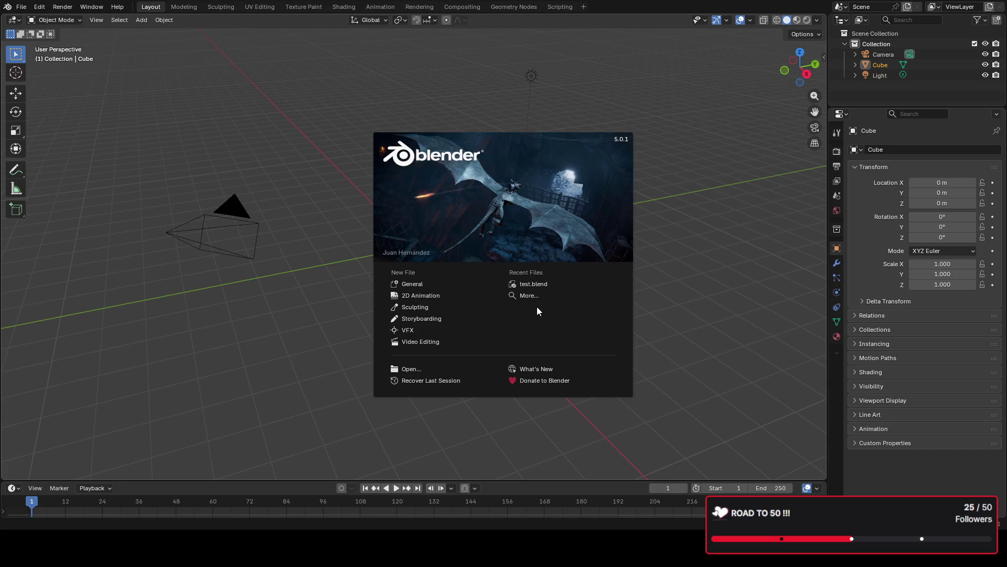
Step: Dismiss the splash screen and delete the default camera, cube and light, then head to File
left_click(636, 313)
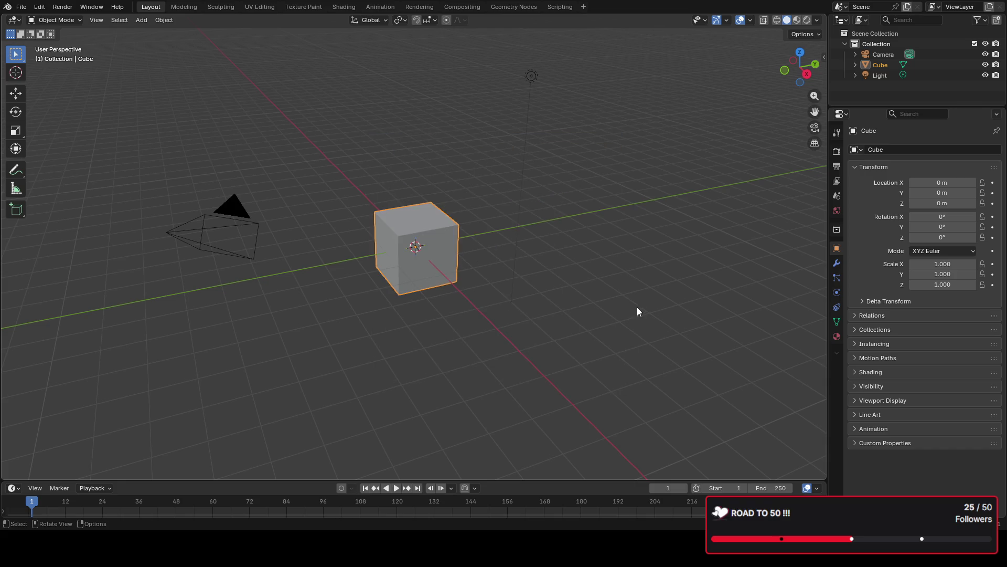
scroll(520, 315, "down", 5)
scroll(508, 326, "down", 1)
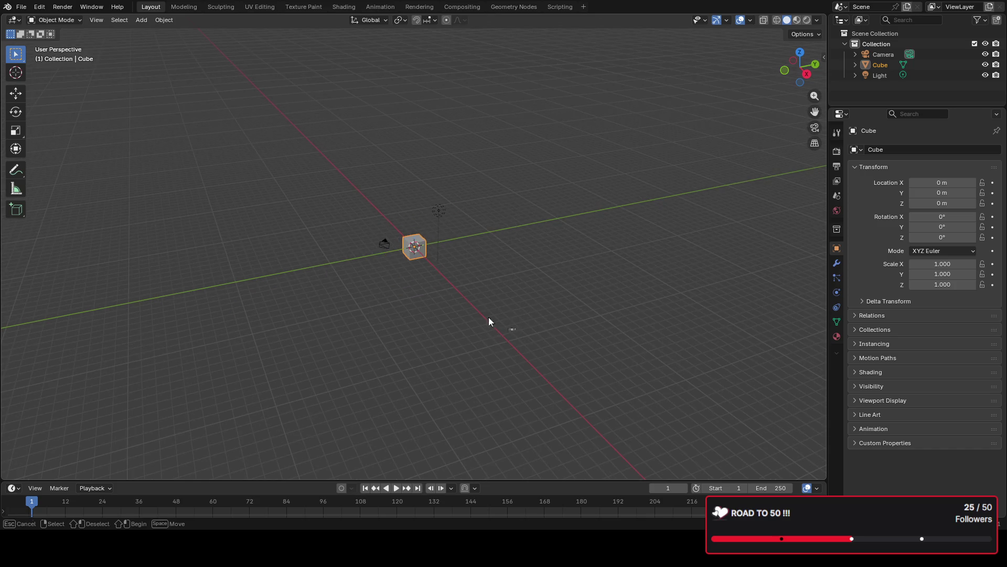
left_click_drag(503, 326, 361, 172)
key("Delete")
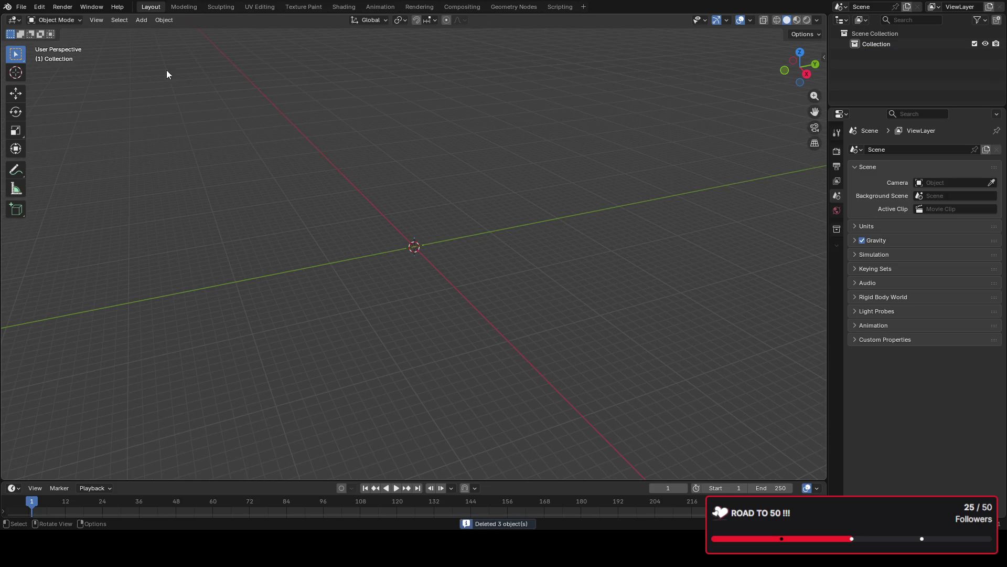
left_click(21, 6)
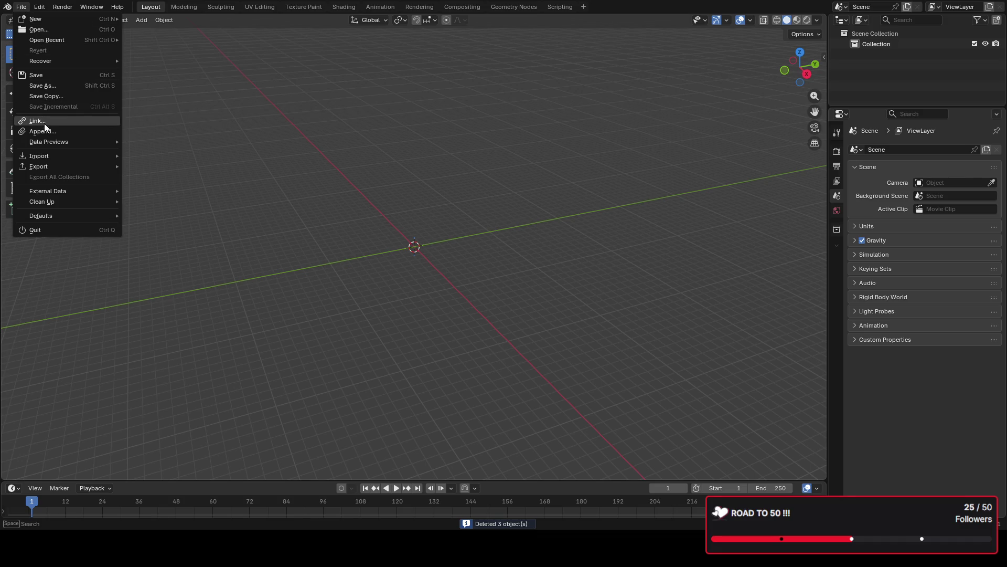
mouse_move(39, 155)
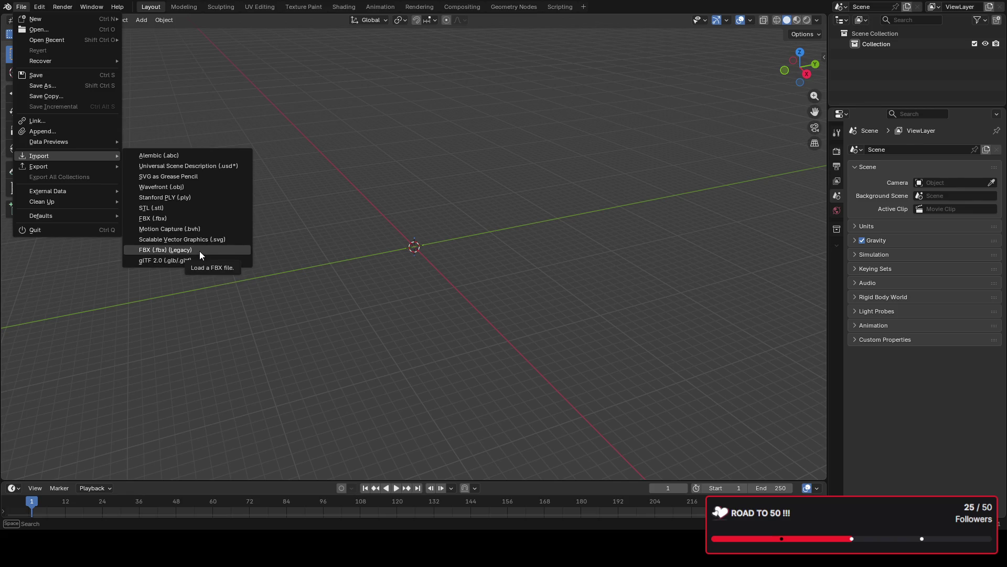
Step: Import the ship FBX file via FBX (Legacy) and orbit around the resulting Model object
left_click(170, 220)
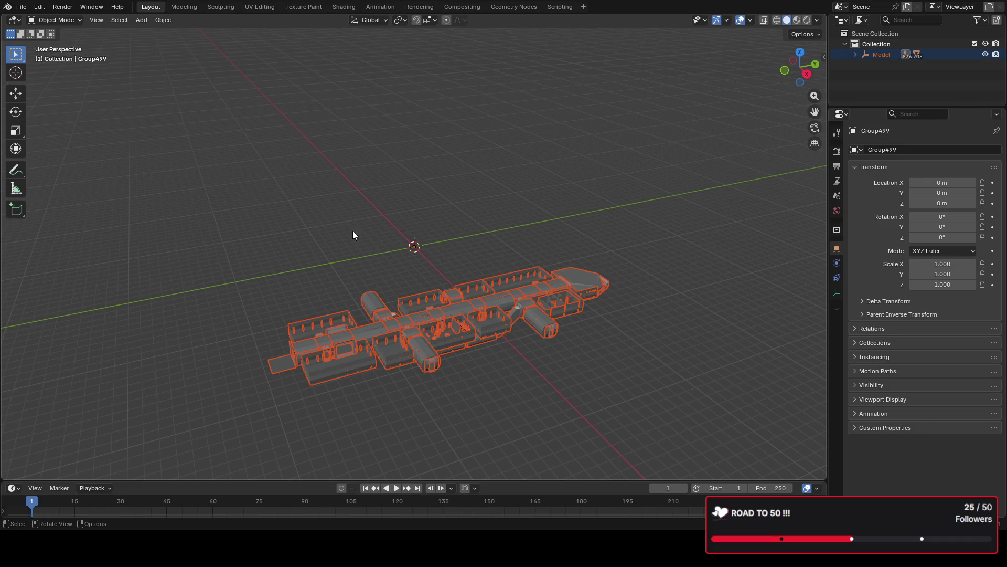
mouse_move(585, 306)
middle_mouse_down()
mouse_move(573, 232)
mouse_move(511, 292)
middle_mouse_up()
scroll(506, 228, "down", 8)
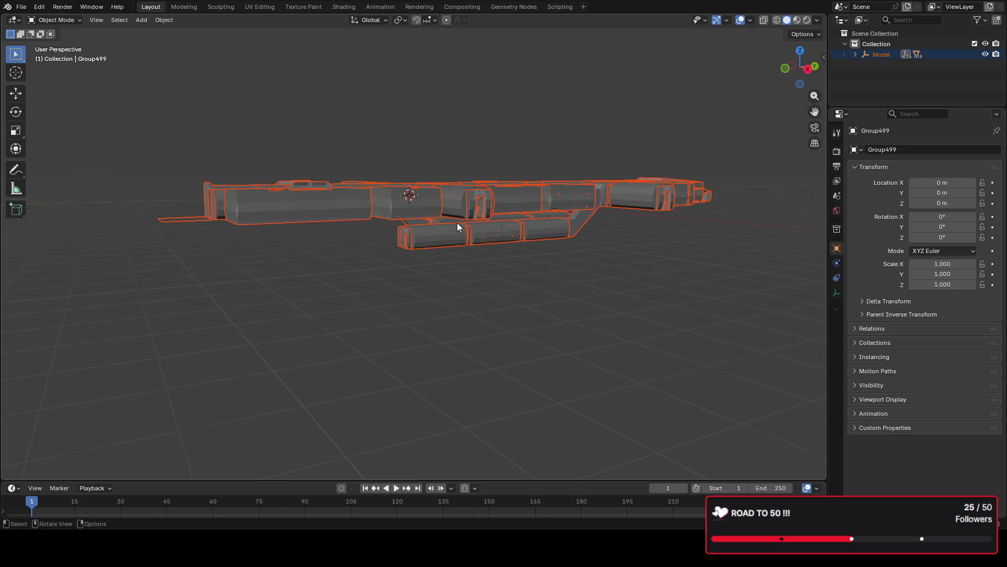
Step: Orbit down onto the dining tables and stools for a close look, then reach for the File menu
middle_click_drag(505, 227, 509, 244)
scroll(563, 323, "up", 5)
scroll(646, 302, "up", 5)
scroll(549, 223, "up", 3)
scroll(530, 200, "down", 10)
scroll(530, 199, "up", 6)
mouse_move(443, 252)
middle_mouse_down()
mouse_move(477, 256)
mouse_move(365, 282)
mouse_move(399, 304)
mouse_move(423, 292)
middle_mouse_up()
scroll(477, 255, "down", 8)
scroll(423, 291, "up", 5)
scroll(599, 212, "down", 5)
mouse_move(615, 190)
middle_mouse_down()
mouse_move(580, 177)
mouse_move(578, 231)
mouse_move(535, 196)
mouse_move(480, 238)
middle_mouse_up()
scroll(480, 238, "up", 5)
scroll(453, 259, "down", 5)
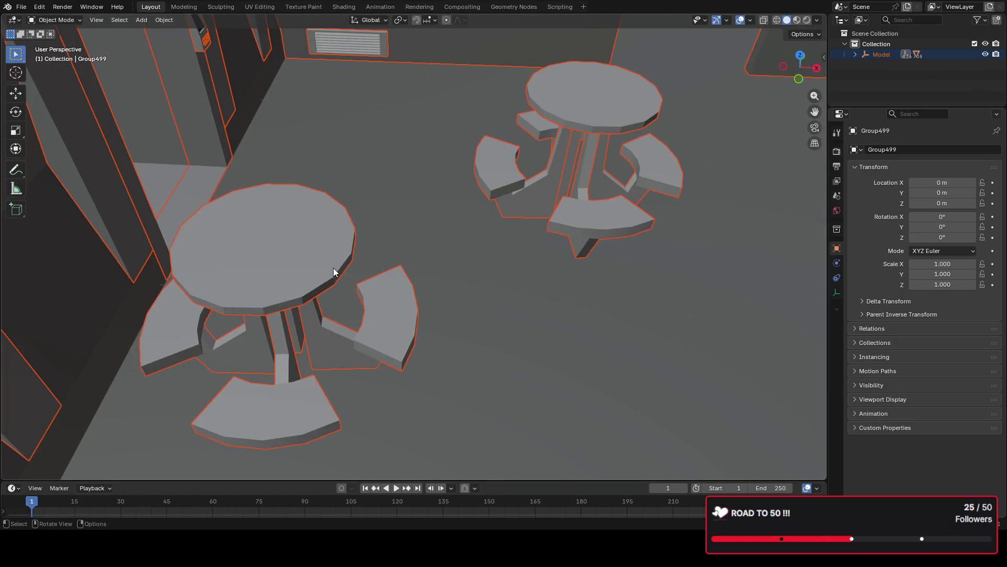
scroll(333, 275, "down", 4)
scroll(333, 275, "up", 2)
scroll(357, 266, "up", 5)
scroll(368, 264, "down", 3)
left_click(19, 7)
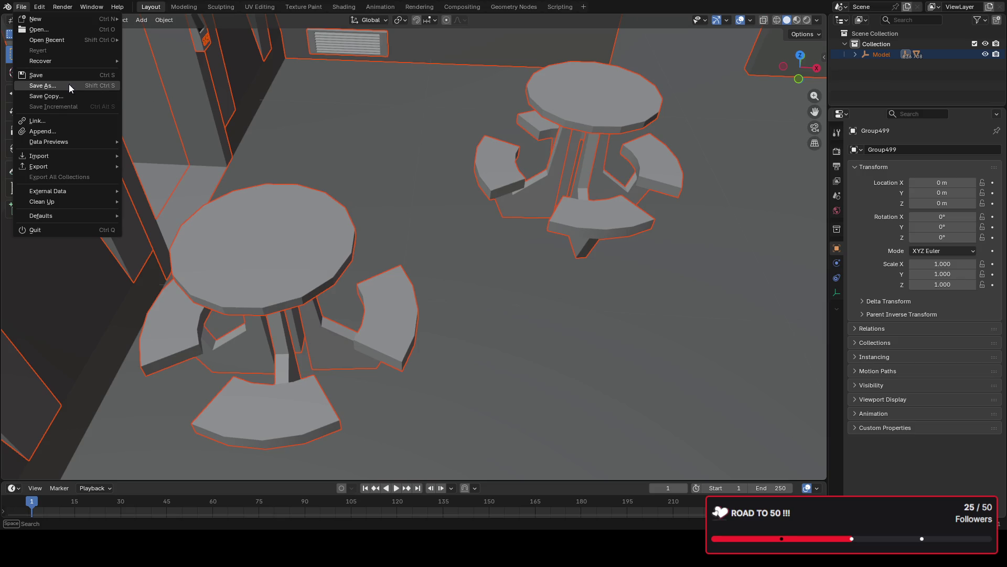
Step: Save the scene as Scifishiptest1.blend and reopen the File menu for cleanup
key("Escape")
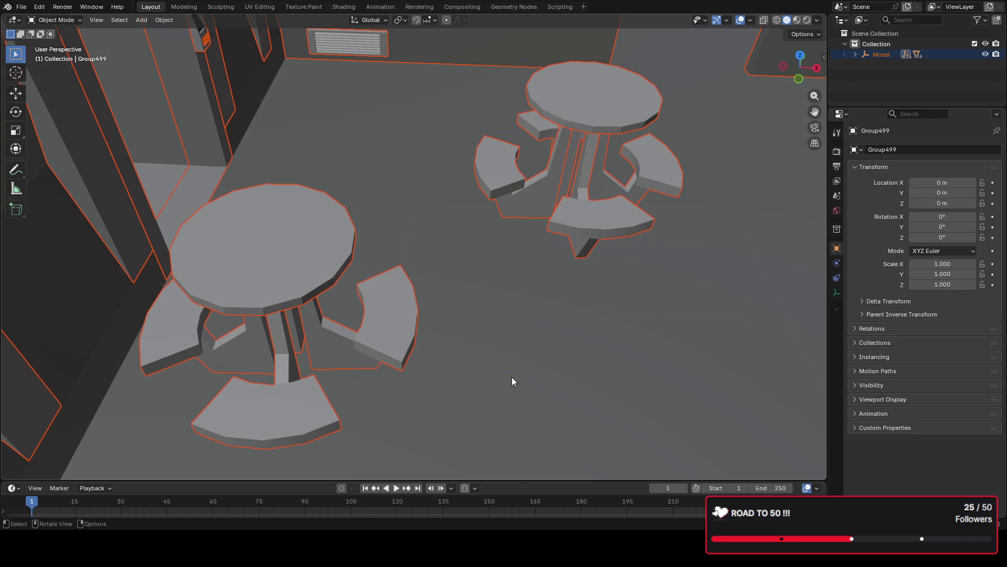
key("ctrl+s")
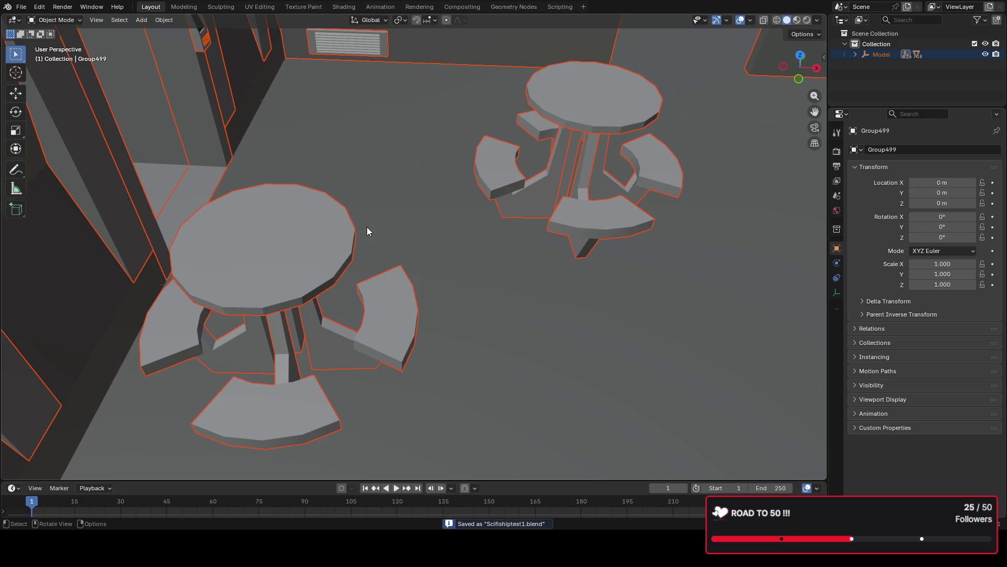
left_click(24, 10)
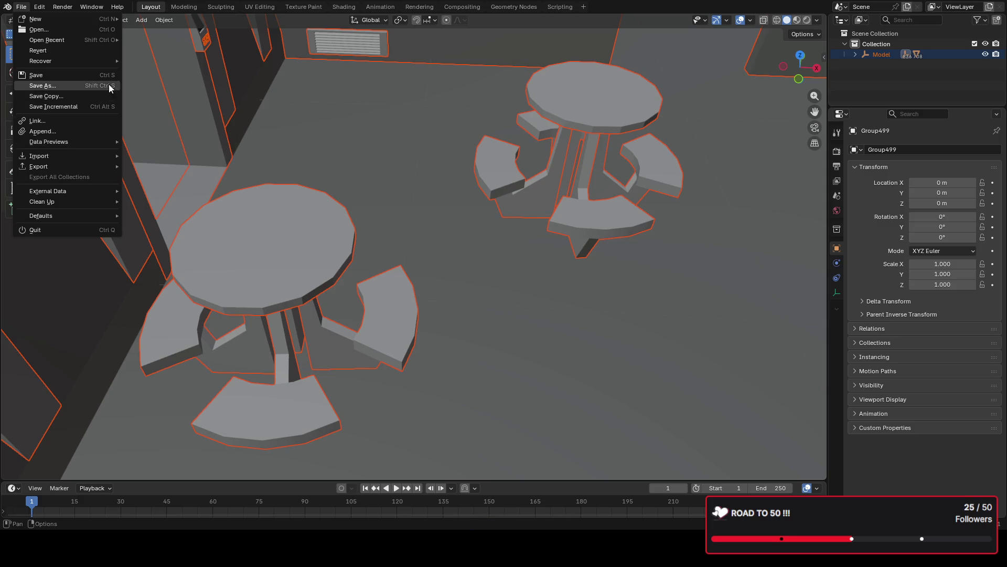
mouse_move(66, 202)
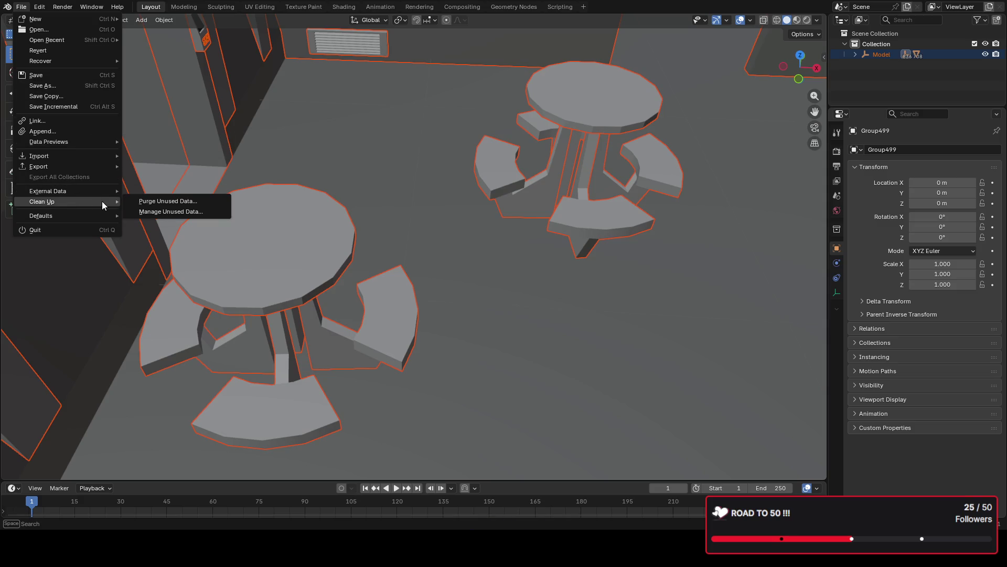
Step: Purge unused data, deleting the leftover camera, light, mesh and two materials
left_click(155, 205)
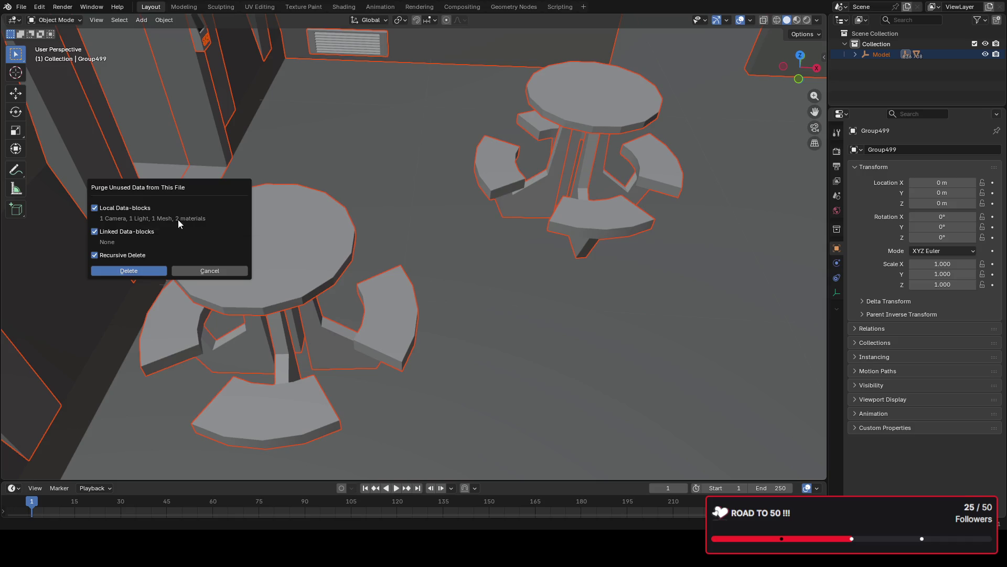
left_click(154, 270)
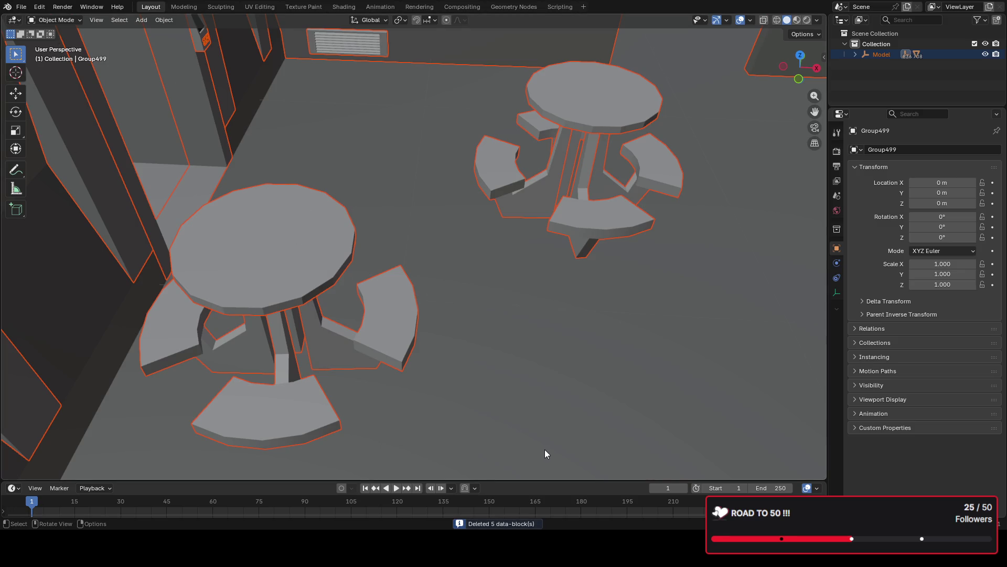
scroll(592, 289, "down", 5)
scroll(557, 285, "down", 5)
Step: Orbit from the whole ship around the hull and down into an interior corridor
middle_click_drag(557, 284, 357, 275)
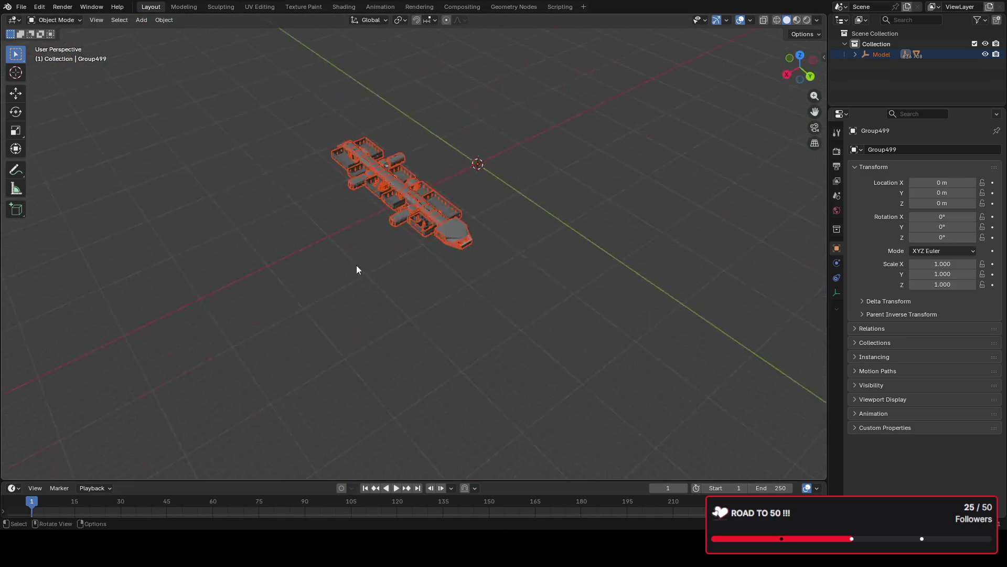
scroll(357, 276, "up", 5)
scroll(441, 214, "up", 5)
mouse_move(530, 161)
middle_mouse_down()
mouse_move(473, 268)
mouse_move(432, 232)
mouse_move(447, 250)
middle_mouse_up()
scroll(319, 235, "up", 3)
scroll(319, 235, "down", 2)
scroll(380, 179, "down", 3)
scroll(334, 132, "up", 5)
mouse_move(334, 132)
middle_mouse_down()
mouse_move(369, 214)
mouse_move(378, 292)
mouse_move(377, 214)
middle_mouse_up()
scroll(372, 217, "down", 3)
scroll(382, 275, "up", 3)
scroll(377, 215, "down", 3)
scroll(480, 339, "up", 3)
mouse_move(463, 263)
middle_mouse_down()
mouse_move(469, 197)
mouse_move(287, 218)
middle_mouse_up()
scroll(391, 216, "up", 2)
scroll(453, 219, "up", 2)
mouse_move(454, 219)
middle_mouse_down()
mouse_move(398, 223)
mouse_move(166, 182)
middle_mouse_up()
scroll(464, 271, "down", 3)
scroll(515, 224, "up", 2)
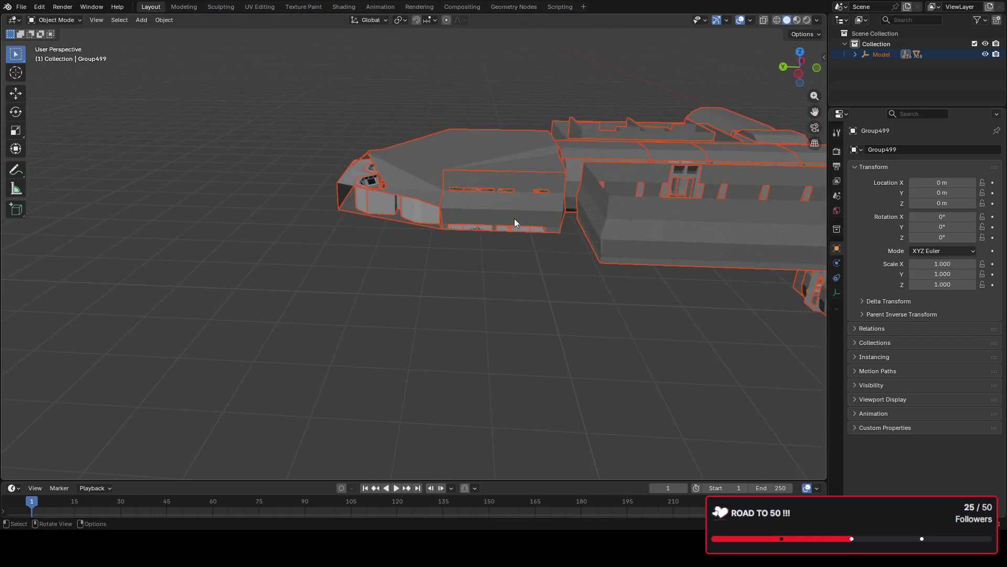
scroll(514, 224, "up", 4)
mouse_move(483, 205)
middle_mouse_down()
mouse_move(373, 202)
mouse_move(383, 156)
middle_mouse_up()
scroll(403, 110, "up", 2)
mouse_move(402, 110)
middle_mouse_down()
mouse_move(426, 173)
mouse_move(480, 203)
mouse_move(509, 205)
mouse_move(504, 244)
middle_mouse_up()
scroll(426, 173, "up", 2)
scroll(439, 171, "up", 3)
Step: Select a seat, a console and then the tall panel in the room
left_click(489, 188)
scroll(488, 188, "up", 3)
left_click(503, 244)
scroll(518, 239, "up", 3)
left_click(576, 364)
left_click(577, 369, "shift")
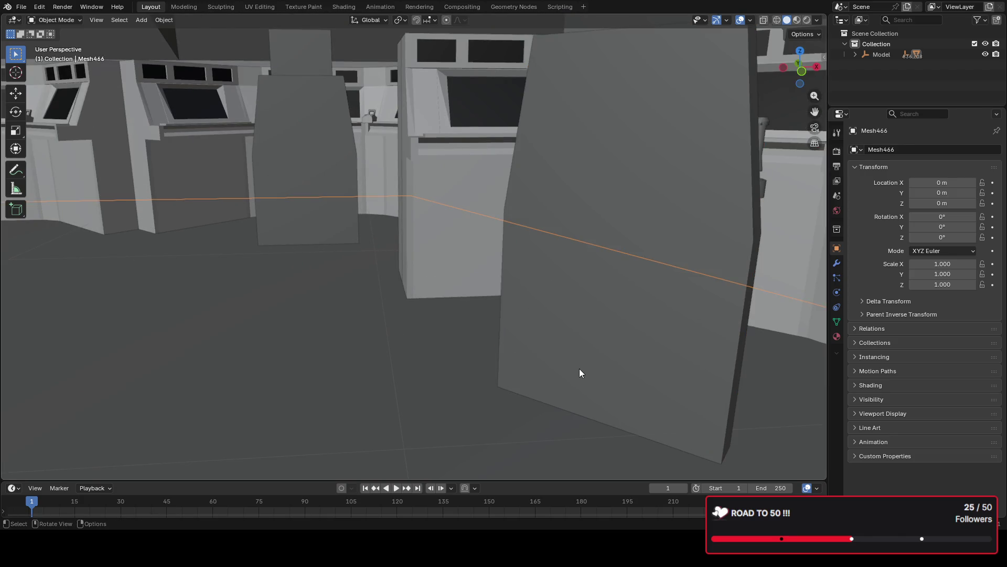
Step: Give the tall panel flat shading from its context menu
right_click(569, 390)
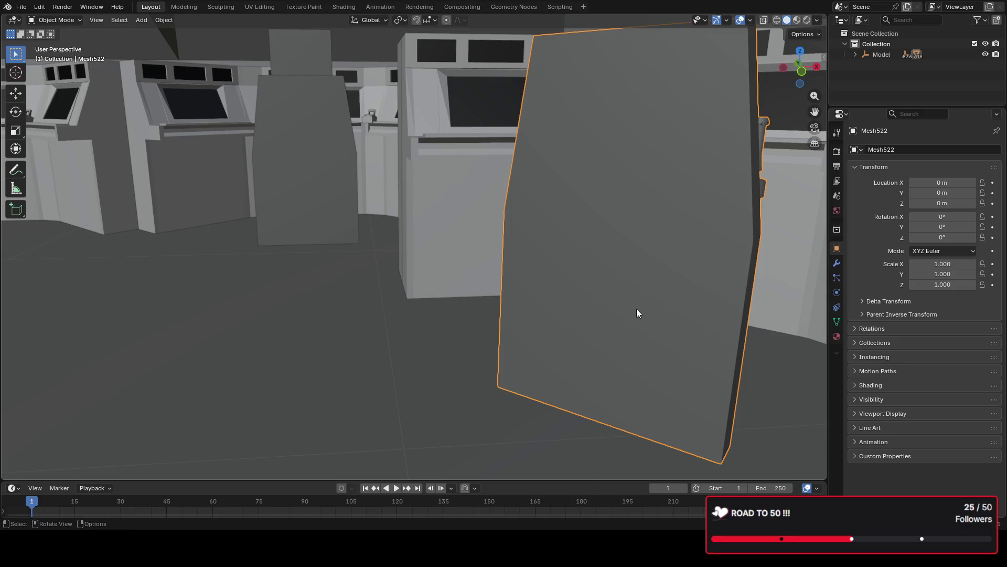
right_click(617, 306)
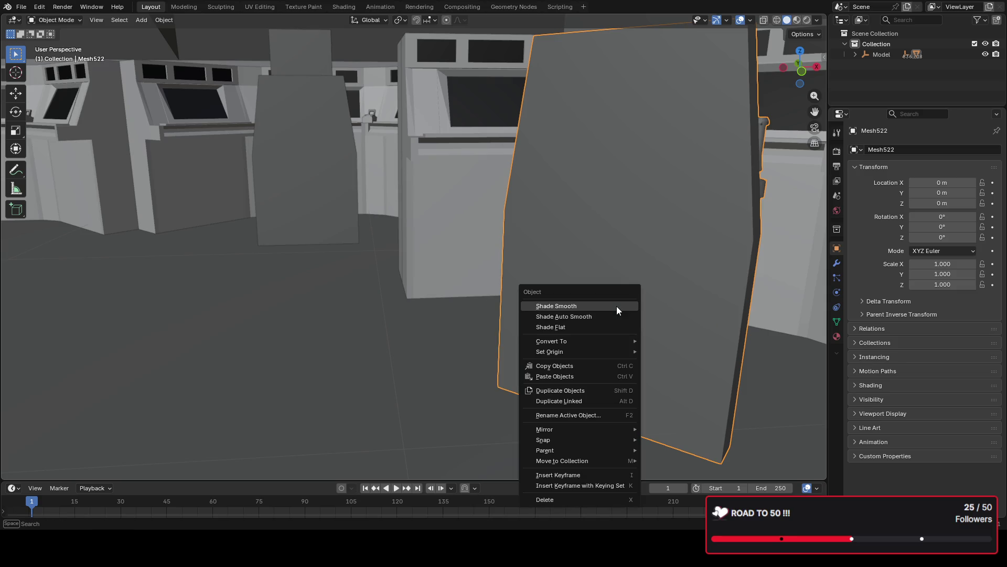
left_click(598, 327)
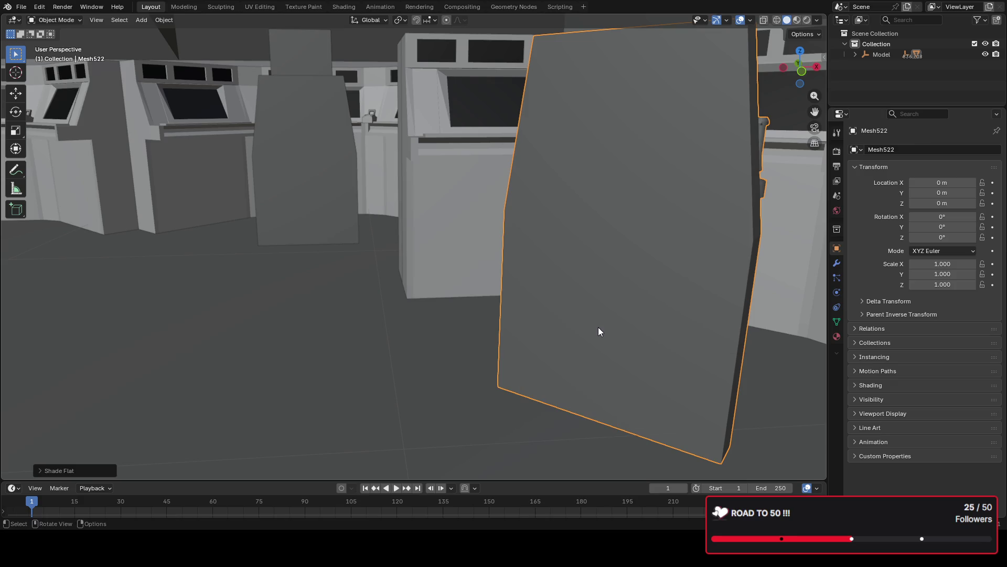
Step: Switch the panel to auto smooth shading and pull the view away from it
right_click(586, 290)
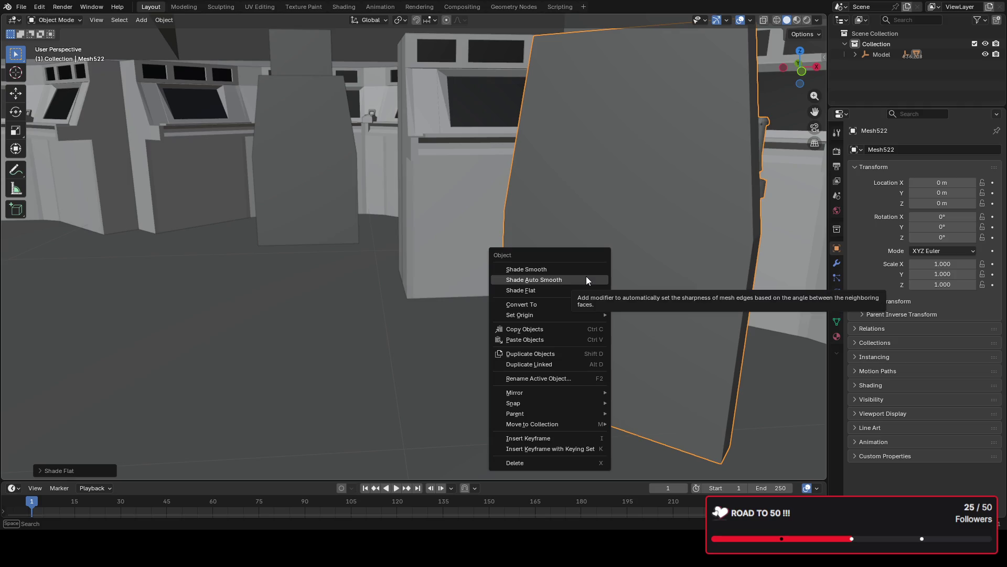
left_click(586, 279)
right_click(587, 293)
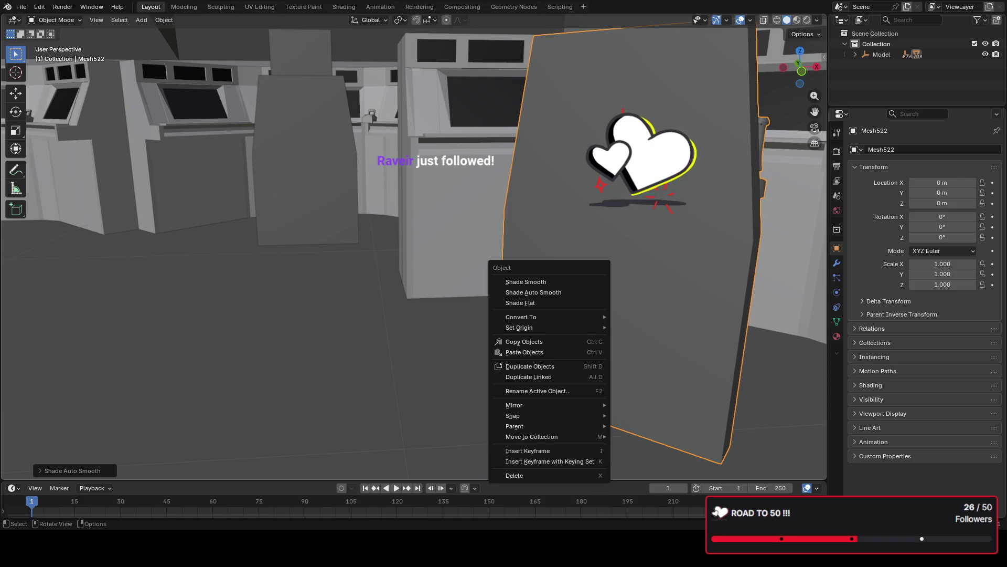
left_click(421, 243)
mouse_move(415, 244)
middle_mouse_down()
mouse_move(462, 308)
mouse_move(541, 264)
mouse_move(448, 209)
middle_mouse_up()
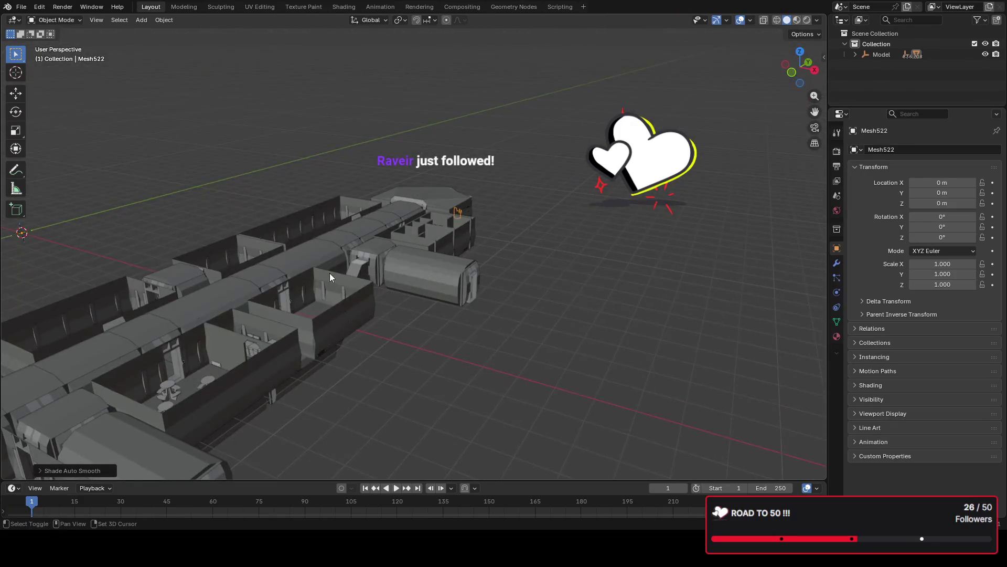
Step: Orbit out over the whole ship, across the corridor roof, to a new angle
middle_click_drag(333, 271, 431, 192)
scroll(431, 192, "down", 3)
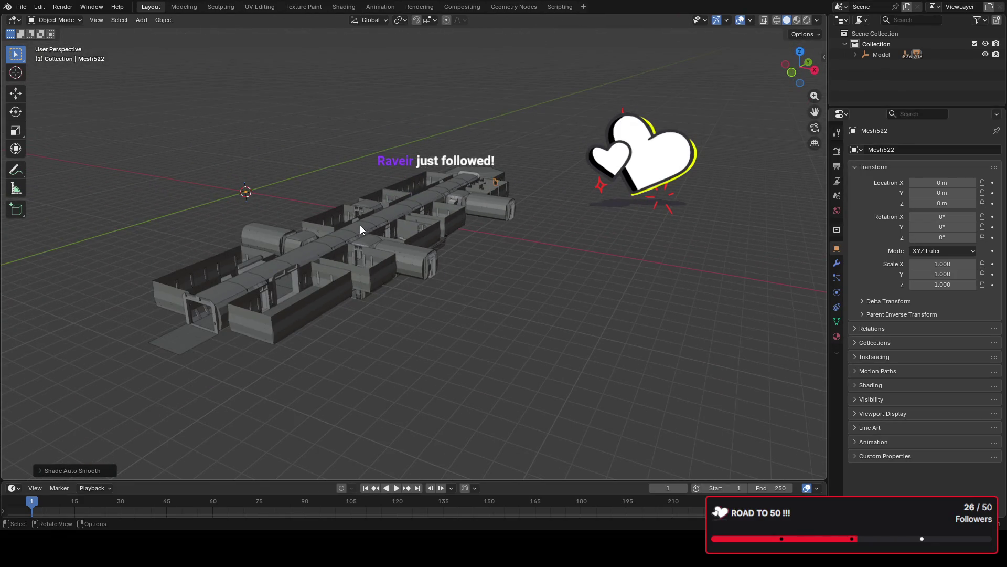
middle_click_drag(339, 248, 430, 227)
scroll(469, 260, "up", 3)
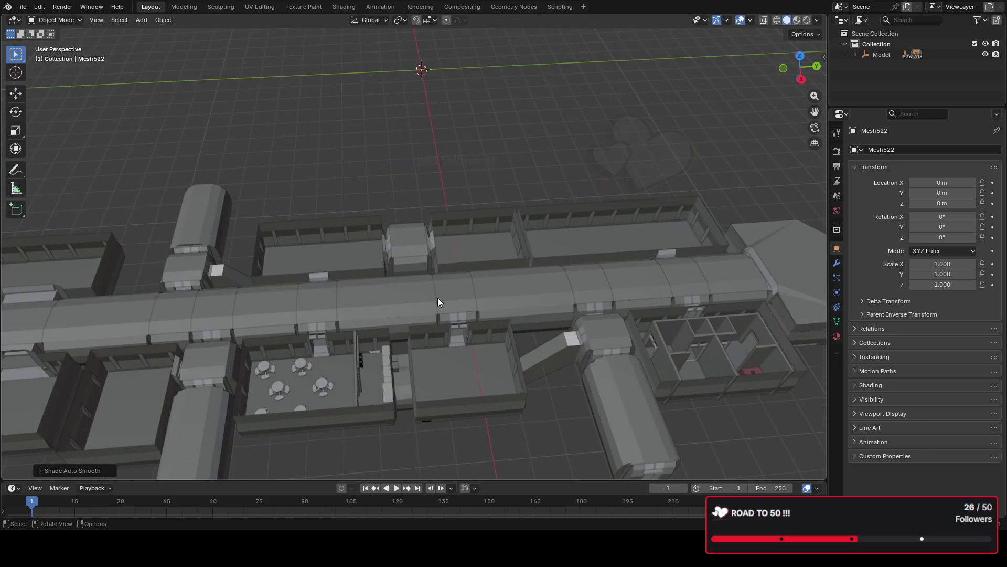
middle_click_drag(446, 291, 451, 274)
scroll(451, 270, "up", 1)
scroll(495, 246, "up", 3)
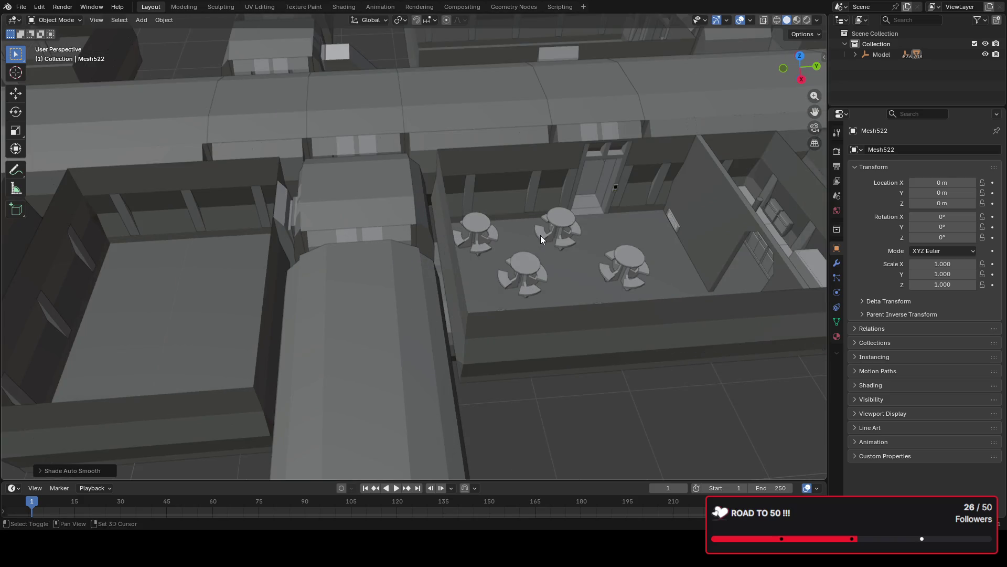
scroll(472, 240, "up", 2)
scroll(472, 241, "up", 3)
middle_click_drag(345, 136, 450, 343, "shift")
scroll(461, 357, "up", 3)
scroll(461, 356, "down", 3)
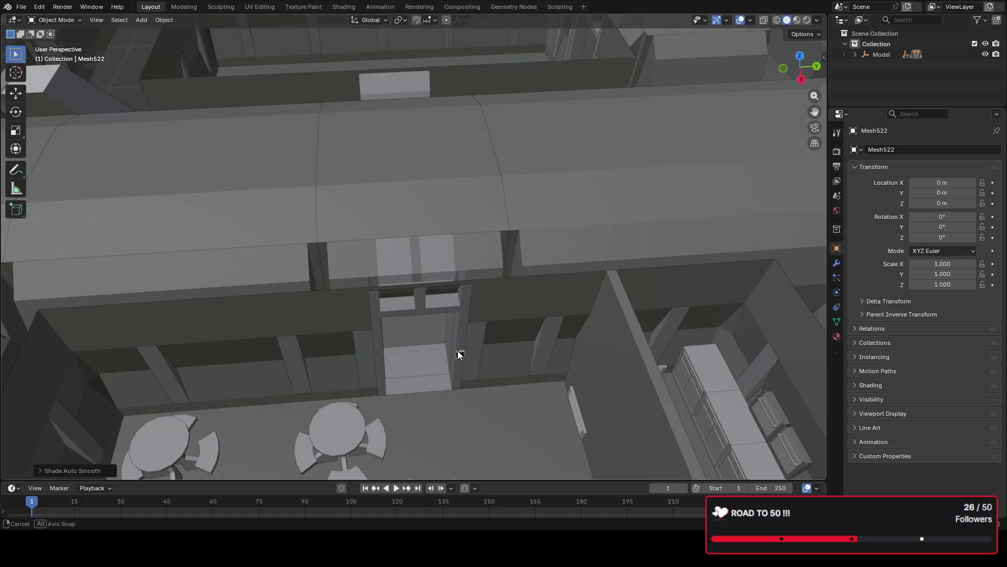
scroll(459, 352, "up", 3)
scroll(457, 338, "down", 4)
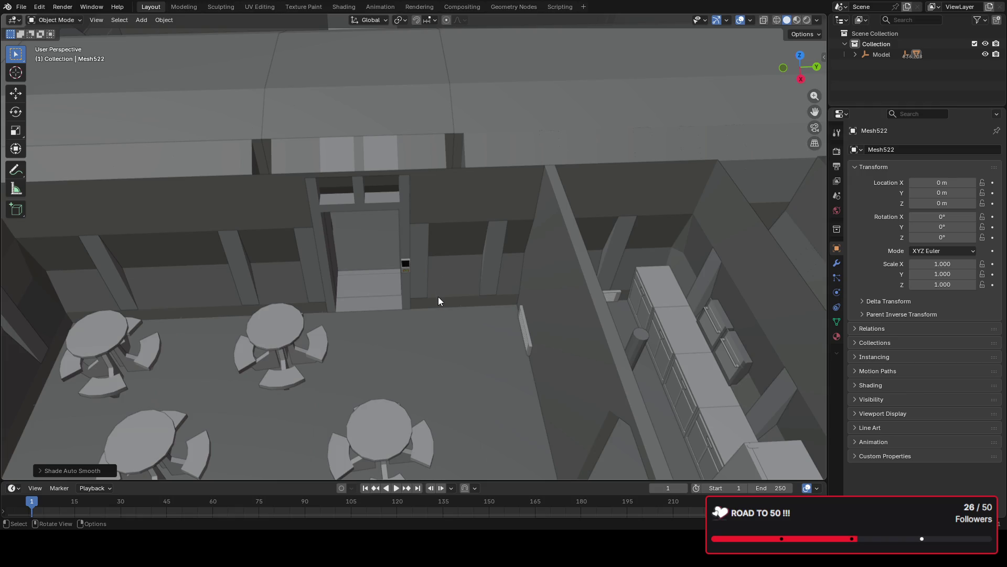
scroll(447, 299, "down", 5)
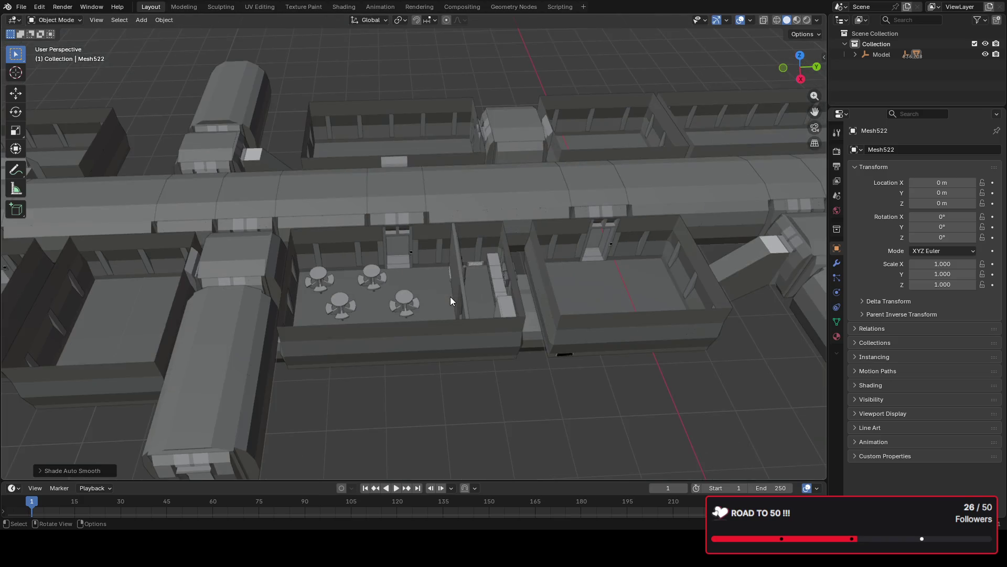
scroll(468, 293, "down", 5)
scroll(643, 254, "up", 2)
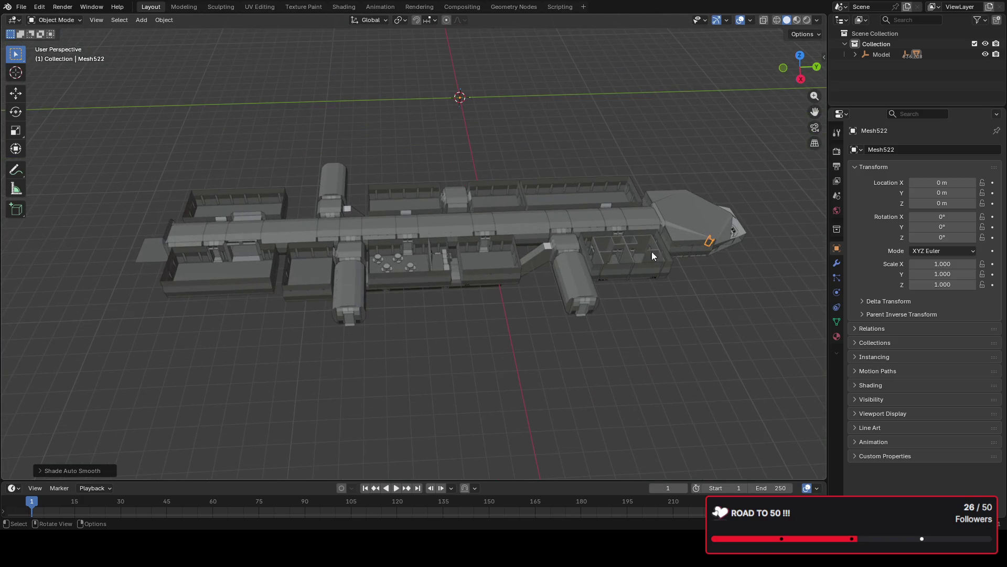
mouse_move(726, 263)
middle_mouse_down()
mouse_move(648, 245)
mouse_move(446, 231)
middle_mouse_up()
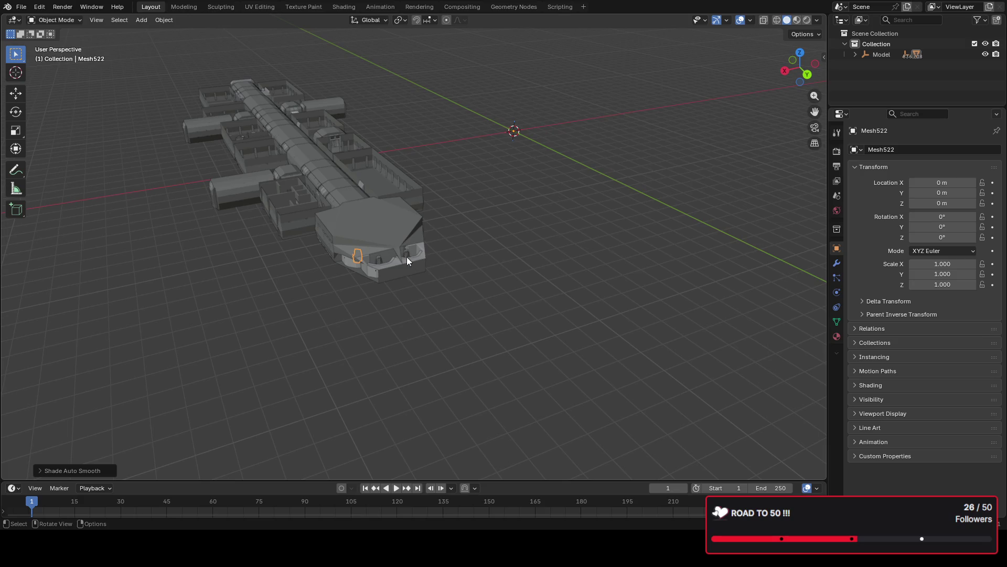
Step: Deselect the small object near the nose and orbit from top-down to a side view
left_click(520, 243)
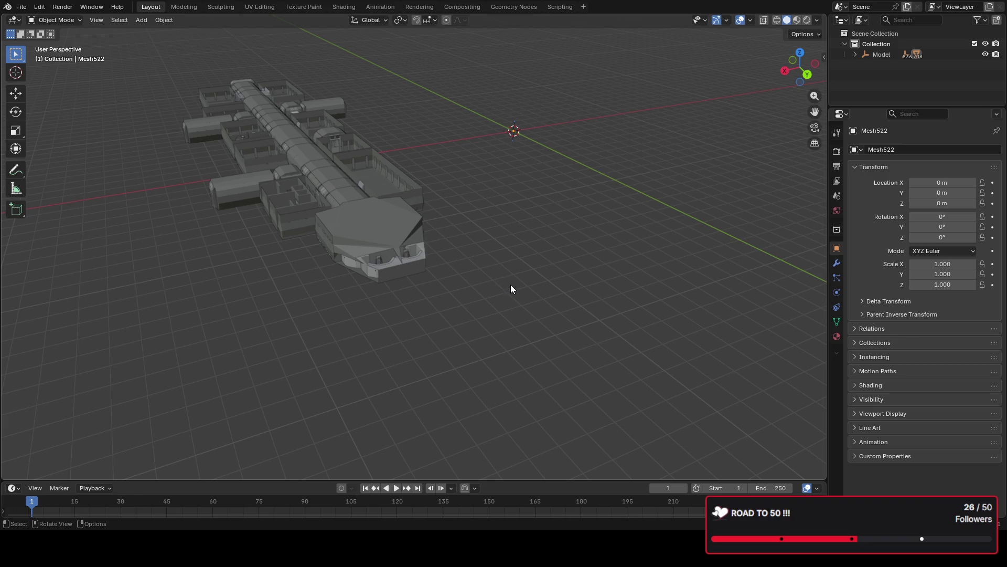
middle_click_drag(469, 272, 509, 293, "shift")
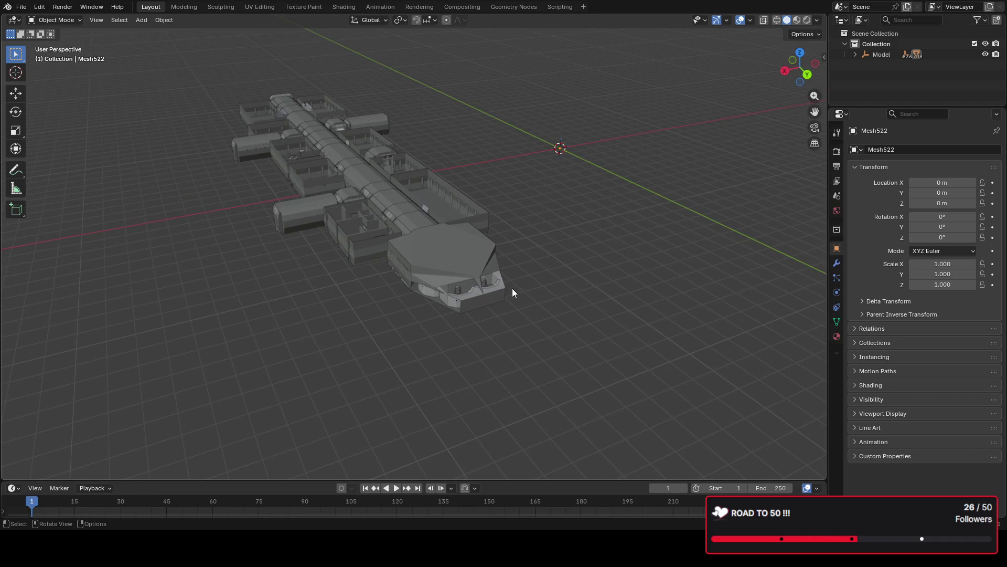
scroll(434, 264, "up", 2)
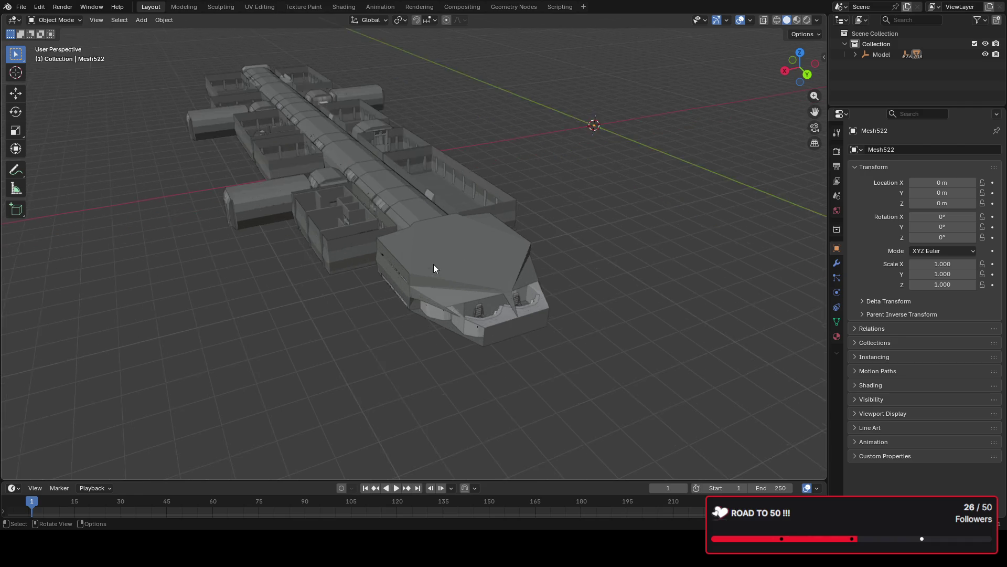
scroll(434, 263, "up", 2)
mouse_move(434, 264)
middle_mouse_down("shift")
mouse_move(367, 166)
mouse_move(442, 252)
middle_mouse_up("shift")
mouse_move(440, 287)
middle_mouse_down()
mouse_move(461, 316)
mouse_move(386, 248)
mouse_move(461, 229)
mouse_move(373, 240)
mouse_move(326, 232)
mouse_move(452, 258)
mouse_move(464, 198)
mouse_move(484, 204)
mouse_move(506, 275)
mouse_move(591, 302)
mouse_move(663, 257)
mouse_move(789, 258)
mouse_move(765, 266)
mouse_move(419, 252)
mouse_move(421, 281)
mouse_move(526, 314)
mouse_move(453, 299)
mouse_move(496, 252)
mouse_move(550, 242)
mouse_move(609, 283)
middle_mouse_up()
scroll(609, 284, "down", 4)
scroll(475, 277, "up", 3)
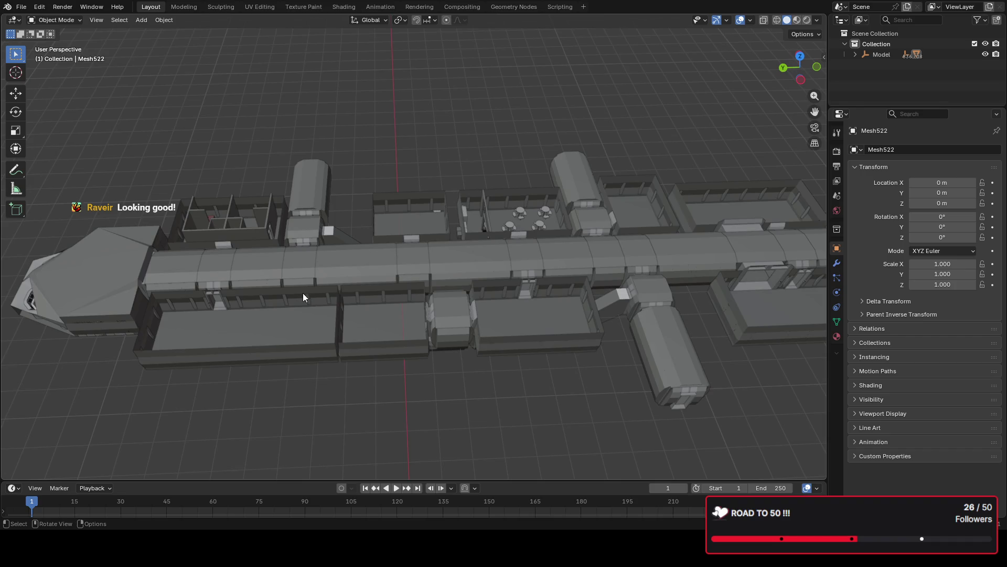
scroll(303, 295, "up", 3)
scroll(256, 265, "up", 2)
Step: Orbit the ship to look straight down into its walled rooms
middle_click_drag(331, 235, 546, 254, "shift")
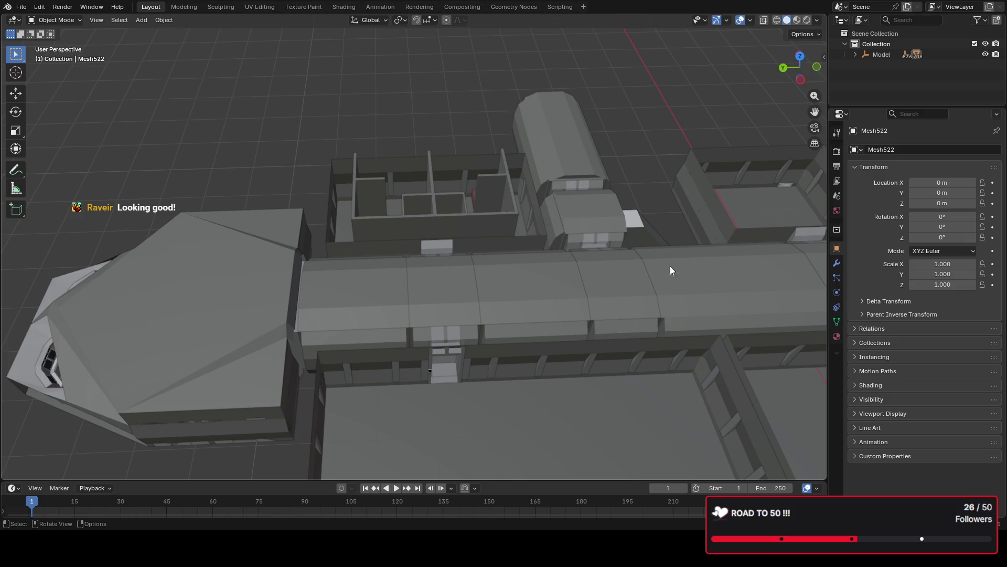
mouse_move(434, 194)
middle_mouse_down()
mouse_move(292, 181)
mouse_move(442, 214)
mouse_move(342, 239)
middle_mouse_up()
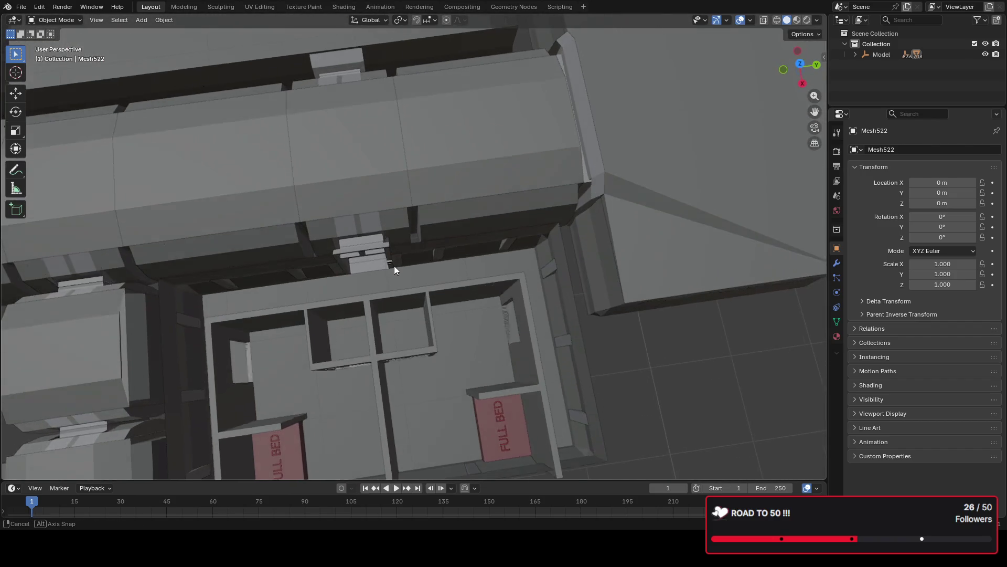
middle_click_drag(343, 240, 432, 289)
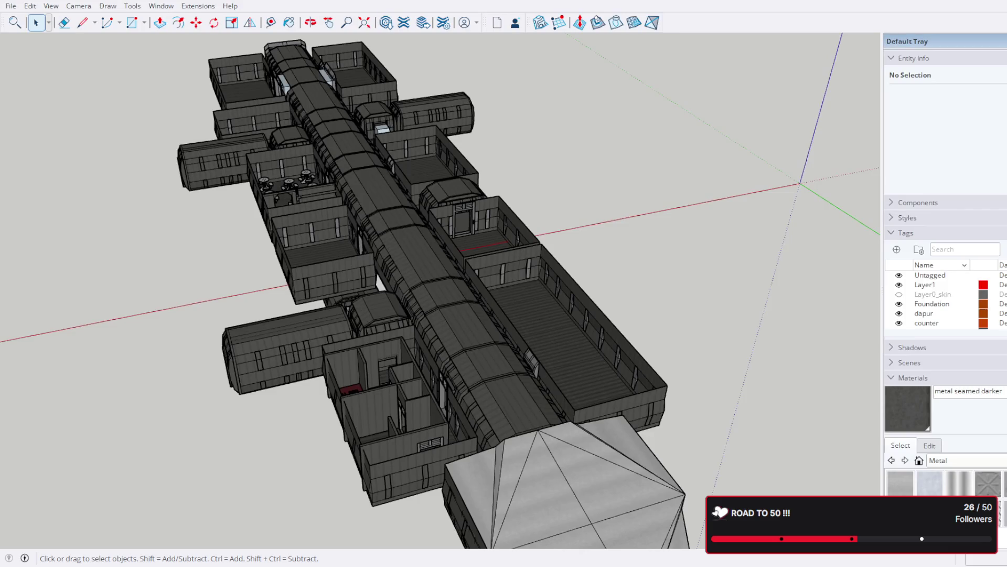
scroll(310, 375, "down", 3)
Step: Delete the roof inside the bow group to expose the bridge interior
middle_click_drag(310, 375, 581, 396)
scroll(635, 342, "up", 4)
mouse_move(634, 342)
middle_mouse_down()
mouse_move(665, 365)
mouse_move(350, 316)
mouse_move(199, 155)
middle_mouse_up()
scroll(299, 261, "up", 3)
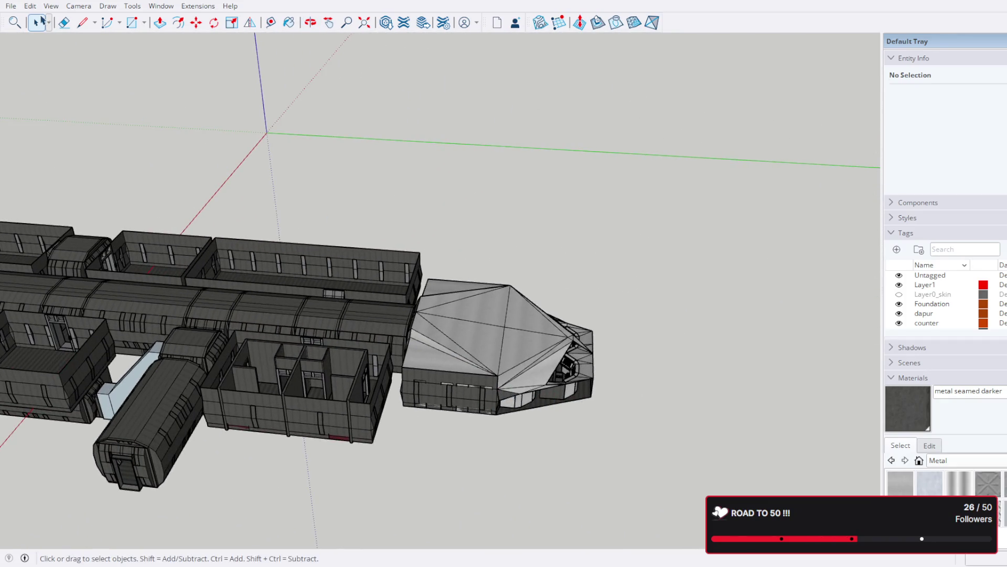
left_click(465, 310)
double_click(489, 340)
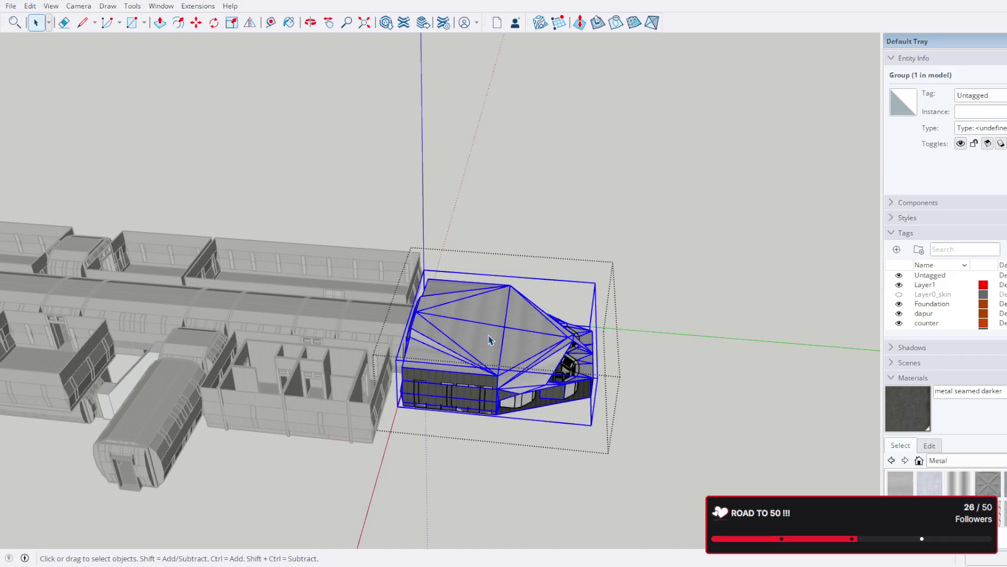
left_click(489, 340)
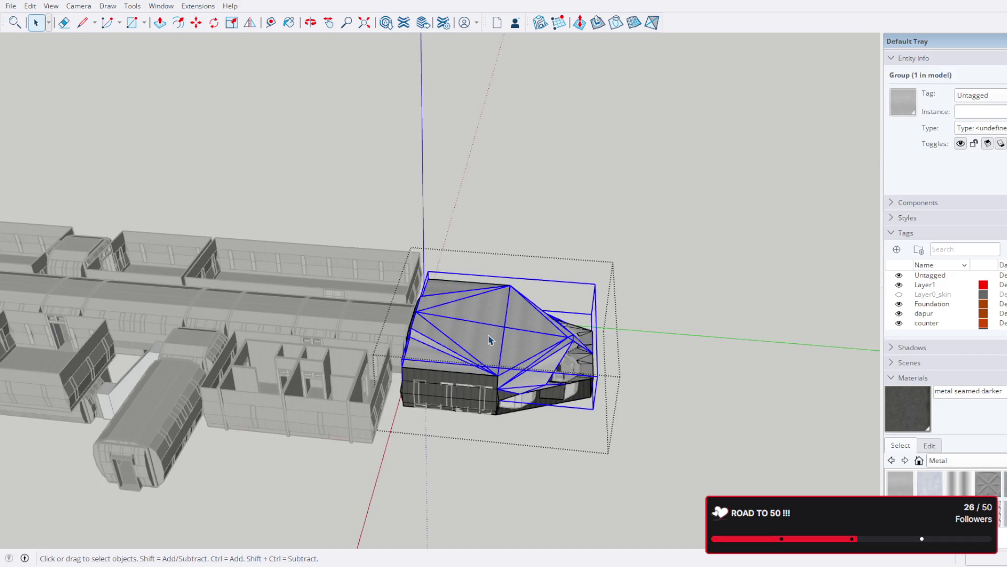
key("Delete")
key("Escape")
key("Escape")
Step: Orbit in toward the uncovered, furnished bridge room
mouse_move(488, 340)
middle_mouse_down()
mouse_move(606, 344)
mouse_move(418, 263)
mouse_move(389, 302)
mouse_move(535, 270)
mouse_move(553, 288)
mouse_move(407, 401)
middle_mouse_up()
scroll(606, 343, "up", 3)
scroll(418, 262, "up", 3)
scroll(388, 301, "up", 3)
scroll(388, 251, "up", 3)
mouse_move(390, 252)
middle_mouse_down()
mouse_move(591, 101)
mouse_move(619, 158)
mouse_move(465, 169)
mouse_move(547, 253)
middle_mouse_up()
scroll(467, 237, "up", 2)
scroll(401, 241, "up", 2)
scroll(398, 242, "up", 2)
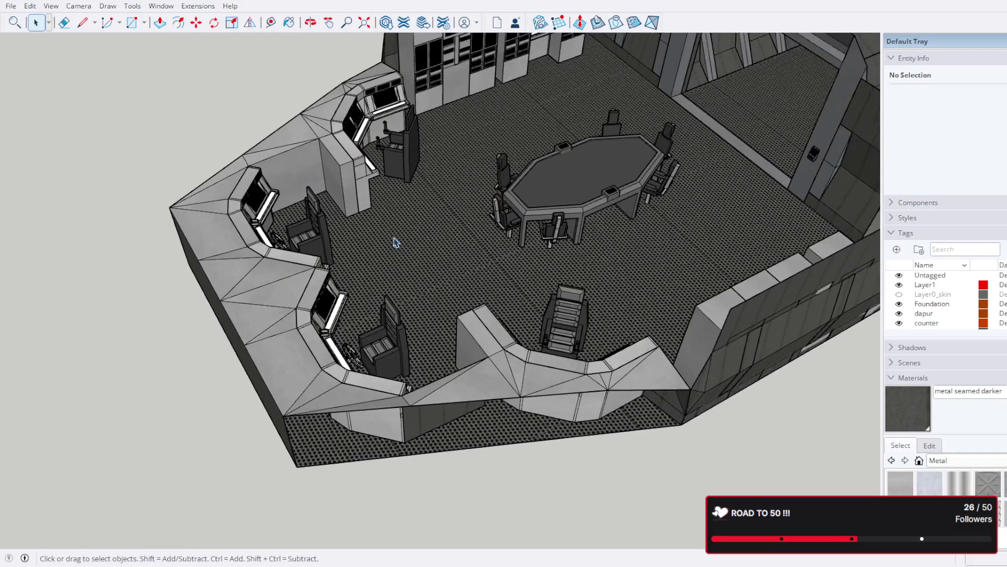
scroll(427, 248, "up", 2)
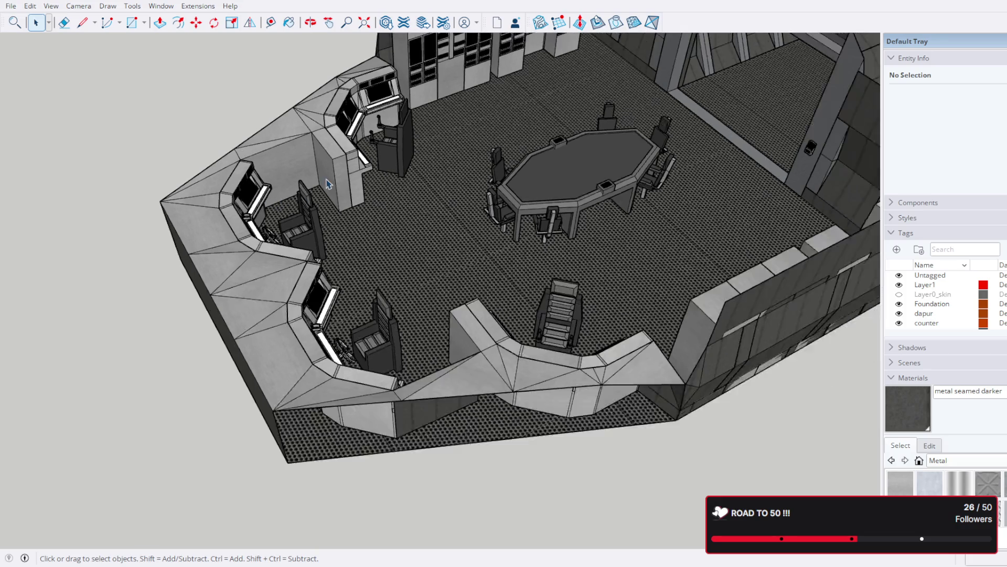
scroll(327, 179, "down", 2)
scroll(449, 121, "down", 2)
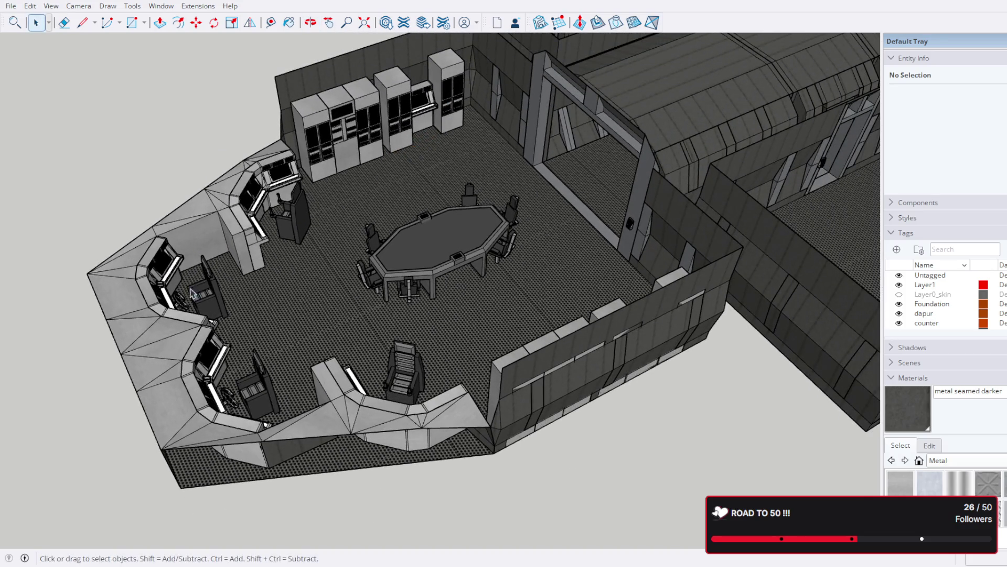
Step: Orbit the bridge room from high, low and overhead angles, ending at the doorway and table
mouse_move(214, 209)
middle_mouse_down()
mouse_move(237, 192)
mouse_move(306, 240)
middle_mouse_up()
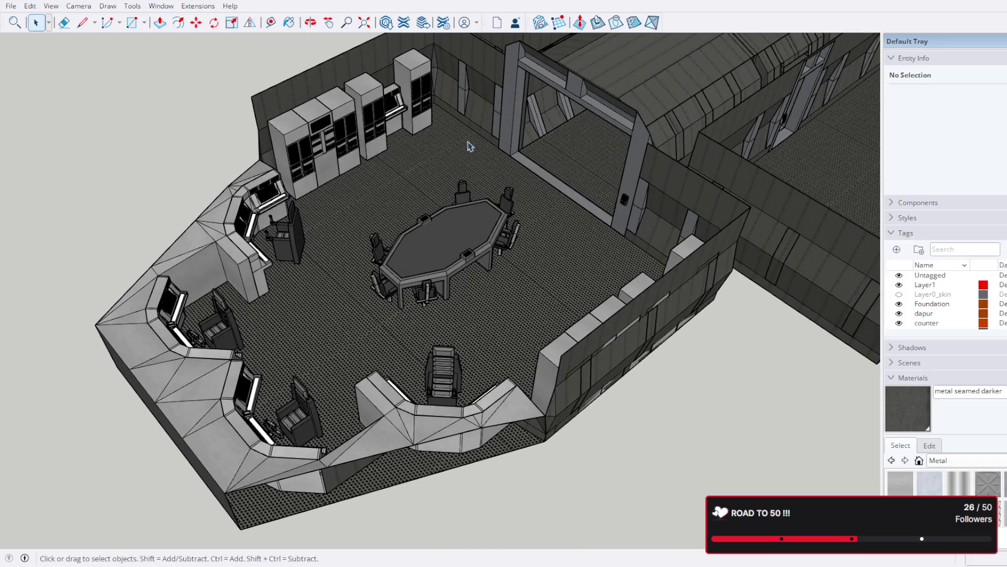
mouse_move(519, 355)
middle_mouse_down()
mouse_move(408, 299)
mouse_move(490, 304)
mouse_move(265, 311)
mouse_move(403, 352)
mouse_move(348, 299)
mouse_move(271, 354)
mouse_move(299, 284)
middle_mouse_up()
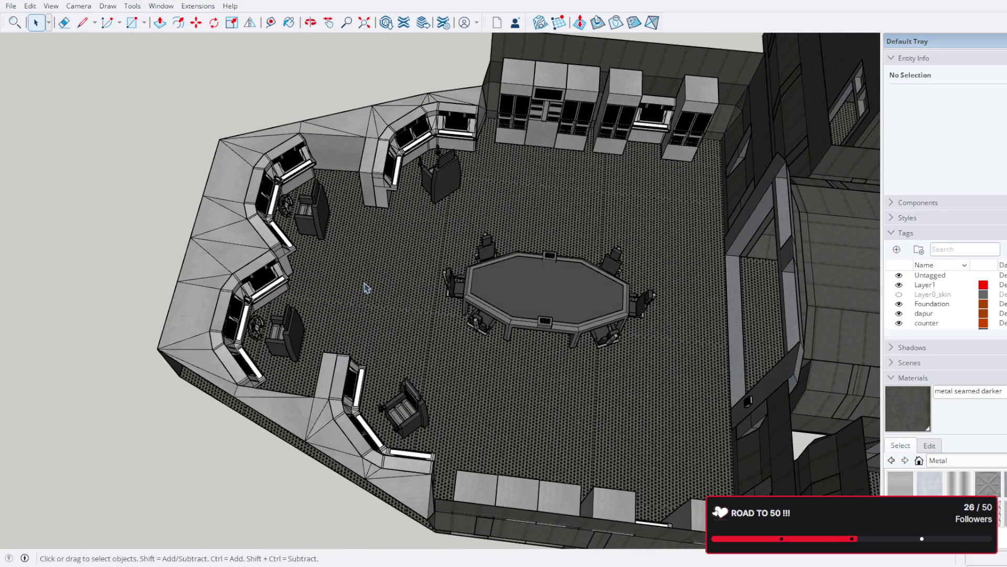
mouse_move(268, 290)
middle_mouse_down()
mouse_move(397, 271)
mouse_move(535, 225)
mouse_move(570, 180)
mouse_move(613, 154)
mouse_move(675, 142)
mouse_move(591, 253)
middle_mouse_up()
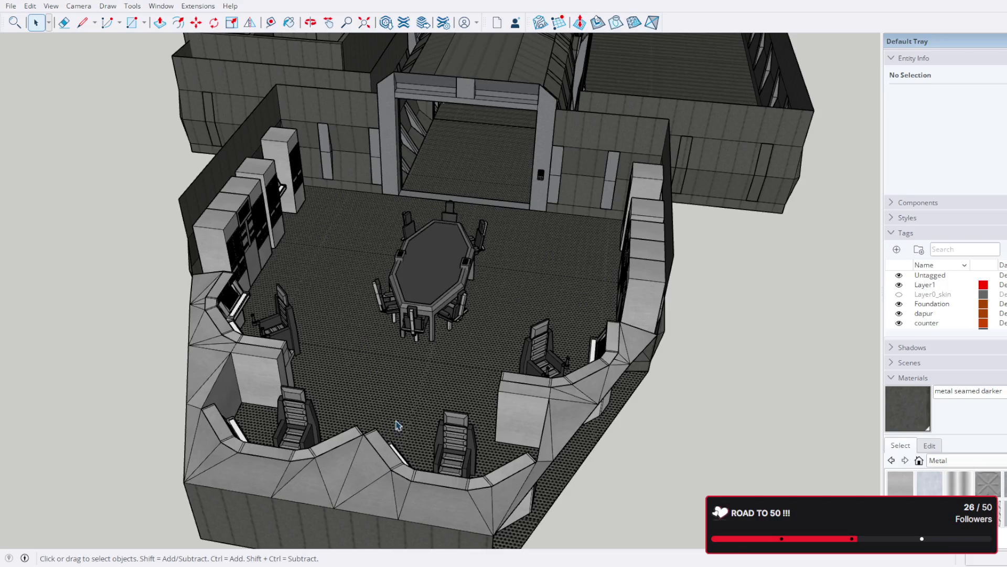
middle_click_drag(513, 219, 566, 264)
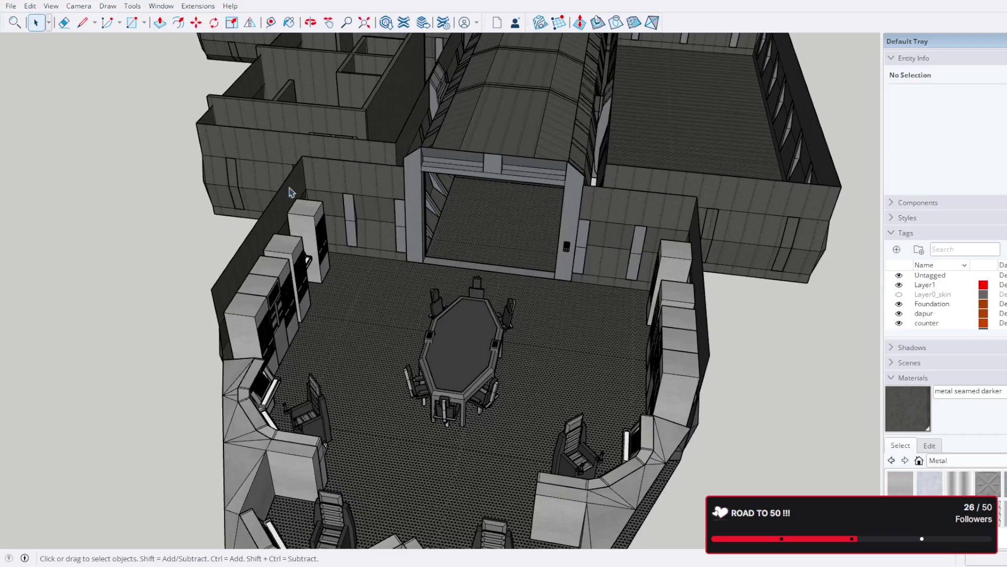
mouse_move(630, 411)
middle_mouse_down()
mouse_move(651, 334)
mouse_move(531, 220)
mouse_move(349, 219)
mouse_move(370, 279)
mouse_move(407, 284)
mouse_move(360, 261)
mouse_move(420, 203)
middle_mouse_up()
scroll(465, 368, "up", 2)
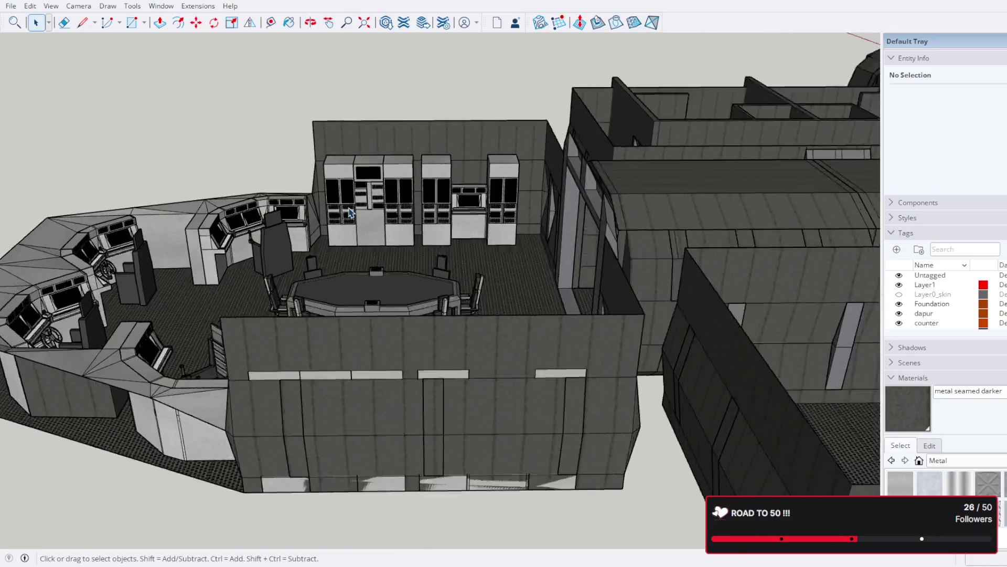
scroll(465, 370, "up", 2)
scroll(455, 203, "up", 2)
scroll(455, 203, "down", 1)
middle_click_drag(455, 204, 388, 150)
mouse_move(555, 249)
middle_mouse_down()
mouse_move(580, 225)
mouse_move(828, 265)
middle_mouse_up()
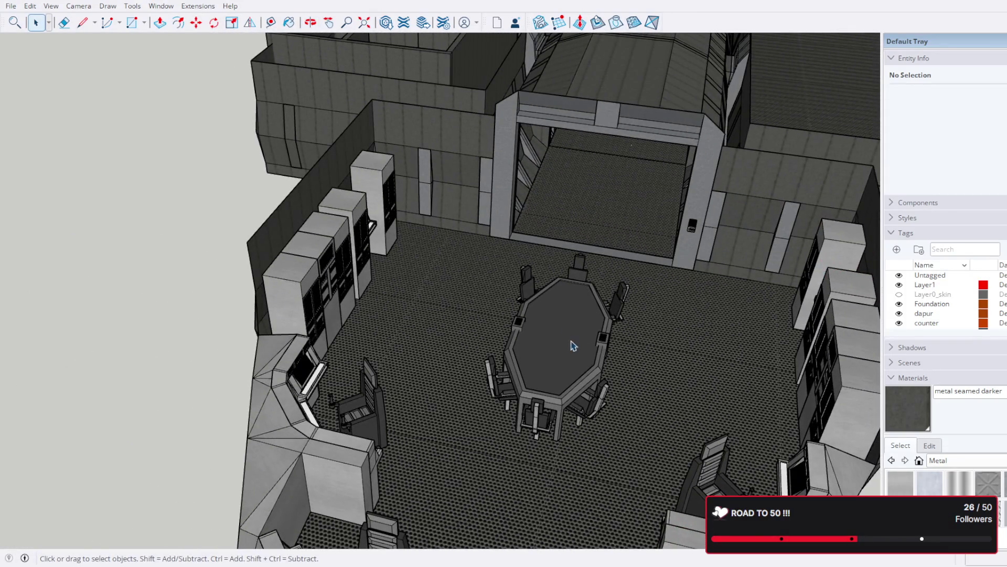
scroll(610, 284, "down", 3)
mouse_move(610, 284)
middle_mouse_down()
mouse_move(450, 310)
mouse_move(628, 275)
middle_mouse_up()
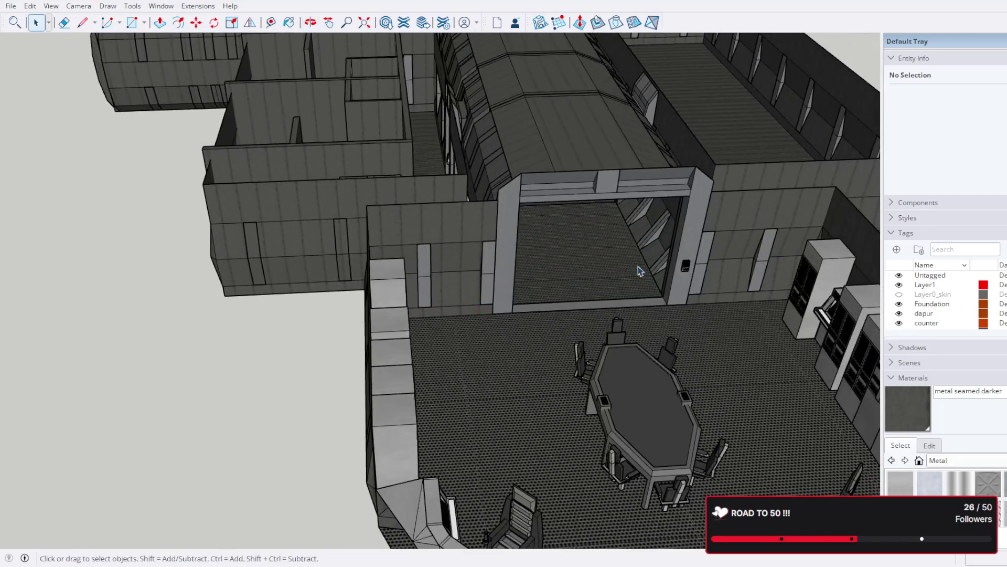
scroll(693, 237, "up", 3)
scroll(692, 237, "up", 3)
scroll(684, 252, "up", 3)
scroll(677, 260, "up", 2)
Step: Orbit around the doorway keypad, then over to the two-bed rooms
mouse_move(676, 252)
middle_mouse_down()
mouse_move(462, 218)
mouse_move(262, 157)
mouse_move(593, 158)
mouse_move(709, 171)
mouse_move(742, 279)
middle_mouse_up()
scroll(529, 232, "up", 2)
scroll(599, 228, "down", 3)
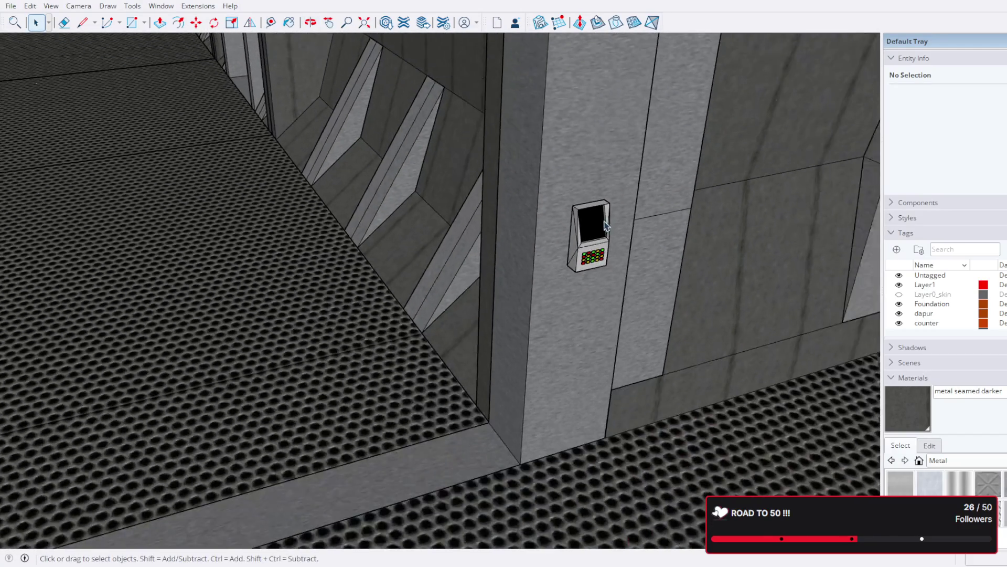
scroll(610, 216, "down", 3)
scroll(610, 216, "down", 3)
mouse_move(609, 217)
middle_mouse_down()
mouse_move(556, 247)
mouse_move(556, 232)
mouse_move(457, 244)
mouse_move(494, 218)
mouse_move(551, 199)
mouse_move(394, 344)
mouse_move(255, 308)
mouse_move(334, 330)
mouse_move(330, 367)
mouse_move(475, 152)
mouse_move(486, 198)
mouse_move(475, 302)
middle_mouse_up()
scroll(457, 243, "up", 2)
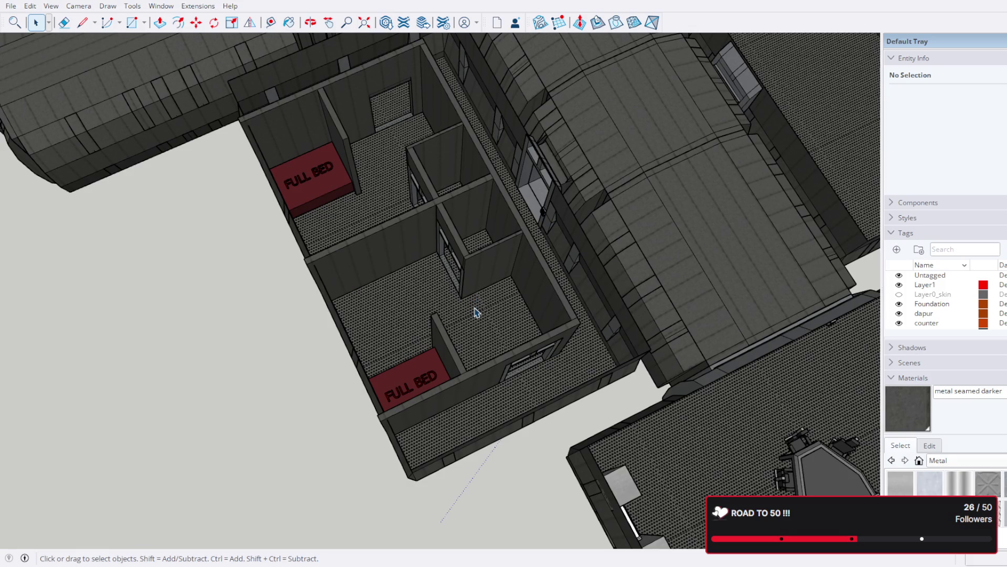
middle_click_drag(516, 281, 318, 278)
Step: Orbit in close over the two bed rooms, then swing away toward the corridor roof
middle_click_drag(650, 273, 340, 242)
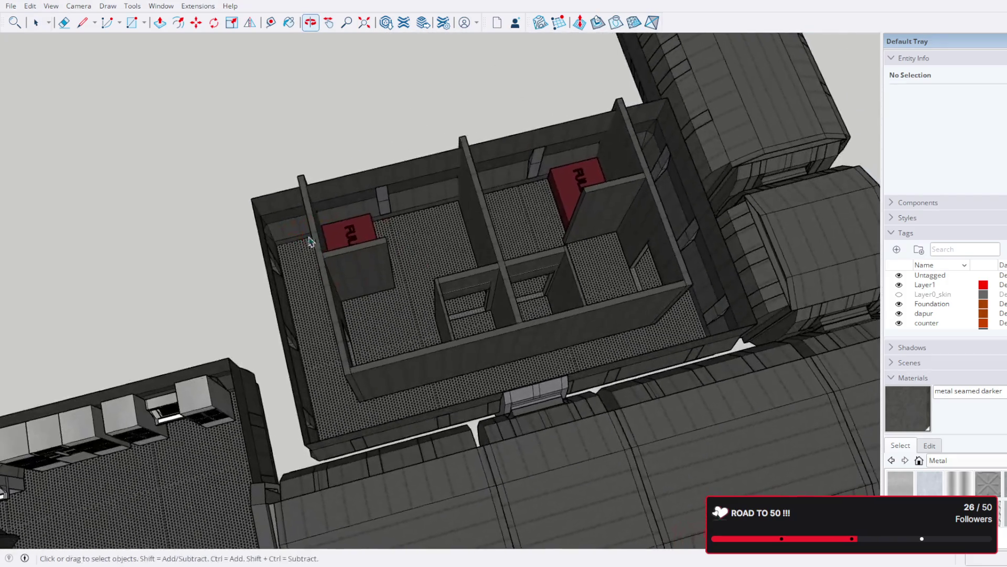
middle_click_drag(595, 269, 459, 266)
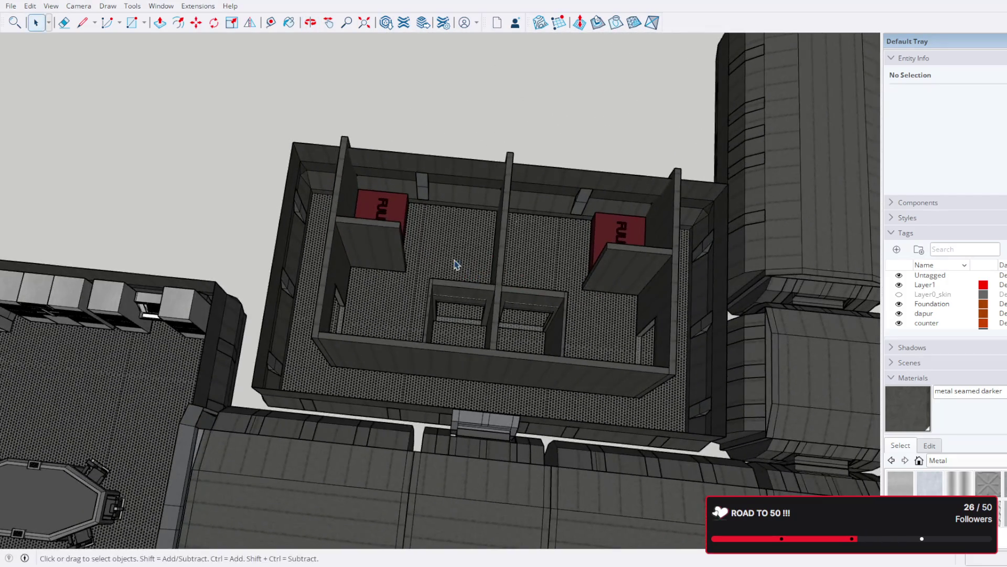
mouse_move(603, 273)
middle_mouse_down()
mouse_move(477, 197)
mouse_move(542, 233)
middle_mouse_up()
mouse_move(307, 290)
middle_mouse_down()
mouse_move(742, 218)
mouse_move(516, 330)
mouse_move(461, 388)
mouse_move(407, 387)
mouse_move(418, 315)
mouse_move(441, 286)
mouse_move(596, 286)
mouse_move(585, 307)
mouse_move(596, 312)
mouse_move(619, 275)
mouse_move(421, 225)
mouse_move(358, 229)
mouse_move(524, 241)
mouse_move(479, 260)
mouse_move(397, 339)
mouse_move(567, 239)
middle_mouse_up()
mouse_move(618, 144)
middle_mouse_down()
mouse_move(551, 346)
mouse_move(587, 359)
mouse_move(452, 239)
mouse_move(604, 203)
mouse_move(505, 282)
mouse_move(479, 234)
middle_mouse_up()
scroll(517, 169, "down", 3)
Step: Orbit and pan over the long rooms so the main corridor runs across the view
mouse_move(518, 169)
middle_mouse_down()
mouse_move(495, 247)
mouse_move(402, 284)
middle_mouse_up()
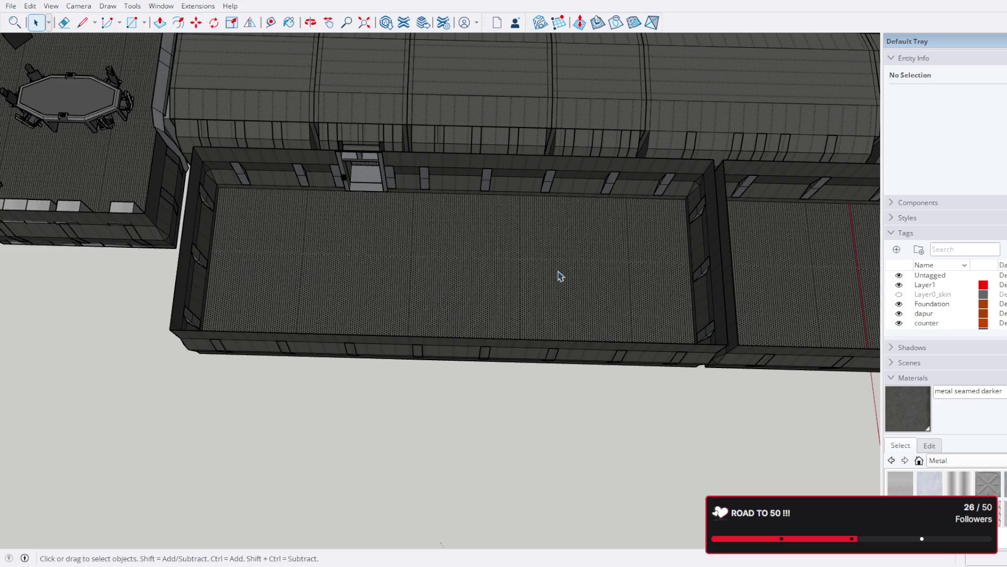
middle_click_drag(333, 273, 351, 273)
mouse_move(420, 224)
middle_mouse_down()
mouse_move(468, 236)
mouse_move(485, 198)
middle_mouse_up()
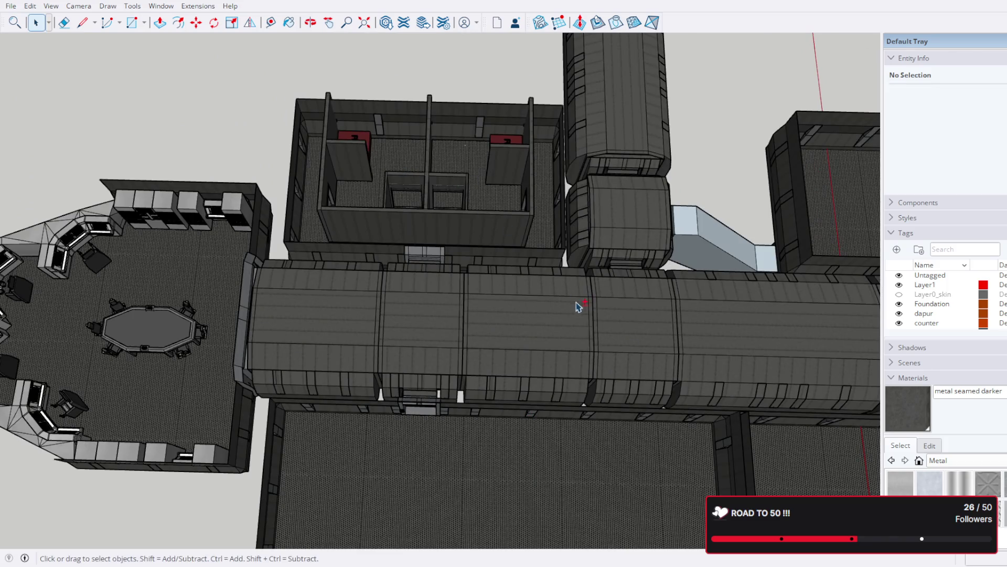
middle_click_drag(575, 307, 392, 381)
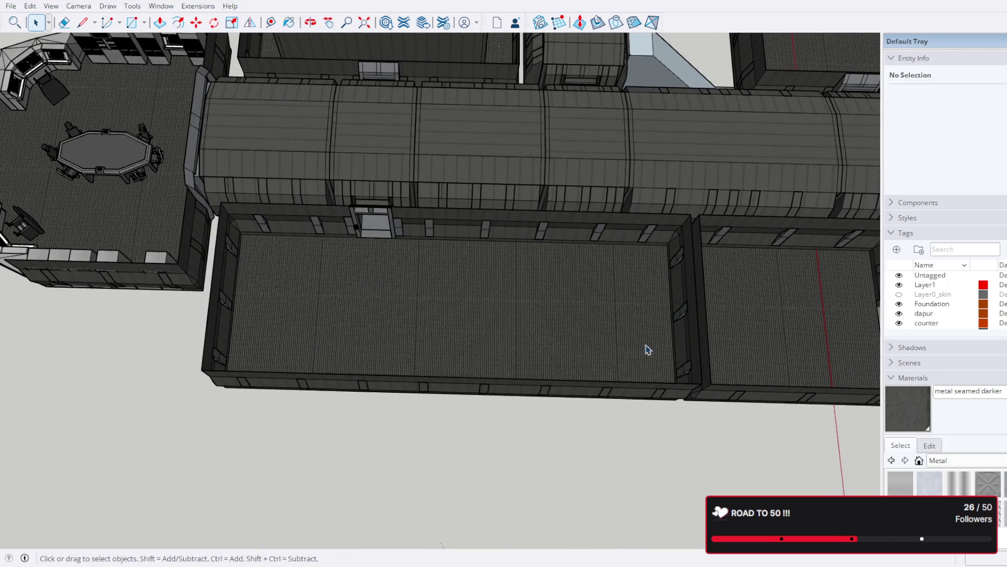
mouse_move(763, 348)
middle_mouse_down()
mouse_move(690, 355)
mouse_move(580, 288)
mouse_move(587, 487)
middle_mouse_up()
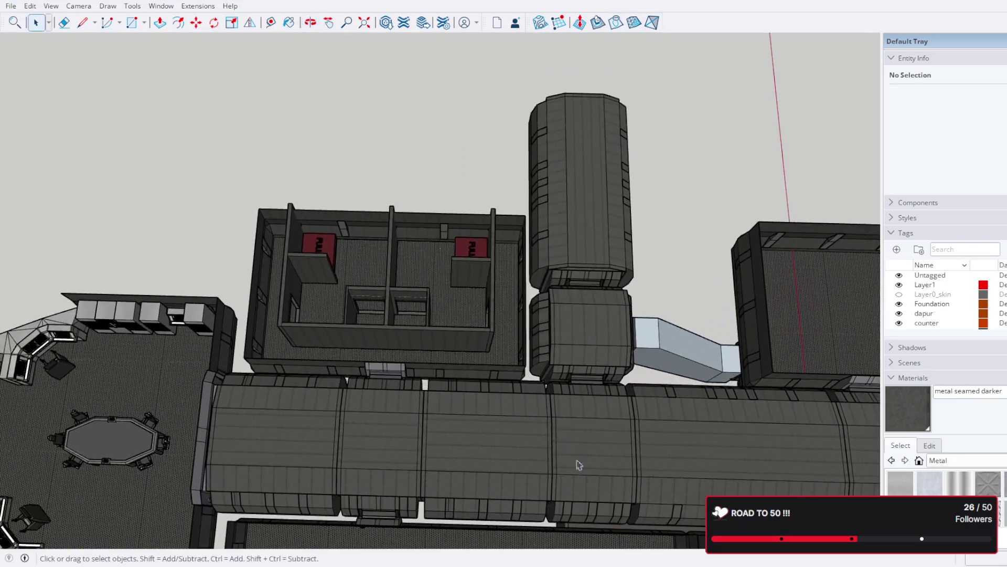
mouse_move(557, 327)
middle_mouse_down()
mouse_move(477, 149)
mouse_move(480, 337)
mouse_move(512, 299)
mouse_move(531, 372)
middle_mouse_up()
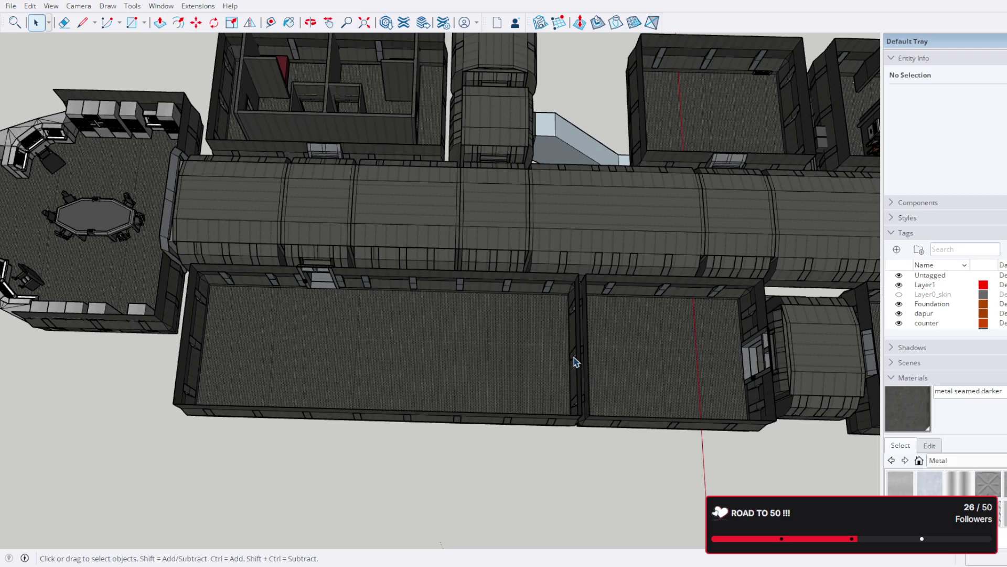
middle_click_drag(653, 376, 482, 379, "shift")
Step: Return to Select and orbit along the corridor to a top-down view over the round-table cafeteria
key("space")
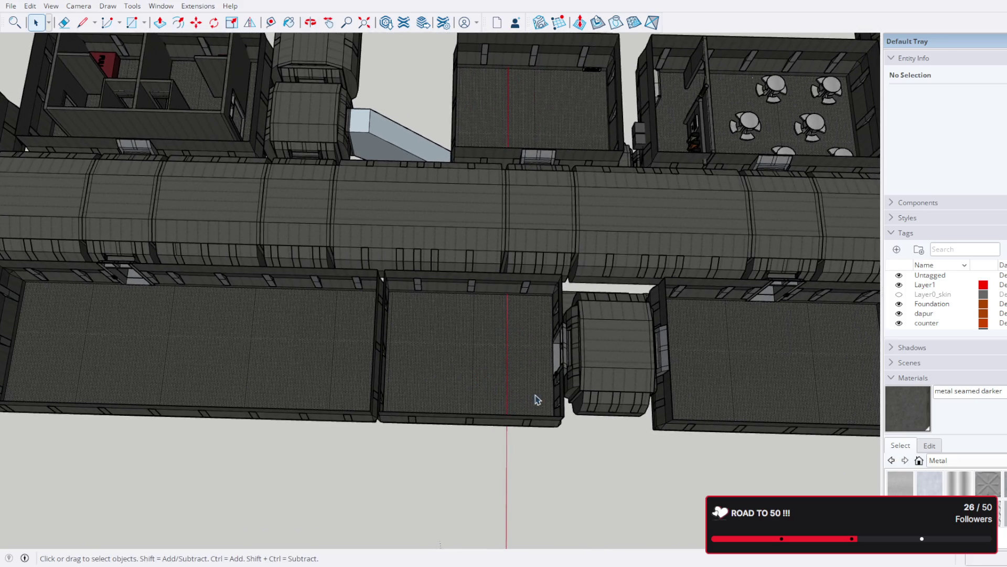
middle_click_drag(533, 401, 578, 384)
middle_click_drag(756, 256, 642, 294, "shift")
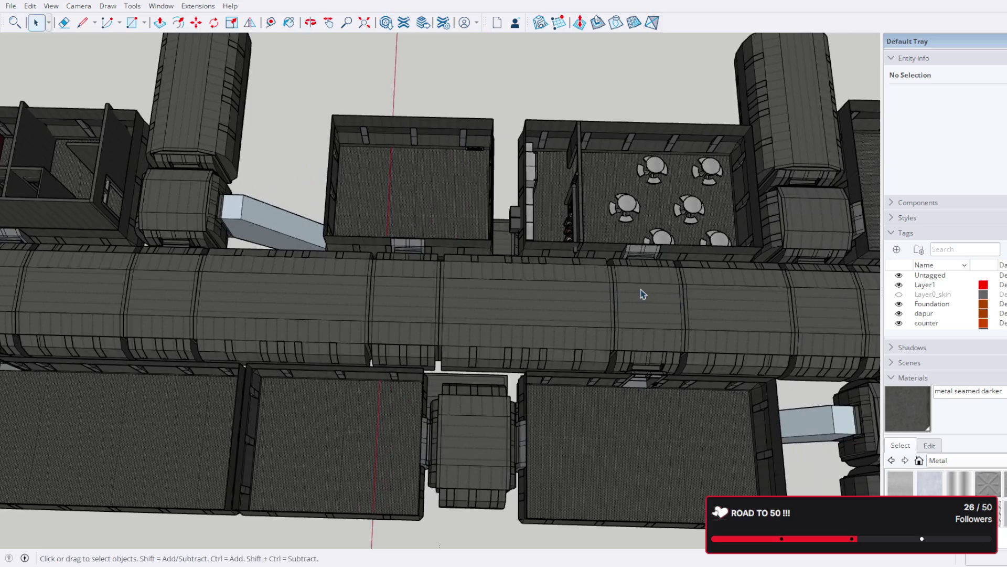
scroll(417, 165, "up", 3)
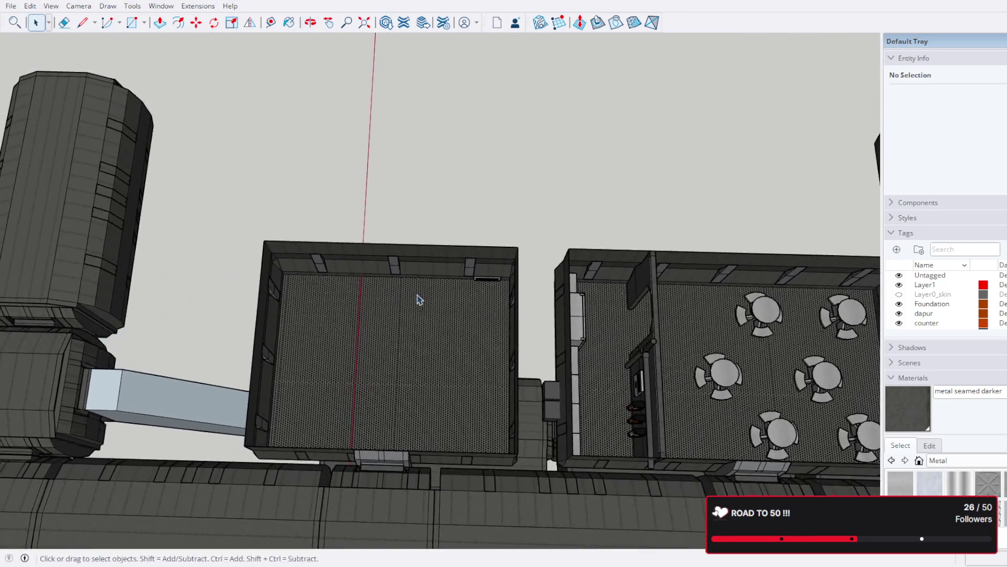
middle_click_drag(417, 294, 441, 260)
middle_click_drag(746, 119, 441, 349)
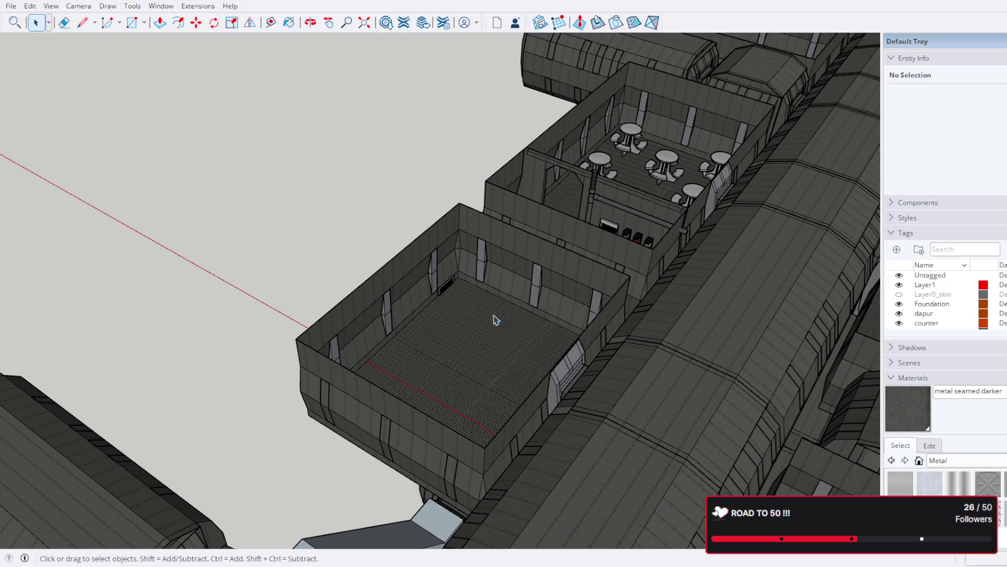
mouse_move(499, 396)
middle_mouse_down()
mouse_move(486, 349)
mouse_move(484, 371)
mouse_move(358, 366)
middle_mouse_up()
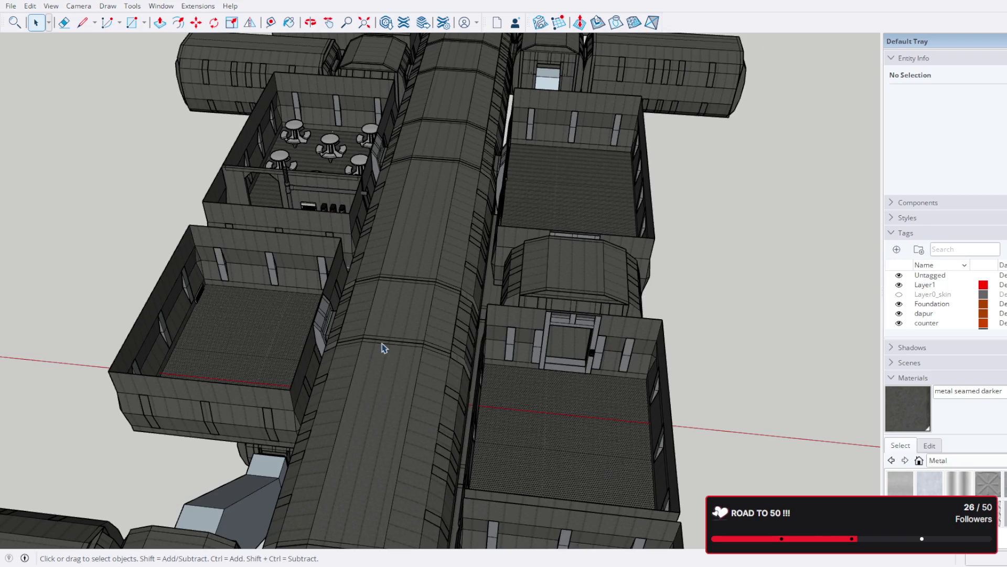
middle_click_drag(388, 208, 469, 208)
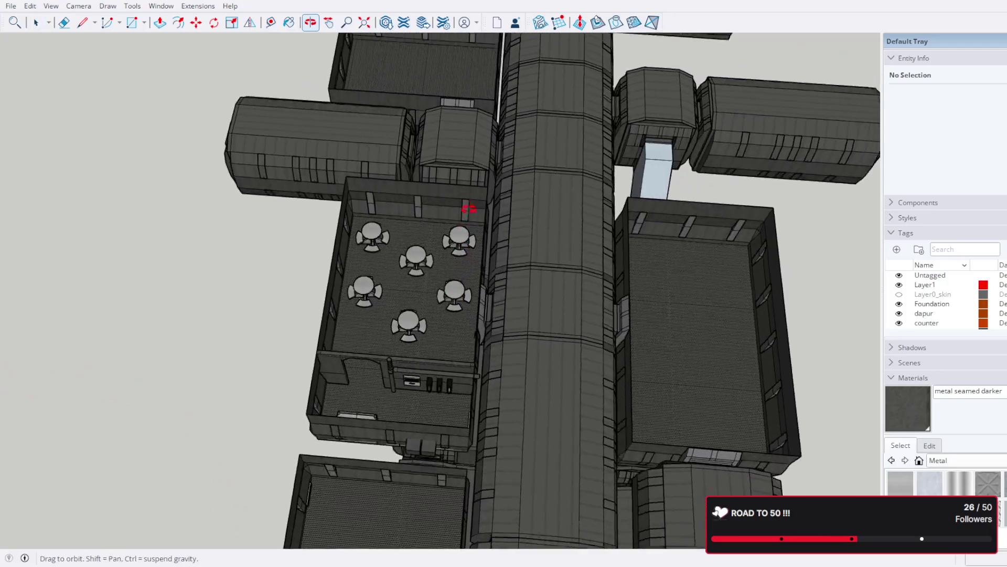
scroll(428, 359, "up", 2)
mouse_move(428, 360)
middle_mouse_down()
mouse_move(483, 344)
mouse_move(602, 342)
mouse_move(532, 197)
mouse_move(603, 232)
middle_mouse_up()
scroll(483, 344, "up", 3)
scroll(551, 260, "up", 3)
scroll(529, 283, "up", 2)
scroll(529, 282, "up", 2)
Step: Orbit to face the three wall dispensers and keypad panel up close
mouse_move(529, 282)
middle_mouse_down()
mouse_move(513, 299)
mouse_move(406, 274)
mouse_move(271, 265)
mouse_move(379, 260)
middle_mouse_up()
scroll(457, 254, "up", 2)
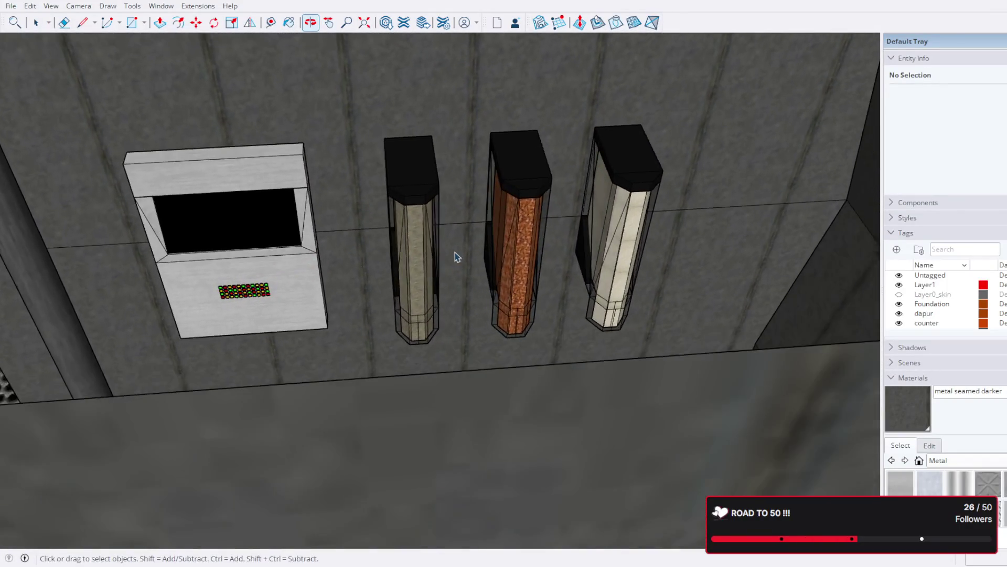
scroll(583, 250, "up", 2)
scroll(347, 255, "up", 2)
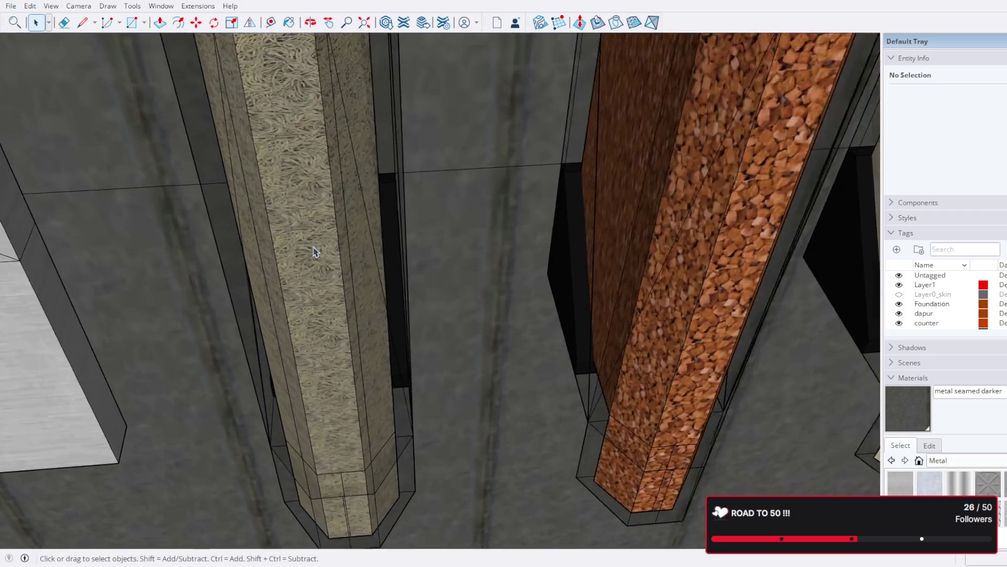
scroll(319, 249, "up", 2)
scroll(321, 249, "down", 2)
scroll(326, 243, "down", 2)
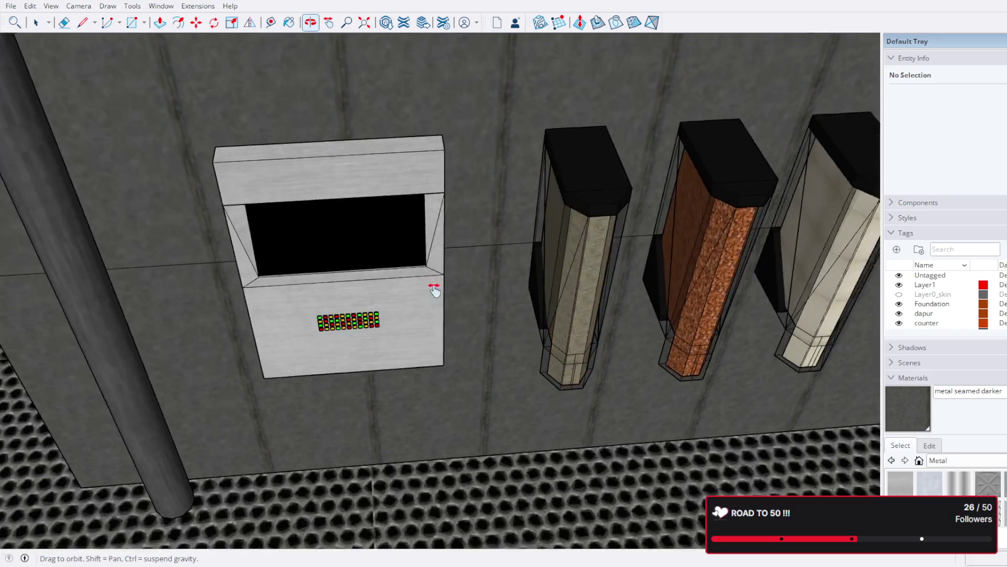
mouse_move(433, 290)
middle_mouse_down()
mouse_move(418, 275)
mouse_move(424, 295)
middle_mouse_up()
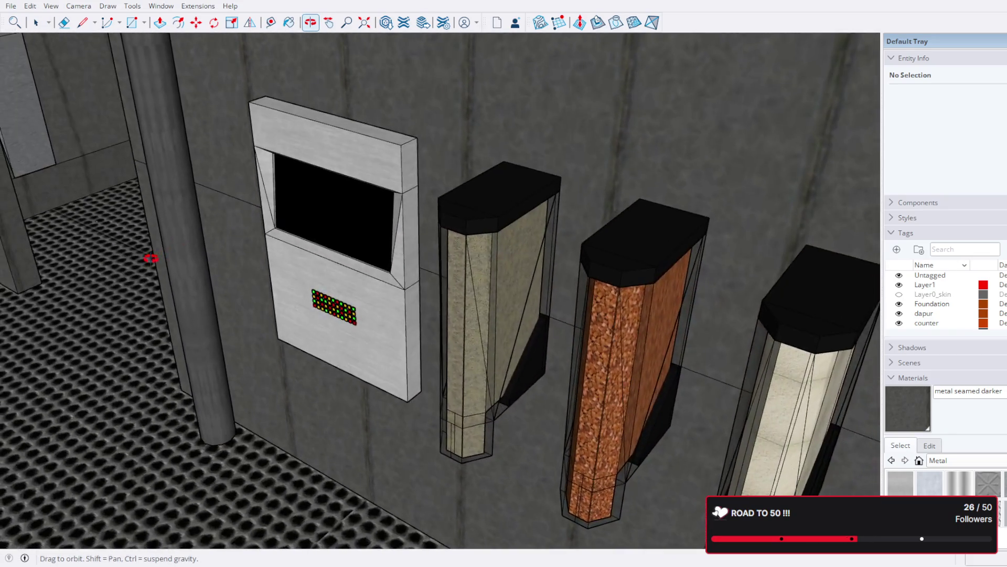
middle_click_drag(149, 258, 229, 251)
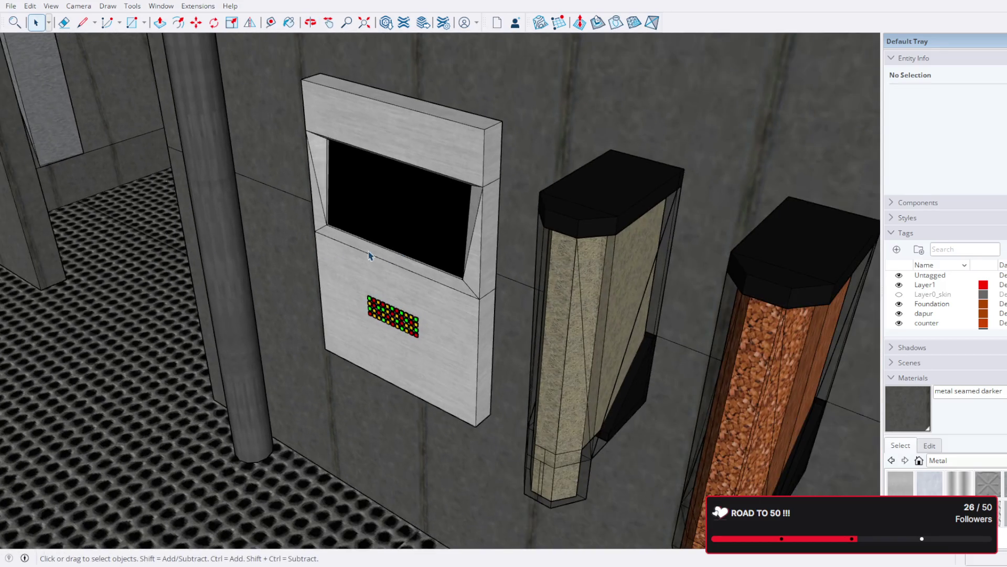
mouse_move(369, 256)
middle_mouse_down()
mouse_move(652, 319)
mouse_move(606, 285)
middle_mouse_up()
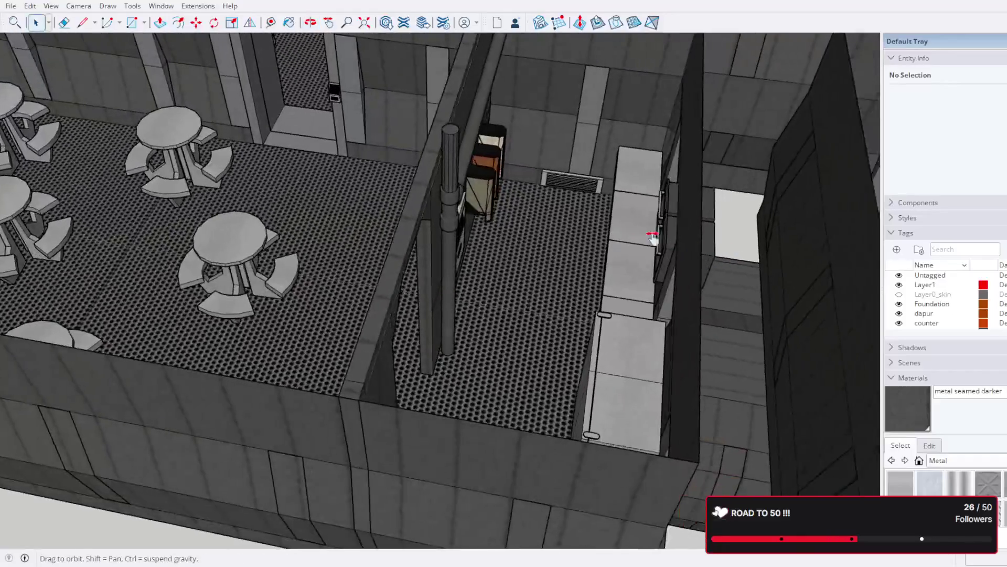
Step: Orbit over to look down on the galley counters and the counter corner
middle_click_drag(652, 238, 417, 207)
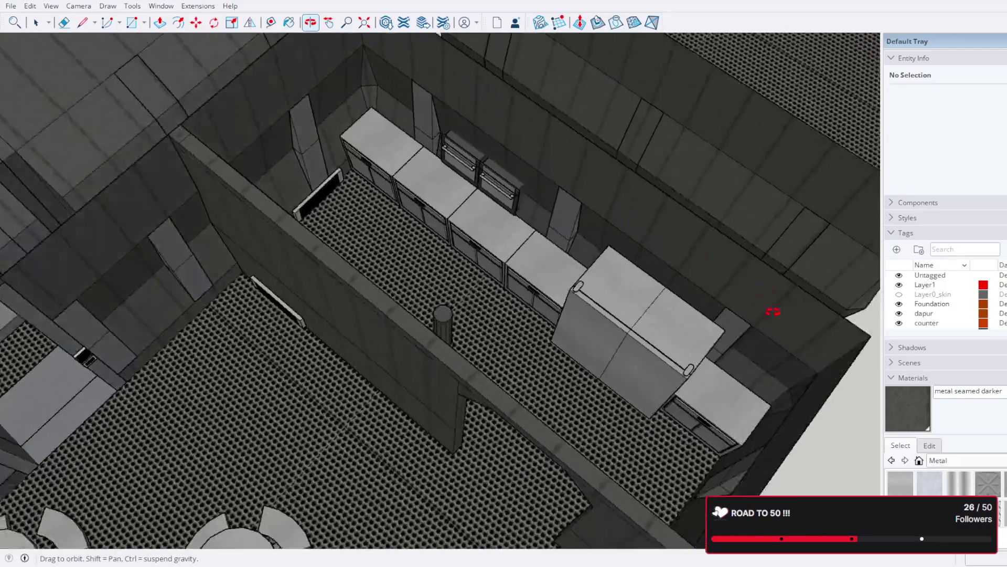
scroll(765, 311, "up", 5)
scroll(632, 288, "up", 2)
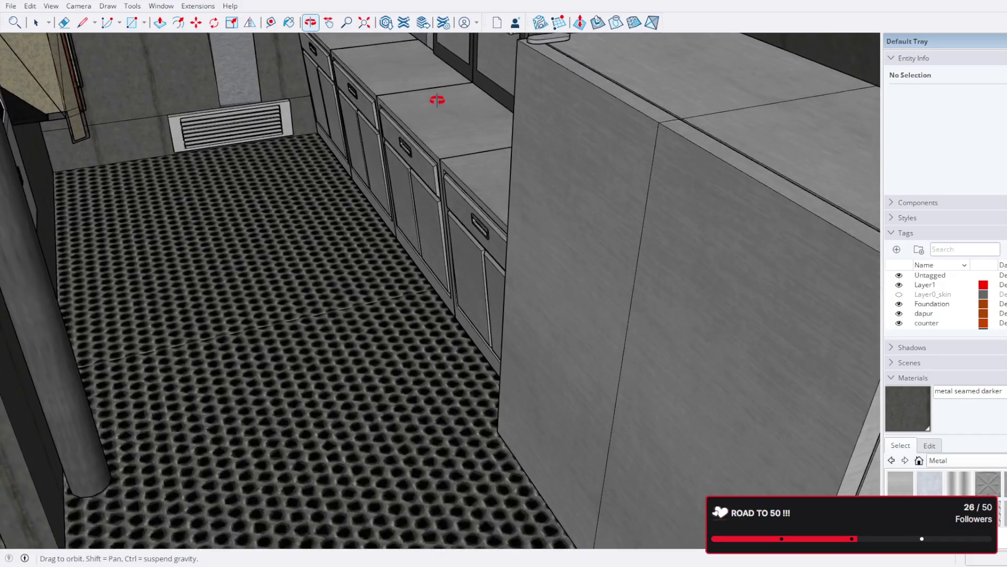
scroll(436, 100, "down", 3)
middle_click_drag(418, 117, 410, 331)
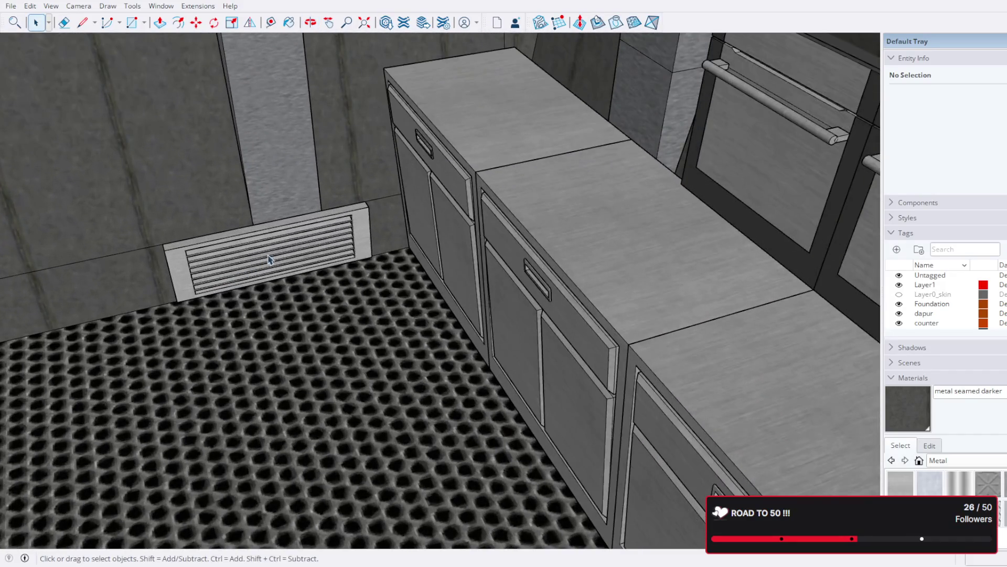
middle_click_drag(268, 260, 401, 320)
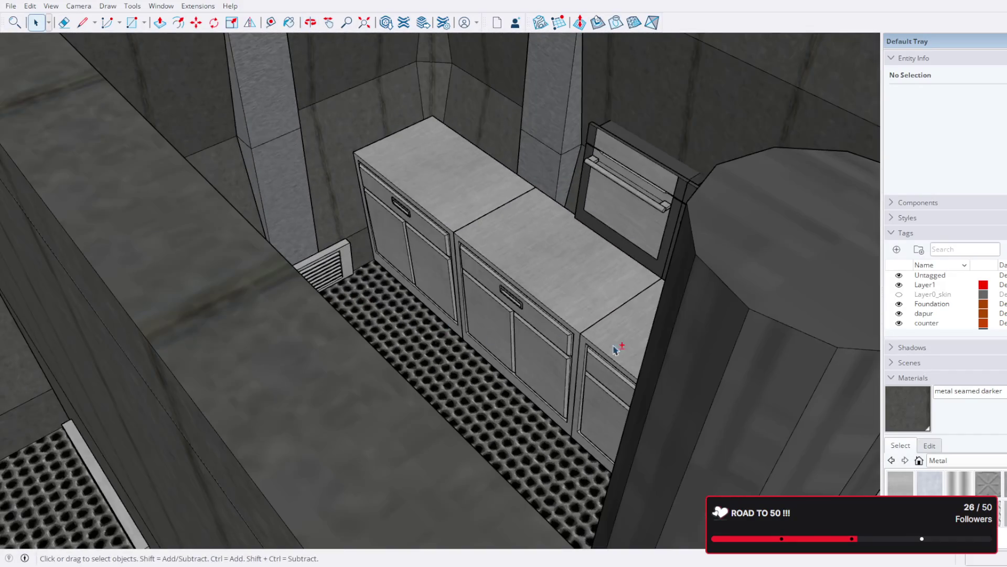
scroll(615, 349, "up", 4)
middle_click_drag(615, 350, 482, 256)
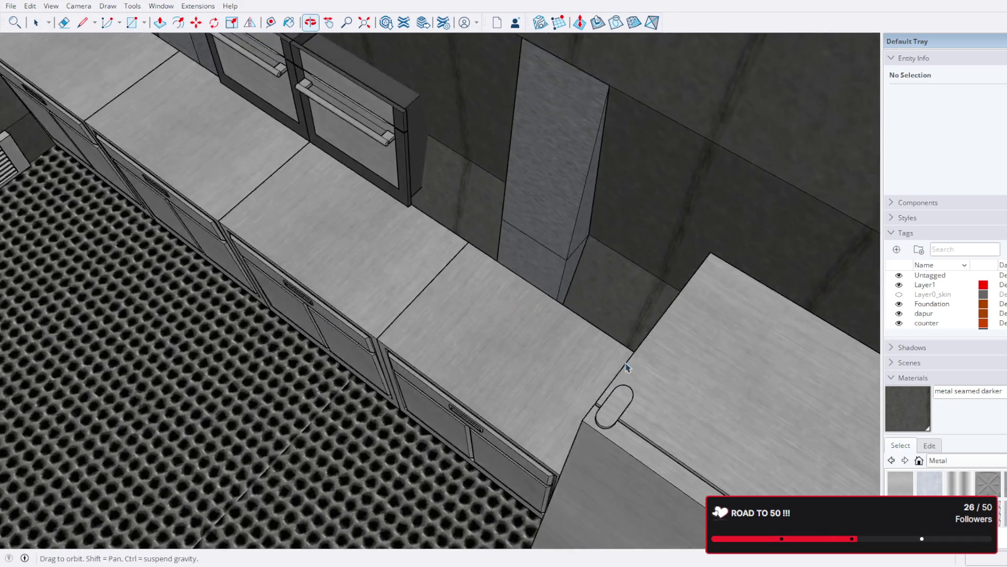
mouse_move(627, 368)
middle_mouse_down()
mouse_move(216, 218)
mouse_move(476, 234)
mouse_move(462, 248)
middle_mouse_up()
scroll(477, 255, "up", 3)
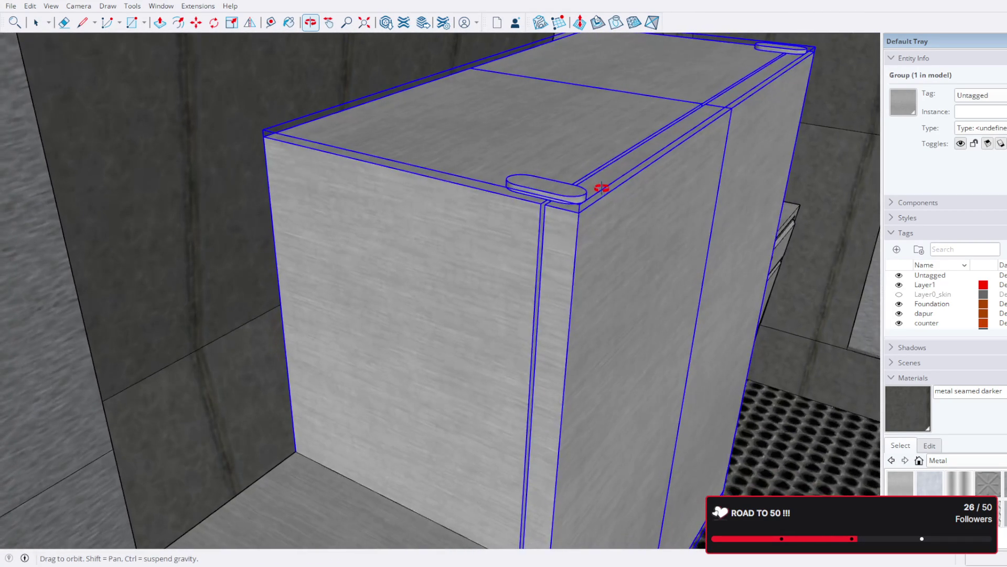
Step: Orbit around the fridge corner and select one of the picnic tables
middle_click_drag(602, 188, 532, 200)
middle_click_drag(623, 227, 420, 259)
scroll(360, 294, "up", 5)
mouse_move(360, 294)
middle_mouse_down()
mouse_move(416, 385)
mouse_move(476, 426)
middle_mouse_up()
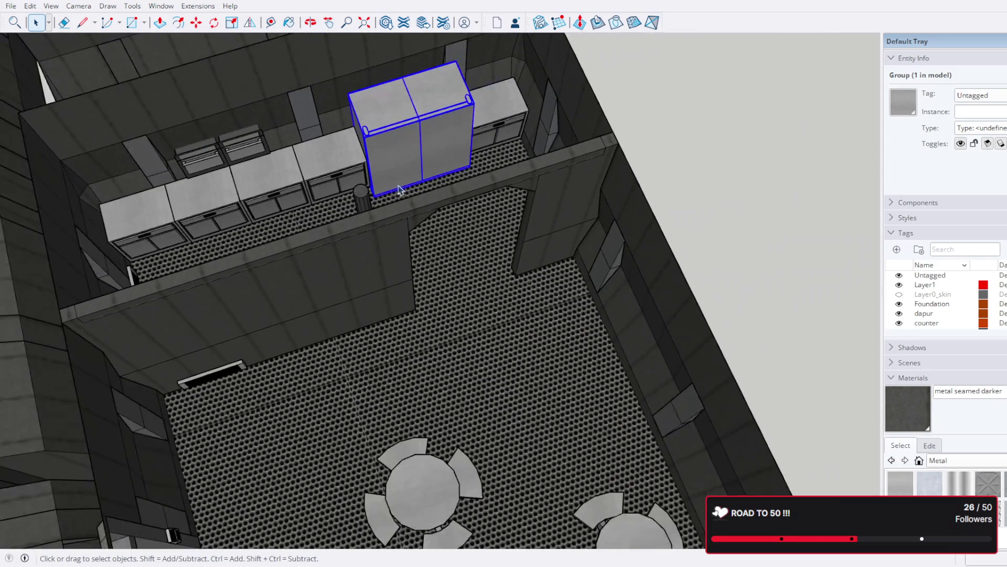
mouse_move(399, 190)
middle_mouse_down()
mouse_move(513, 333)
mouse_move(540, 274)
mouse_move(581, 281)
mouse_move(423, 360)
mouse_move(544, 287)
middle_mouse_up()
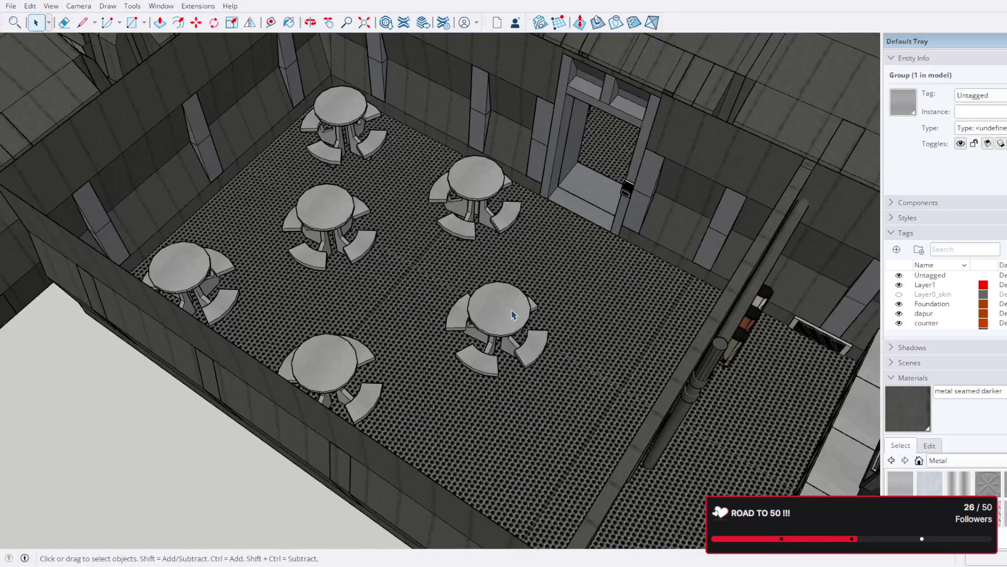
left_click(503, 321)
scroll(506, 327, "up", 3)
scroll(506, 325, "up", 3)
scroll(538, 285, "up", 2)
Step: Orbit low over the dining room and pull back to a diagonal view of the neighbouring modules
mouse_move(538, 285)
middle_mouse_down()
mouse_move(531, 123)
mouse_move(555, 241)
mouse_move(540, 175)
mouse_move(533, 191)
mouse_move(562, 221)
mouse_move(540, 444)
middle_mouse_up()
scroll(551, 239, "up", 3)
scroll(532, 413, "up", 2)
scroll(521, 410, "down", 2)
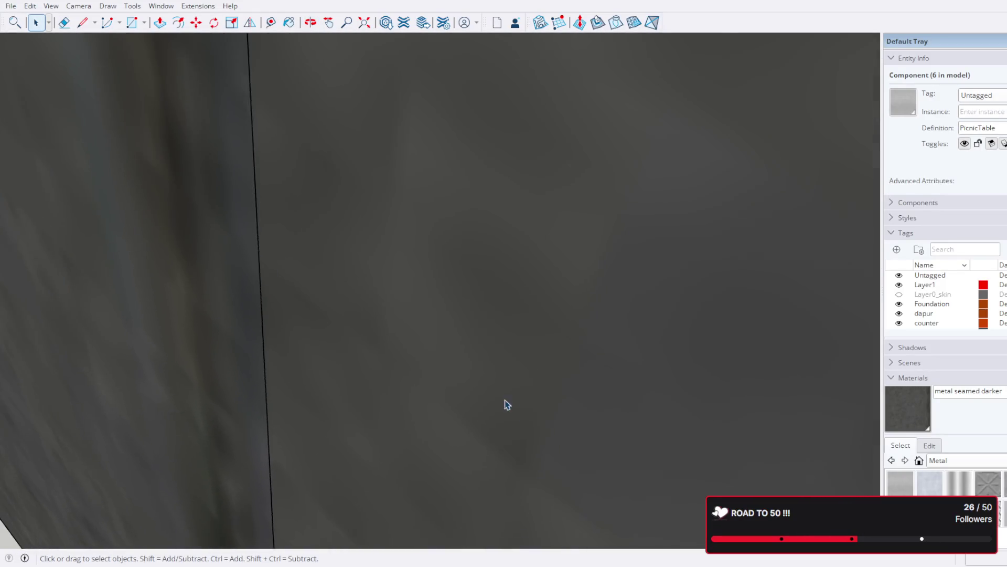
scroll(344, 370, "down", 2)
scroll(362, 351, "down", 2)
scroll(368, 348, "down", 3)
scroll(367, 347, "down", 3)
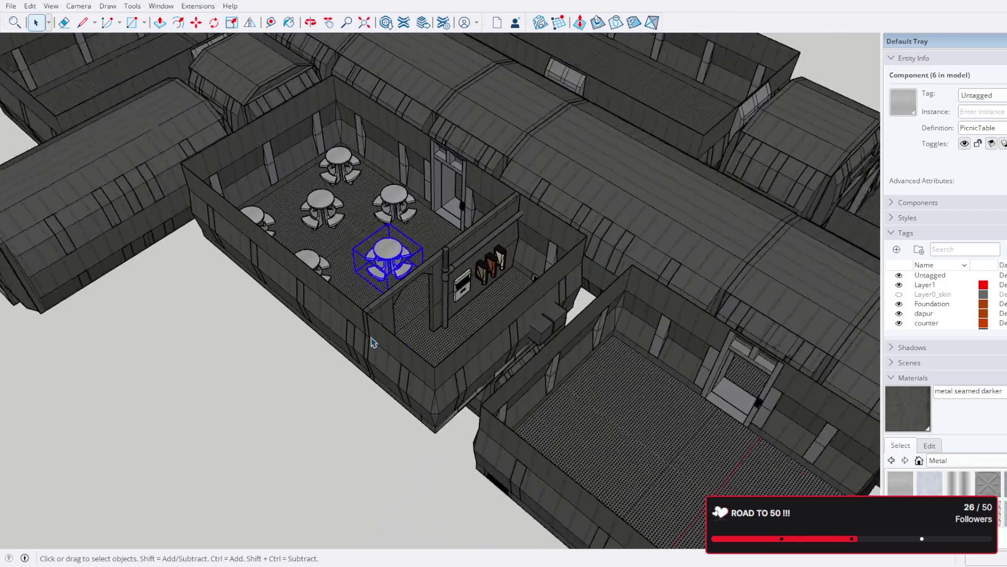
scroll(436, 299, "down", 3)
mouse_move(435, 299)
middle_mouse_down()
mouse_move(409, 331)
mouse_move(392, 306)
mouse_move(442, 215)
mouse_move(423, 153)
mouse_move(341, 342)
mouse_move(355, 198)
mouse_move(386, 279)
middle_mouse_up()
scroll(391, 305, "up", 3)
scroll(418, 220, "up", 2)
mouse_move(418, 221)
middle_mouse_down()
mouse_move(396, 269)
mouse_move(450, 259)
mouse_move(622, 278)
mouse_move(466, 229)
middle_mouse_up()
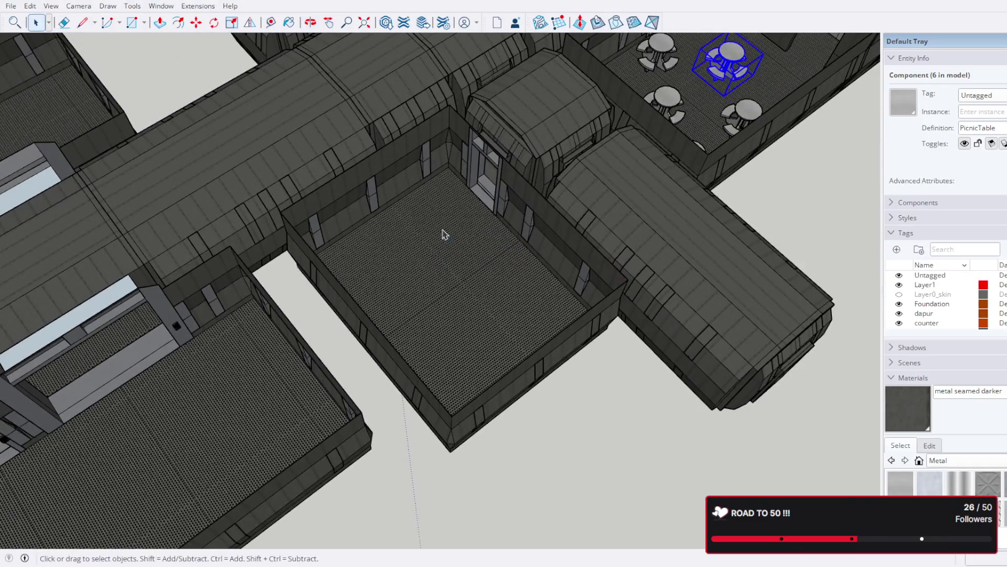
mouse_move(633, 426)
middle_mouse_down()
mouse_move(485, 375)
mouse_move(563, 268)
middle_mouse_up()
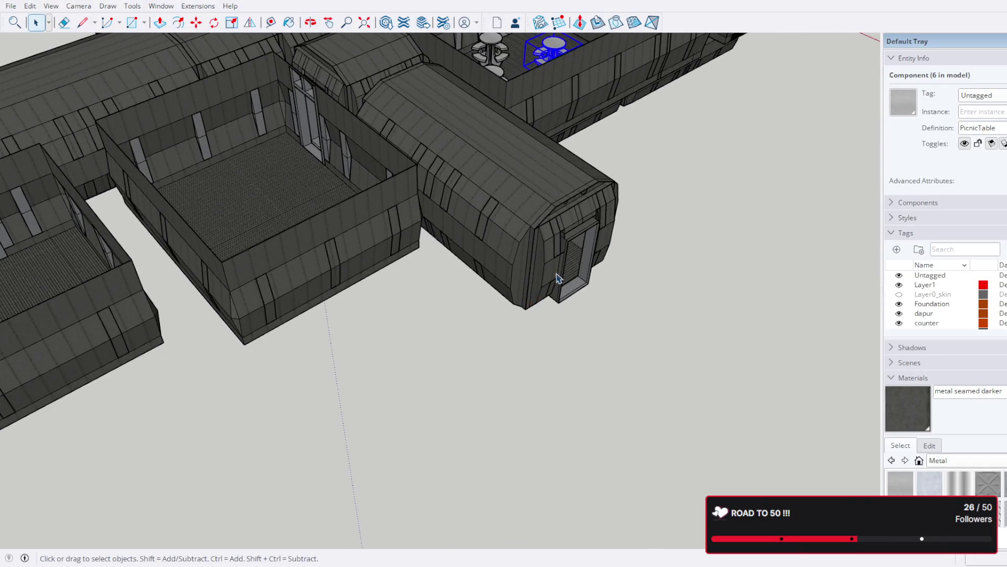
mouse_move(601, 237)
middle_mouse_down()
mouse_move(603, 198)
mouse_move(645, 236)
mouse_move(512, 252)
middle_mouse_up()
scroll(523, 338, "up", 2)
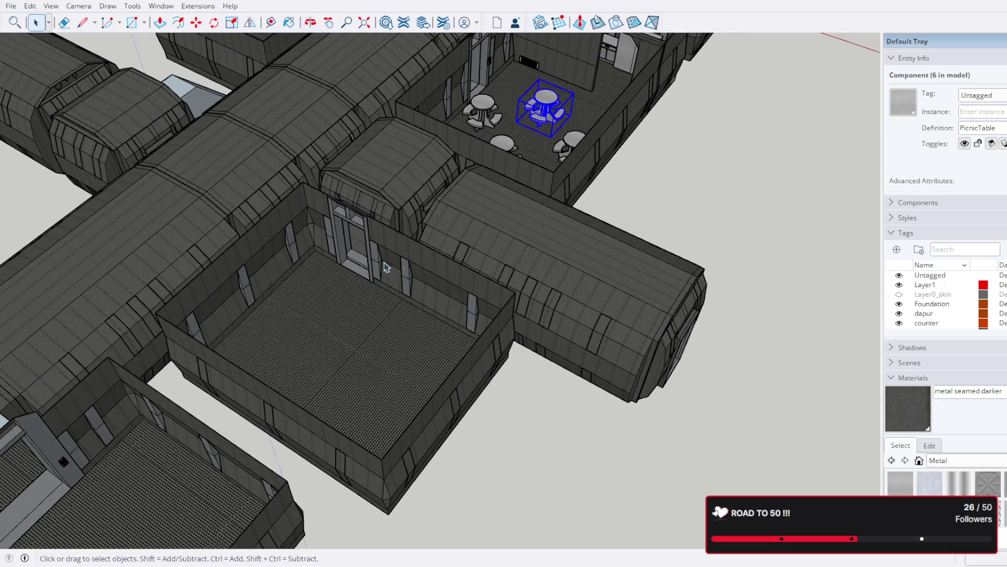
scroll(315, 258, "down", 3)
middle_click_drag(316, 258, 617, 335)
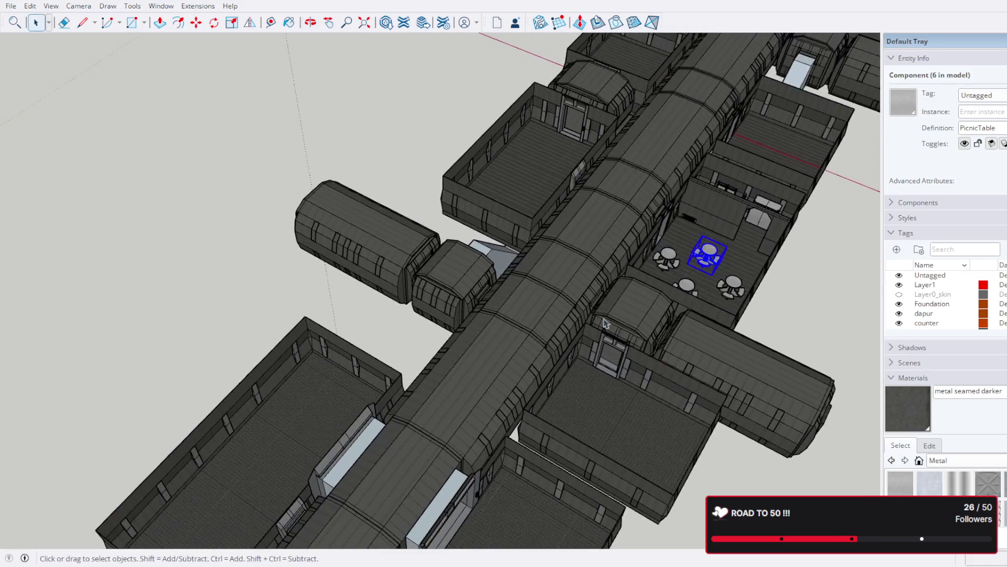
scroll(555, 270, "down", 3)
Step: Orbit beneath the modules and into a corridor to look at its right wall
mouse_move(557, 270)
middle_mouse_down()
mouse_move(559, 252)
mouse_move(542, 254)
middle_mouse_up()
middle_click_drag(664, 245, 598, 197)
scroll(599, 196, "up", 2)
scroll(607, 181, "up", 2)
scroll(612, 159, "up", 2)
mouse_move(612, 160)
middle_mouse_down()
mouse_move(670, 184)
mouse_move(609, 224)
middle_mouse_up()
mouse_move(327, 325)
middle_mouse_down()
mouse_move(614, 223)
mouse_move(468, 205)
middle_mouse_up()
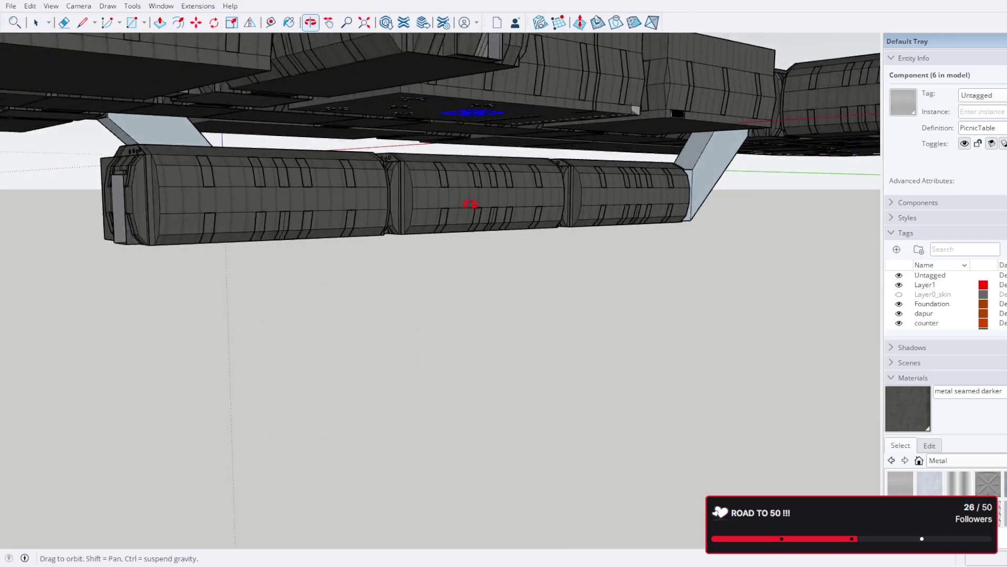
scroll(630, 217, "up", 2)
scroll(415, 216, "up", 3)
scroll(429, 213, "up", 2)
scroll(456, 197, "up", 2)
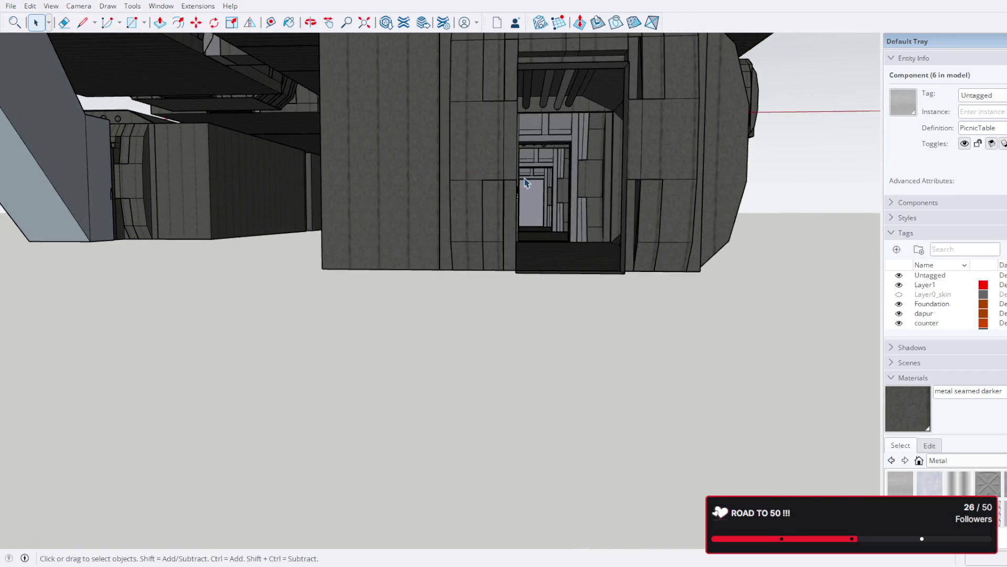
scroll(527, 184, "up", 2)
scroll(531, 182, "up", 2)
scroll(531, 182, "up", 1)
scroll(504, 193, "up", 1)
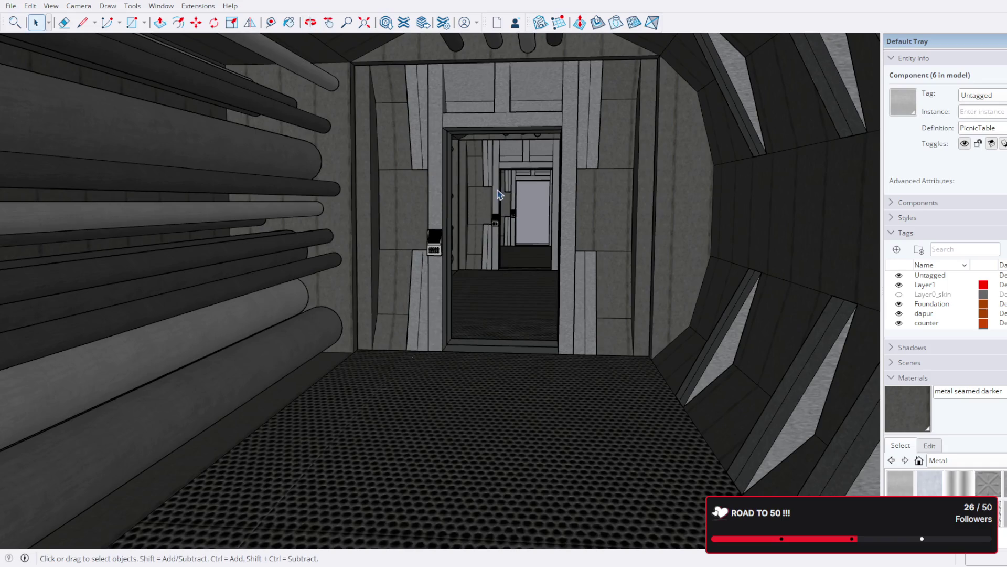
scroll(520, 204, "up", 2)
scroll(532, 208, "up", 2)
scroll(535, 208, "up", 2)
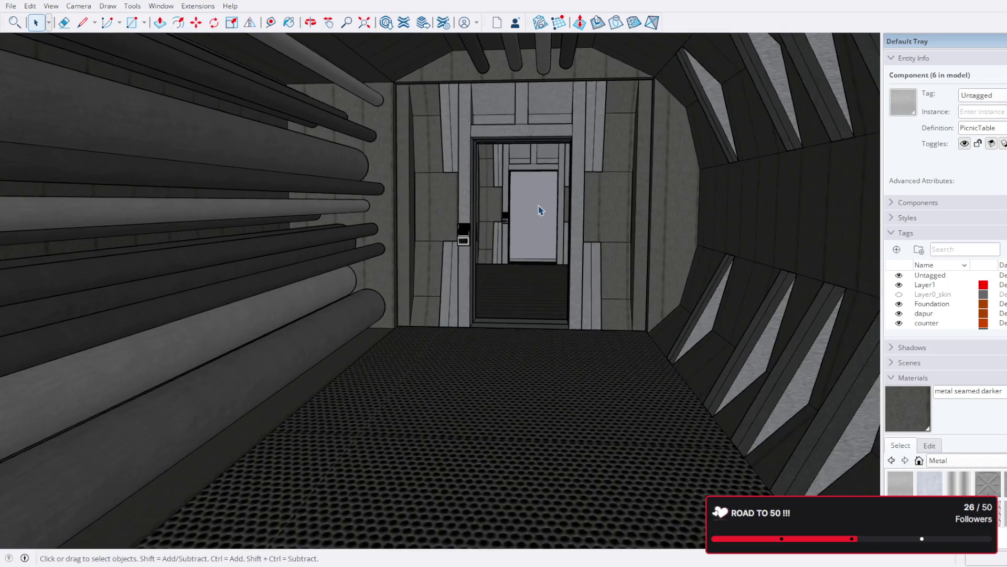
scroll(538, 210, "up", 2)
scroll(539, 209, "up", 2)
scroll(538, 209, "up", 2)
scroll(536, 214, "up", 2)
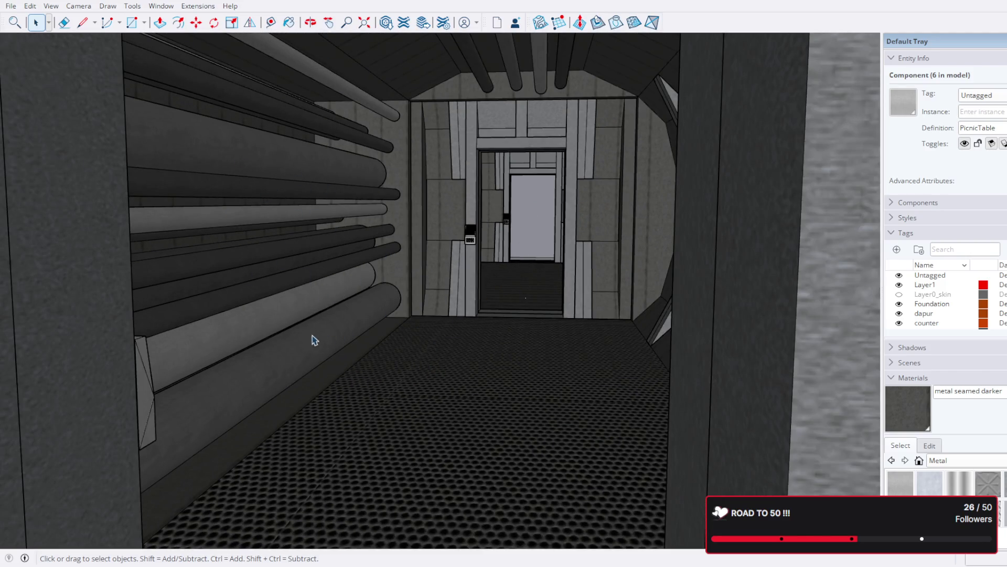
middle_click_drag(316, 340, 334, 334)
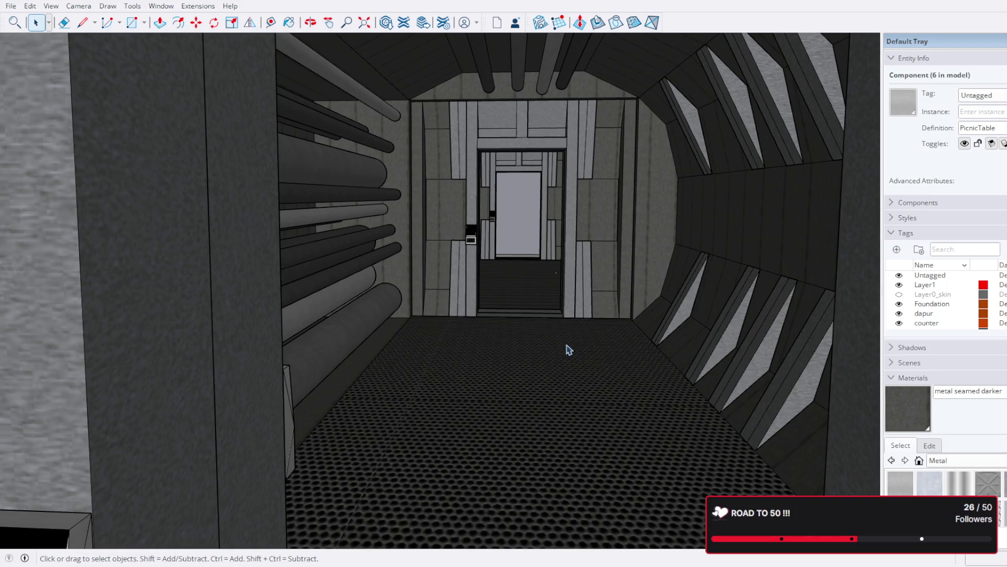
scroll(568, 349, "down", 3)
scroll(512, 315, "down", 5)
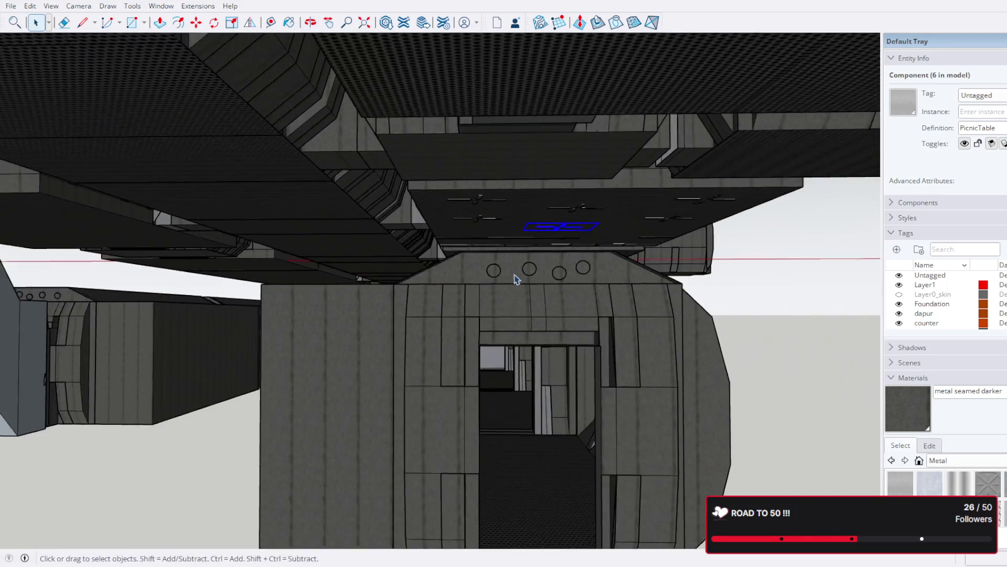
scroll(515, 280, "down", 5)
Step: Orbit under the hull to see its legs, then rise to an overview of the whole ship
mouse_move(438, 371)
middle_mouse_down()
mouse_move(513, 263)
mouse_move(467, 284)
middle_mouse_up()
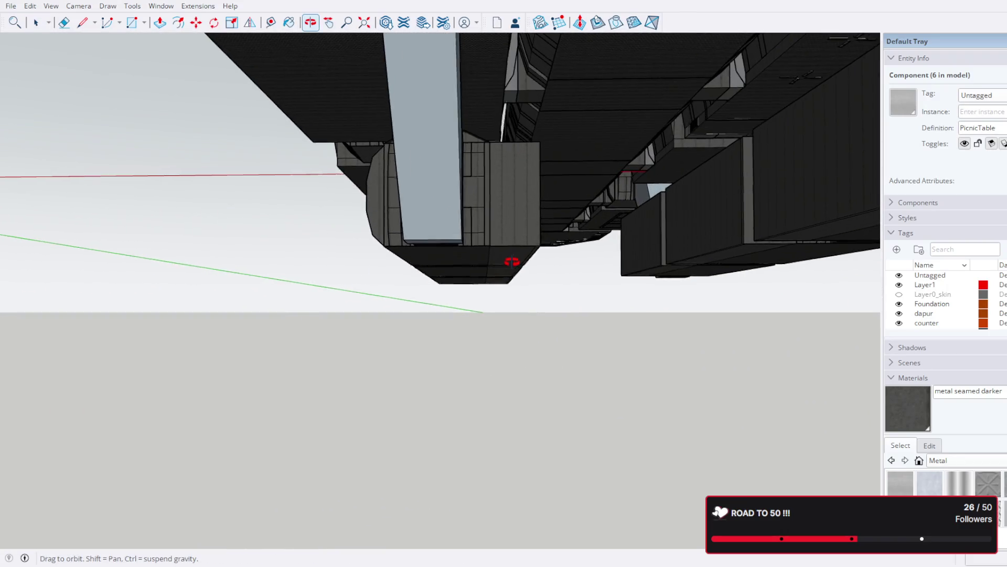
middle_click_drag(520, 261, 515, 292)
scroll(605, 276, "up", 5)
mouse_move(605, 276)
middle_mouse_down()
mouse_move(599, 304)
mouse_move(637, 2)
middle_mouse_up()
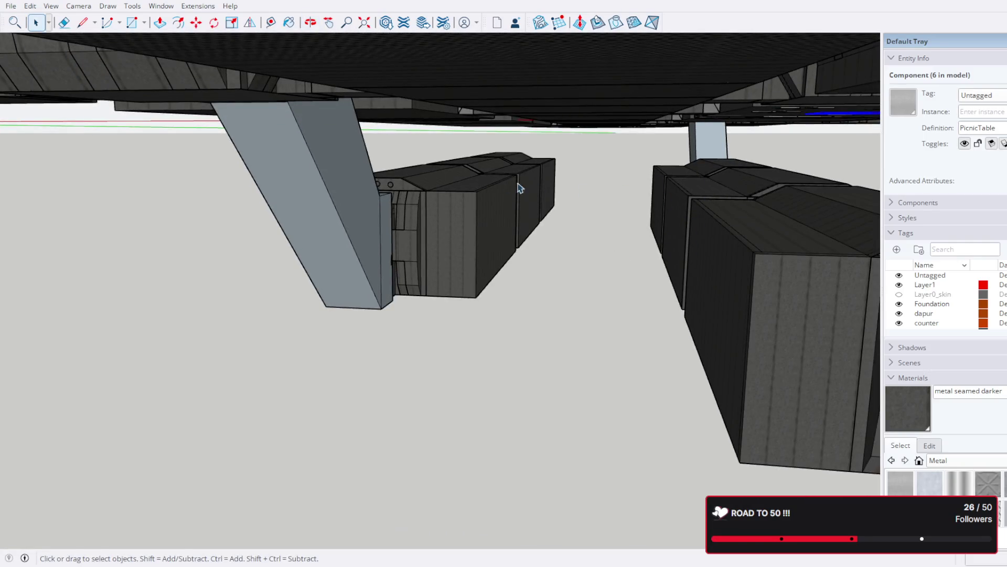
mouse_move(440, 218)
middle_mouse_down()
mouse_move(764, 198)
mouse_move(421, 249)
mouse_move(477, 233)
mouse_move(426, 212)
mouse_move(441, 153)
mouse_move(432, 163)
middle_mouse_up()
scroll(431, 164, "down", 3)
middle_click_drag(461, 242, 457, 423)
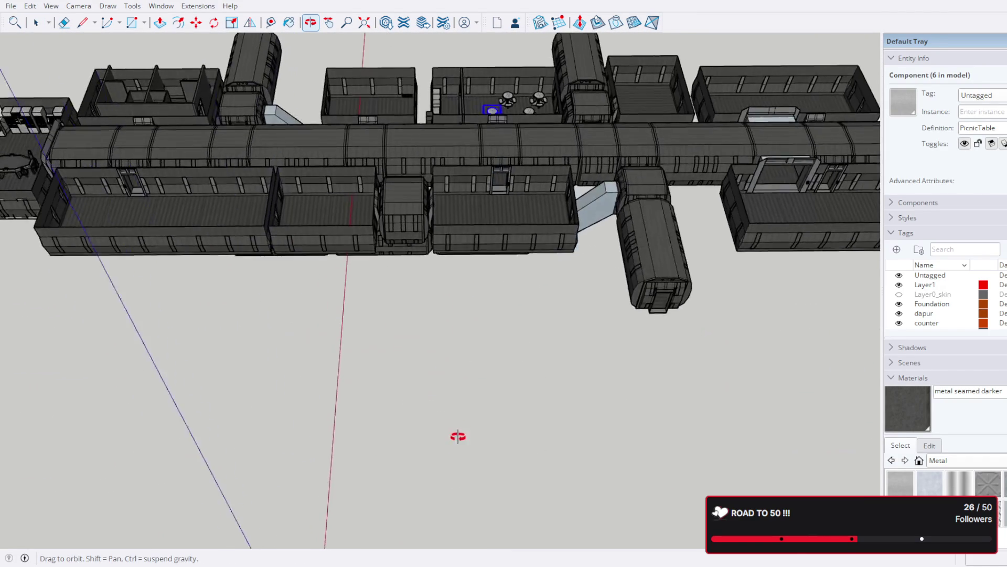
mouse_move(490, 480)
middle_mouse_down()
mouse_move(545, 430)
mouse_move(512, 353)
mouse_move(531, 459)
mouse_move(546, 451)
mouse_move(569, 400)
mouse_move(584, 28)
mouse_move(528, 142)
mouse_move(583, 236)
mouse_move(680, 329)
mouse_move(696, 399)
mouse_move(666, 473)
middle_mouse_up()
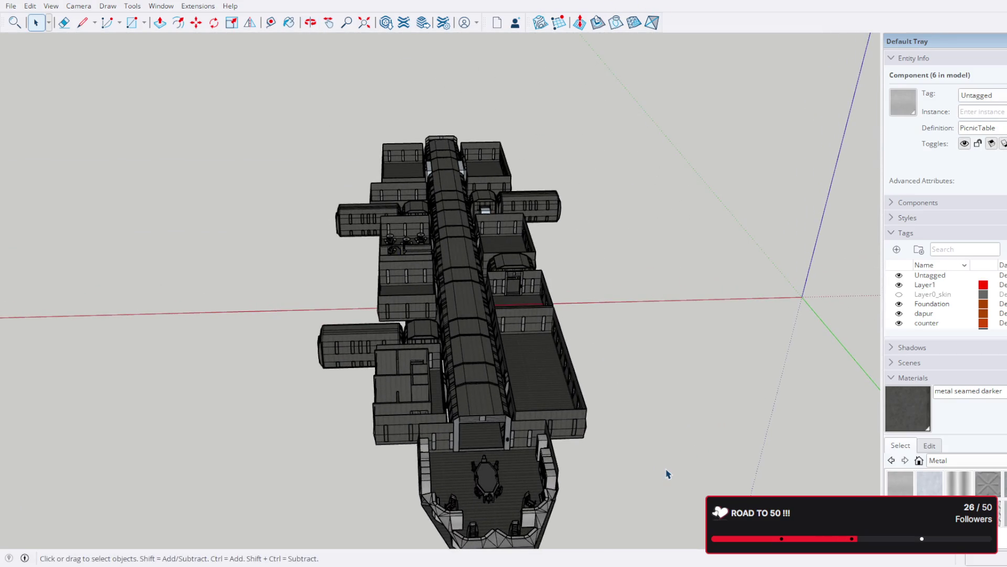
mouse_move(567, 295)
middle_mouse_down()
mouse_move(540, 292)
mouse_move(465, 365)
mouse_move(517, 353)
middle_mouse_up()
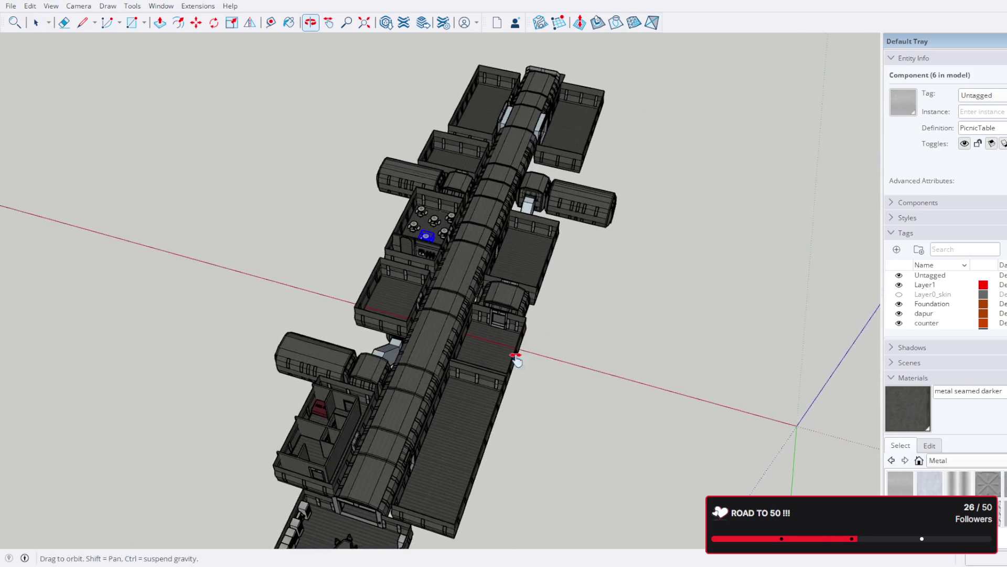
scroll(542, 265, "up", 3)
mouse_move(542, 264)
middle_mouse_down()
mouse_move(571, 285)
mouse_move(711, 307)
mouse_move(592, 244)
mouse_move(621, 299)
mouse_move(610, 228)
mouse_move(450, 229)
mouse_move(465, 331)
mouse_move(483, 230)
mouse_move(441, 184)
middle_mouse_up()
scroll(504, 189, "up", 2)
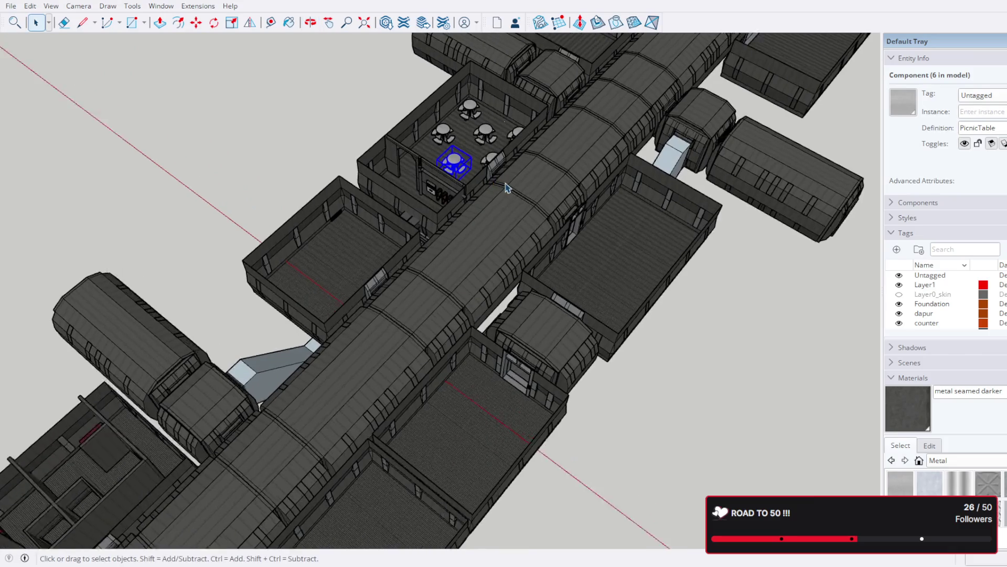
scroll(534, 199, "up", 2)
mouse_move(534, 199)
middle_mouse_down()
mouse_move(589, 265)
mouse_move(407, 278)
mouse_move(614, 281)
mouse_move(506, 449)
mouse_move(520, 415)
middle_mouse_up()
scroll(613, 282, "down", 3)
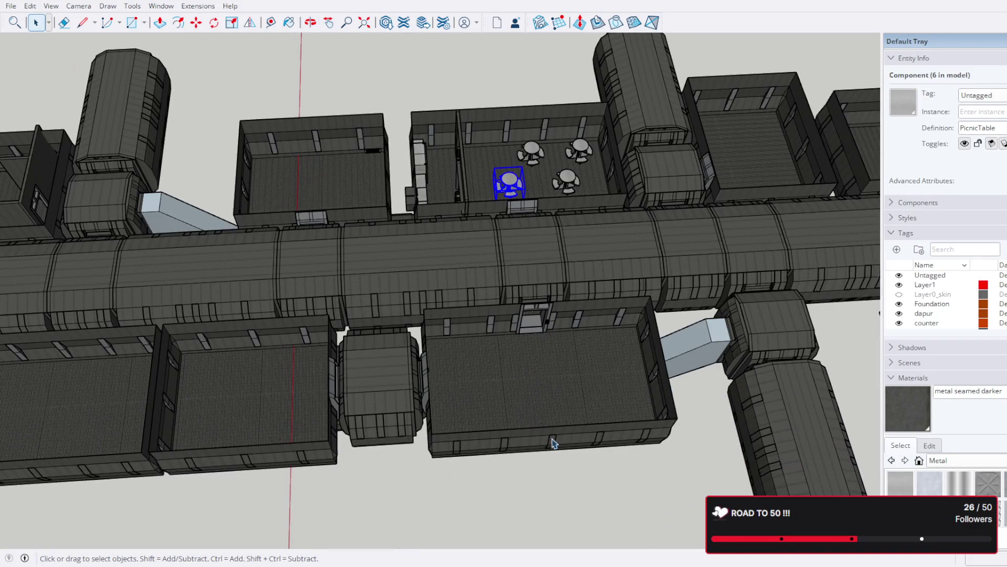
scroll(552, 443, "up", 2)
mouse_move(566, 386)
middle_mouse_down()
mouse_move(652, 354)
mouse_move(420, 354)
mouse_move(561, 331)
mouse_move(506, 288)
mouse_move(496, 342)
mouse_move(522, 394)
mouse_move(520, 414)
middle_mouse_up()
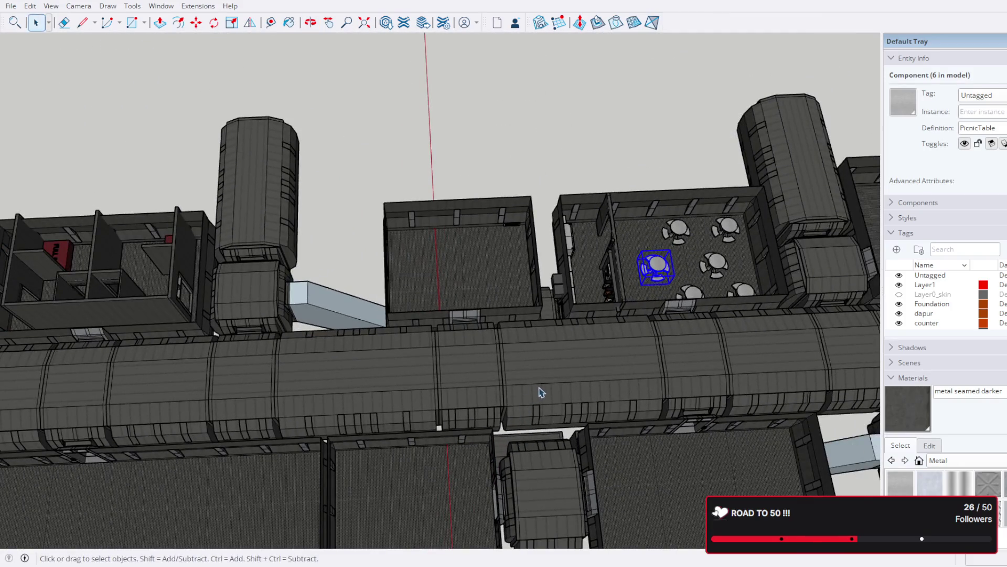
mouse_move(460, 245)
middle_mouse_down()
mouse_move(428, 259)
mouse_move(447, 298)
mouse_move(512, 304)
mouse_move(578, 170)
middle_mouse_up()
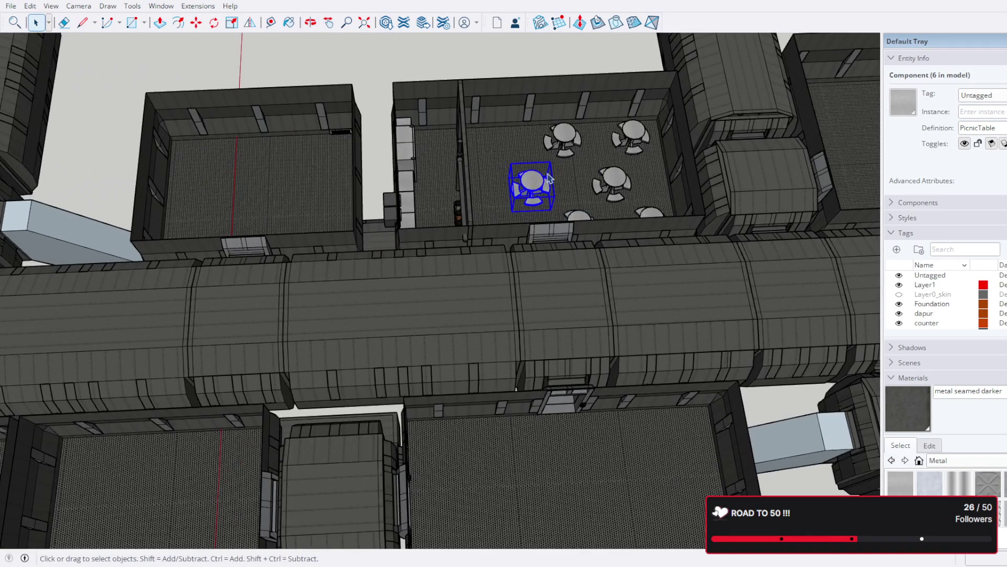
mouse_move(494, 173)
middle_mouse_down()
mouse_move(450, 143)
mouse_move(364, 118)
mouse_move(588, 123)
mouse_move(603, 135)
mouse_move(509, 185)
middle_mouse_up()
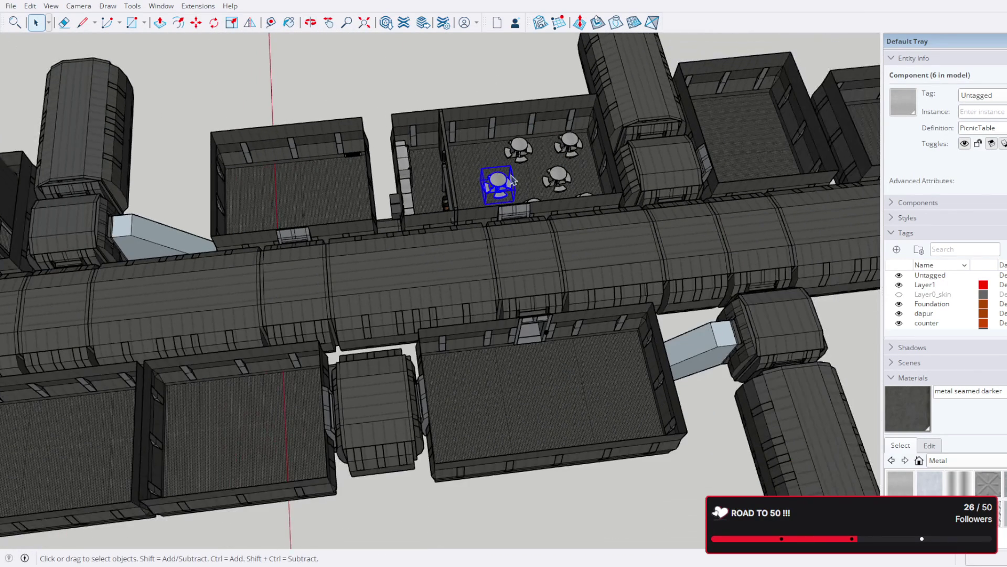
scroll(415, 171, "down", 3)
mouse_move(415, 171)
middle_mouse_down()
mouse_move(543, 203)
mouse_move(457, 286)
mouse_move(540, 290)
middle_mouse_up()
scroll(404, 348, "down", 2)
mouse_move(602, 307)
middle_mouse_down()
mouse_move(592, 294)
mouse_move(296, 319)
mouse_move(596, 259)
middle_mouse_up()
scroll(549, 213, "up", 2)
scroll(549, 212, "up", 2)
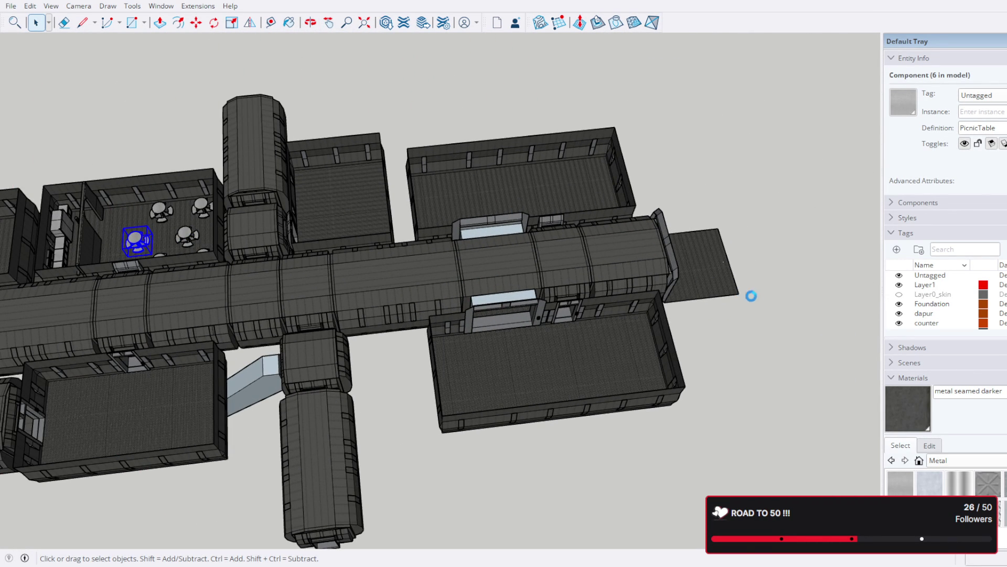
scroll(617, 260, "up", 1)
mouse_move(704, 279)
middle_mouse_down()
mouse_move(479, 189)
mouse_move(532, 350)
mouse_move(232, 97)
mouse_move(700, 168)
mouse_move(307, 171)
mouse_move(411, 208)
mouse_move(698, 269)
middle_mouse_up()
scroll(531, 350, "down", 1)
scroll(313, 175, "up", 1)
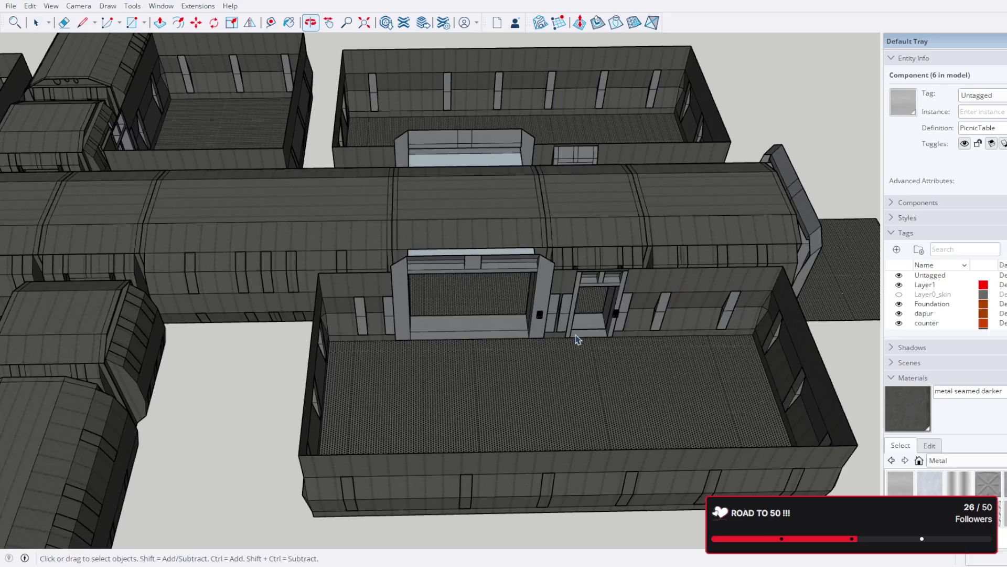
scroll(580, 338, "up", 3)
scroll(619, 292, "up", 3)
scroll(607, 254, "up", 3)
scroll(400, 184, "down", 2)
mouse_move(401, 185)
left_mouse_down()
mouse_move(354, 202)
mouse_move(350, 186)
mouse_move(417, 162)
mouse_move(390, 100)
mouse_move(373, 163)
left_mouse_up()
key("space")
scroll(374, 163, "down", 3)
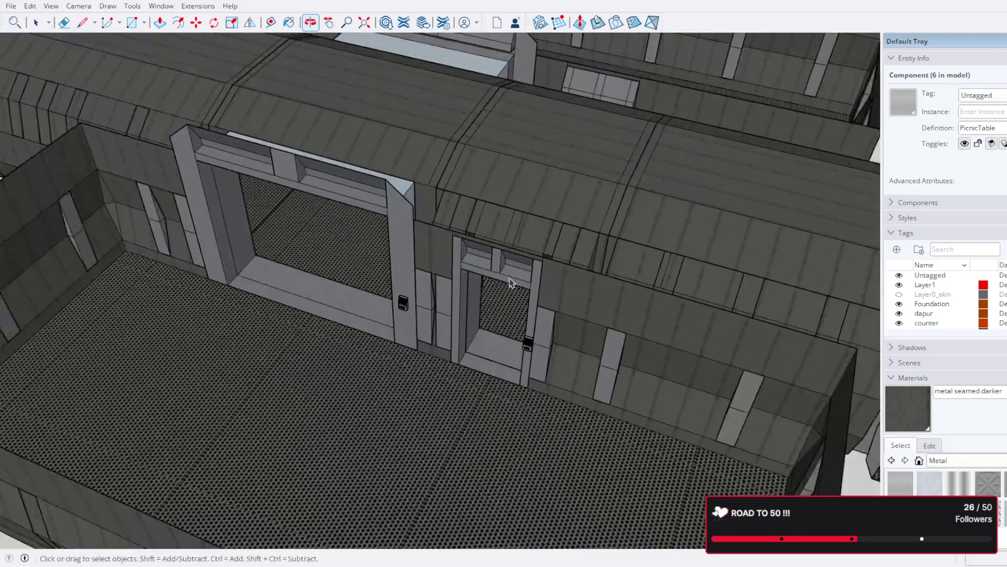
scroll(418, 228, "down", 5)
scroll(468, 291, "down", 1)
mouse_move(467, 290)
middle_mouse_down()
mouse_move(107, 322)
mouse_move(212, 313)
mouse_move(544, 317)
mouse_move(555, 338)
mouse_move(280, 347)
middle_mouse_up()
mouse_move(241, 252)
middle_mouse_down()
mouse_move(571, 157)
mouse_move(532, 218)
middle_mouse_up()
scroll(574, 296, "up", 2)
middle_click_drag(574, 297, 612, 348)
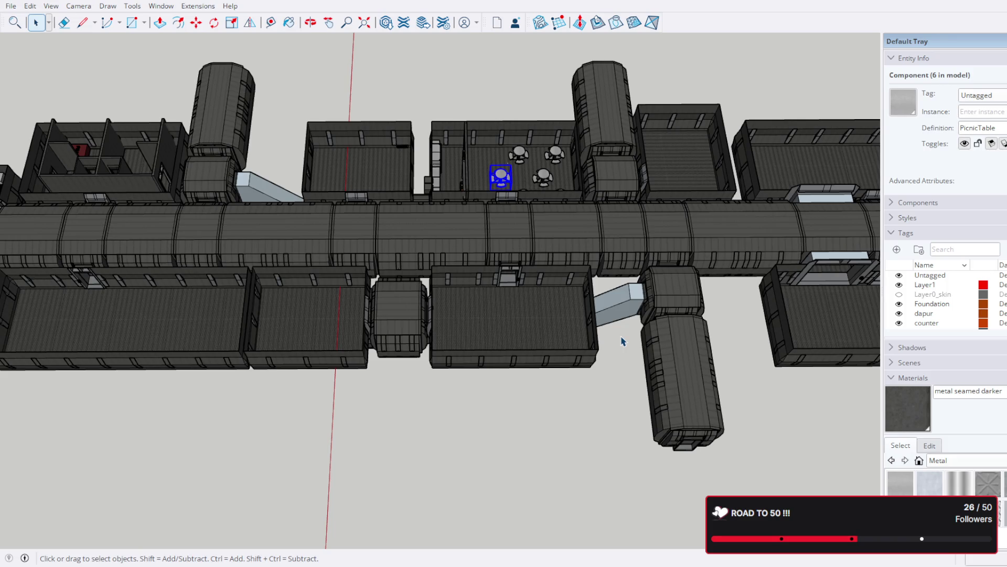
mouse_move(364, 421)
middle_mouse_down("shift")
mouse_move(428, 486)
mouse_move(563, 530)
mouse_move(570, 456)
mouse_move(714, 476)
middle_mouse_up("shift")
middle_click_drag(270, 387, 367, 323)
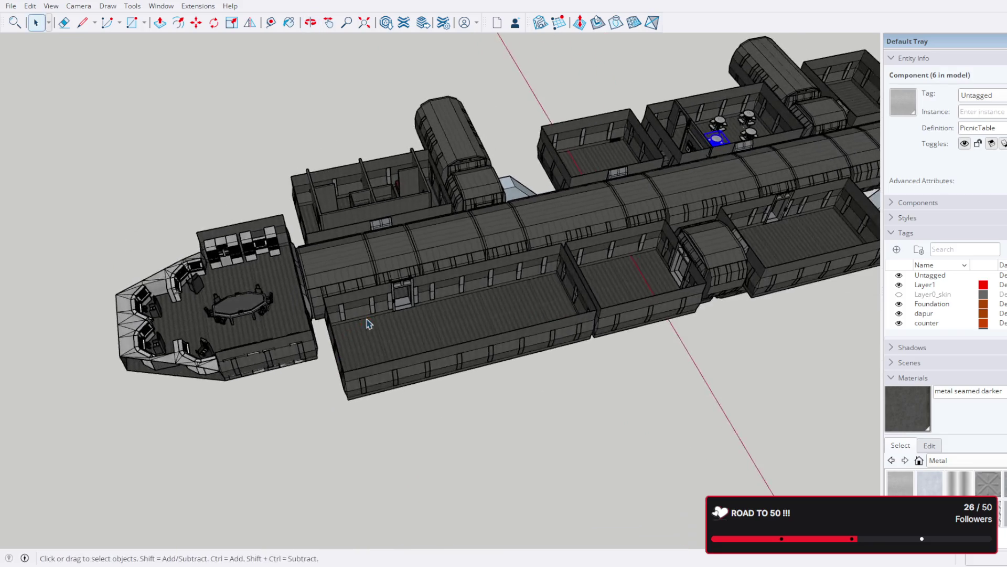
scroll(366, 324, "down", 5)
Step: Deselect the table, orbit the whole ship in Blender, and dismiss File > Export without exporting
key("ctrl+t")
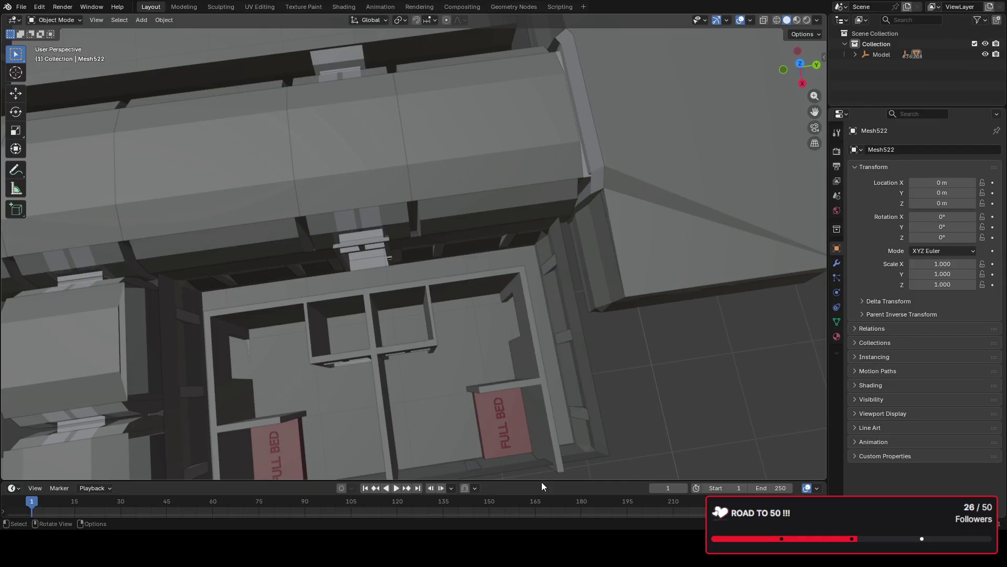
scroll(528, 304, "down", 10)
mouse_move(529, 305)
middle_mouse_down()
mouse_move(430, 232)
mouse_move(384, 266)
mouse_move(441, 279)
middle_mouse_up()
left_click(20, 8)
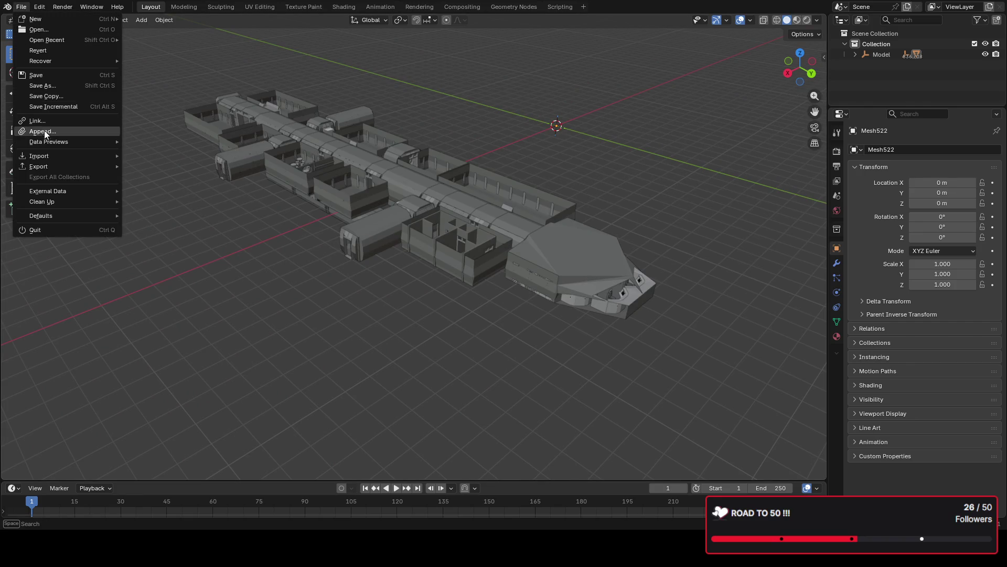
mouse_move(39, 167)
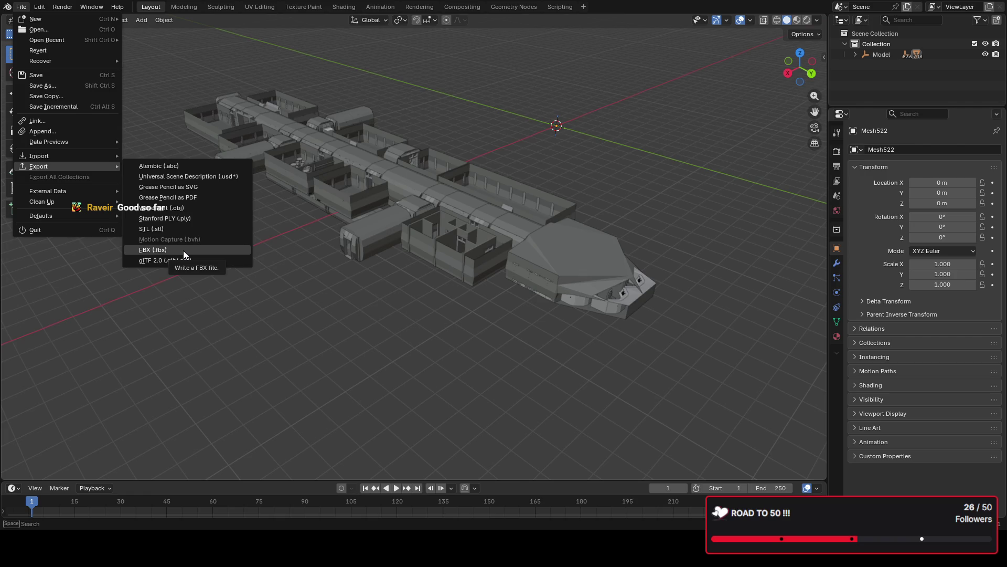
key("Escape")
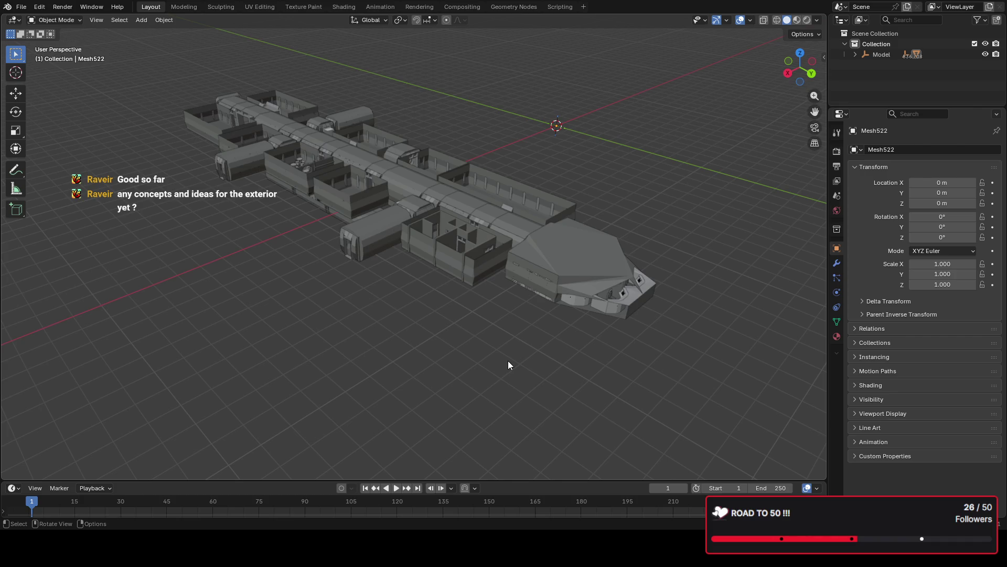
scroll(509, 372, "down", 3)
scroll(457, 326, "up", 3)
scroll(446, 282, "up", 3)
scroll(453, 282, "down", 3)
mouse_move(498, 235)
middle_mouse_down()
mouse_move(414, 191)
mouse_move(447, 208)
mouse_move(479, 273)
mouse_move(472, 291)
mouse_move(426, 279)
middle_mouse_up()
scroll(474, 224, "up", 3)
scroll(475, 225, "down", 3)
scroll(451, 319, "up", 2)
scroll(463, 312, "up", 2)
mouse_move(490, 278)
middle_mouse_down()
mouse_move(557, 244)
mouse_move(536, 221)
mouse_move(649, 234)
mouse_move(636, 257)
mouse_move(501, 179)
mouse_move(484, 182)
mouse_move(492, 189)
middle_mouse_up()
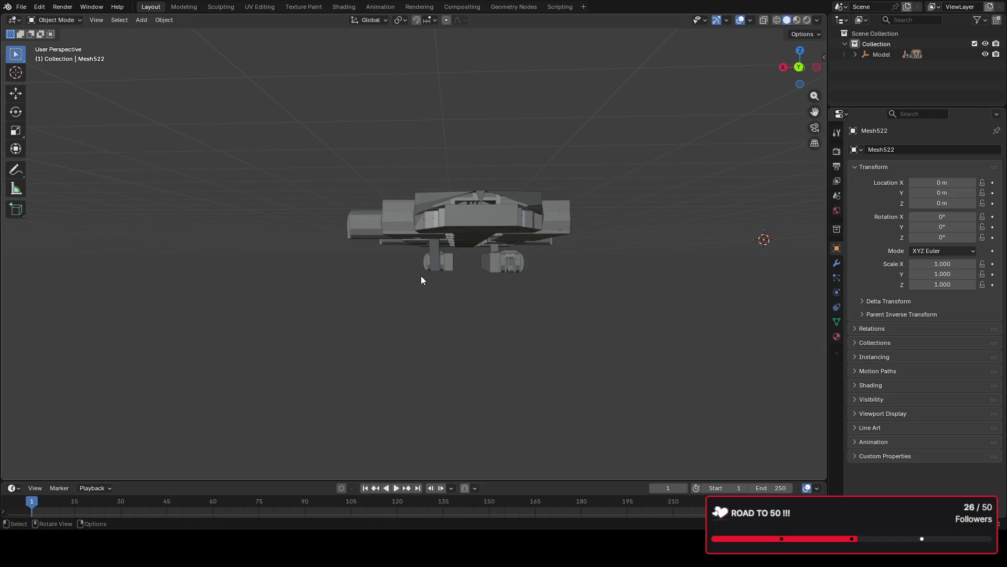
middle_click_drag(504, 266, 362, 215)
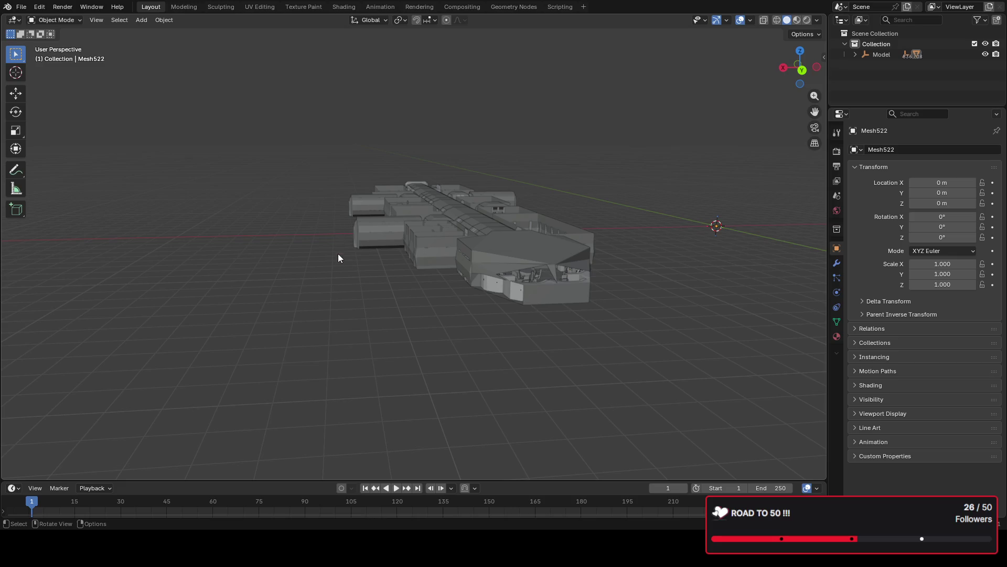
mouse_move(529, 252)
middle_mouse_down()
mouse_move(503, 237)
mouse_move(519, 238)
mouse_move(508, 212)
middle_mouse_up()
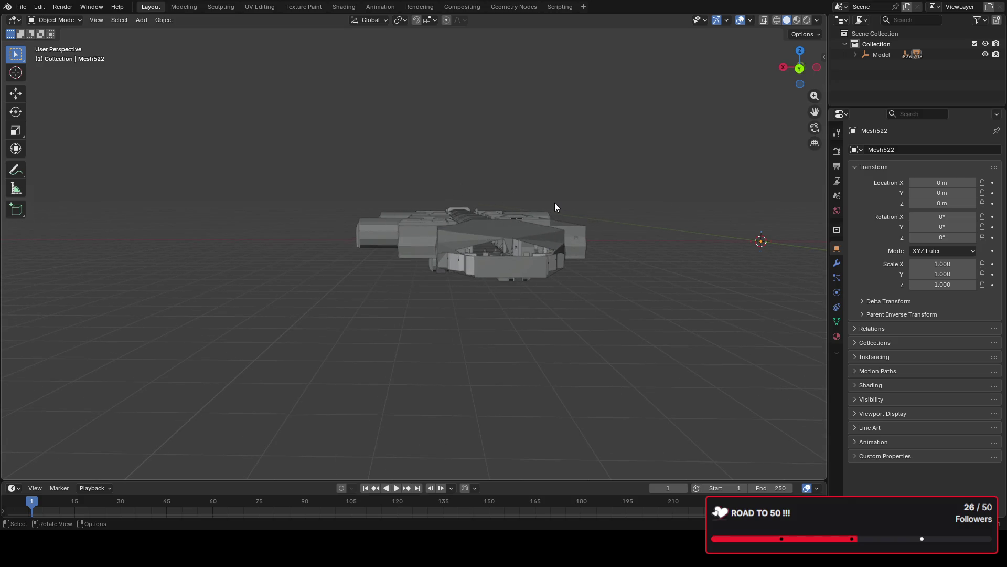
middle_click_drag(556, 208, 540, 213)
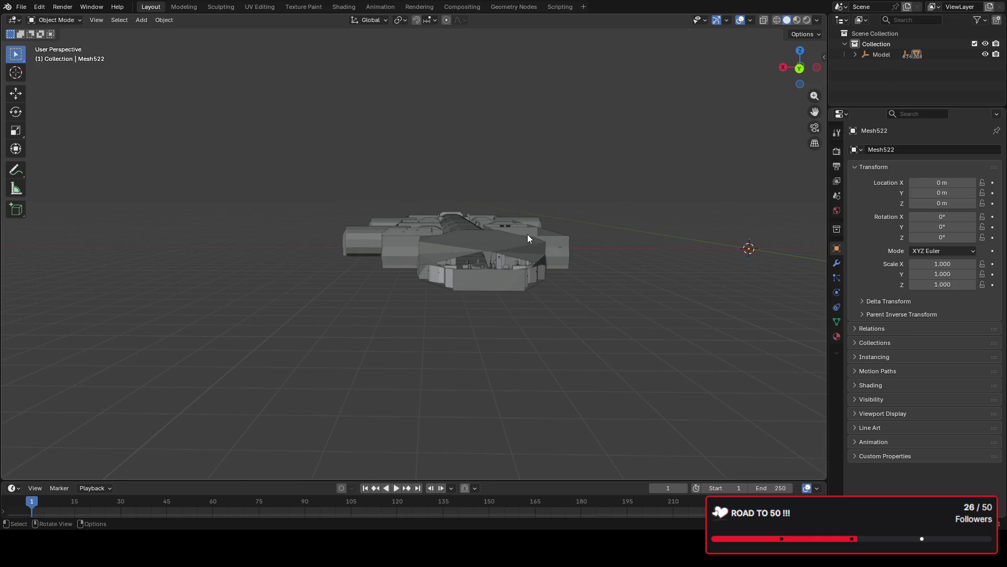
mouse_move(412, 211)
middle_mouse_down()
mouse_move(400, 226)
mouse_move(528, 254)
mouse_move(326, 225)
mouse_move(489, 219)
mouse_move(330, 253)
middle_mouse_up()
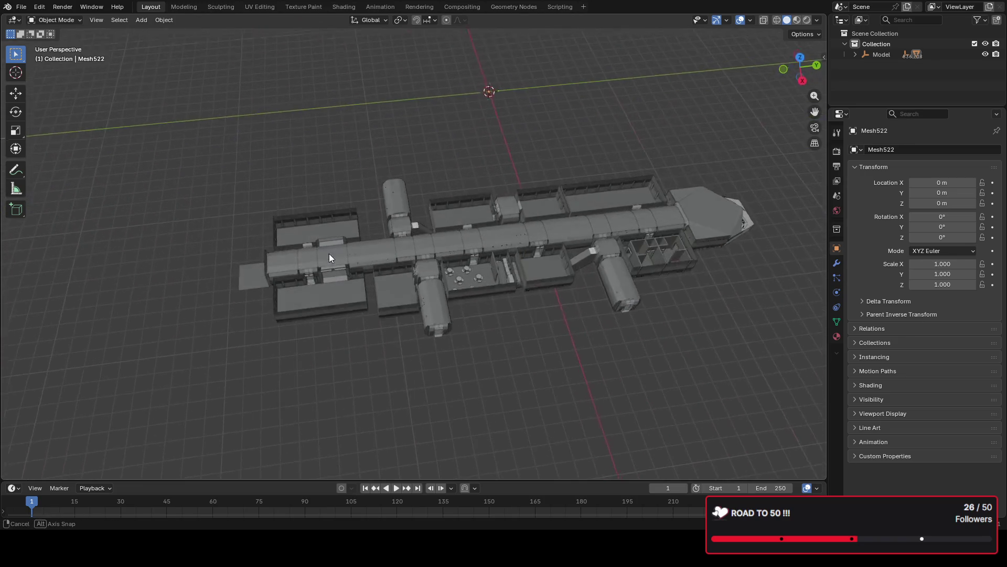
scroll(393, 247, "up", 2)
scroll(391, 235, "up", 2)
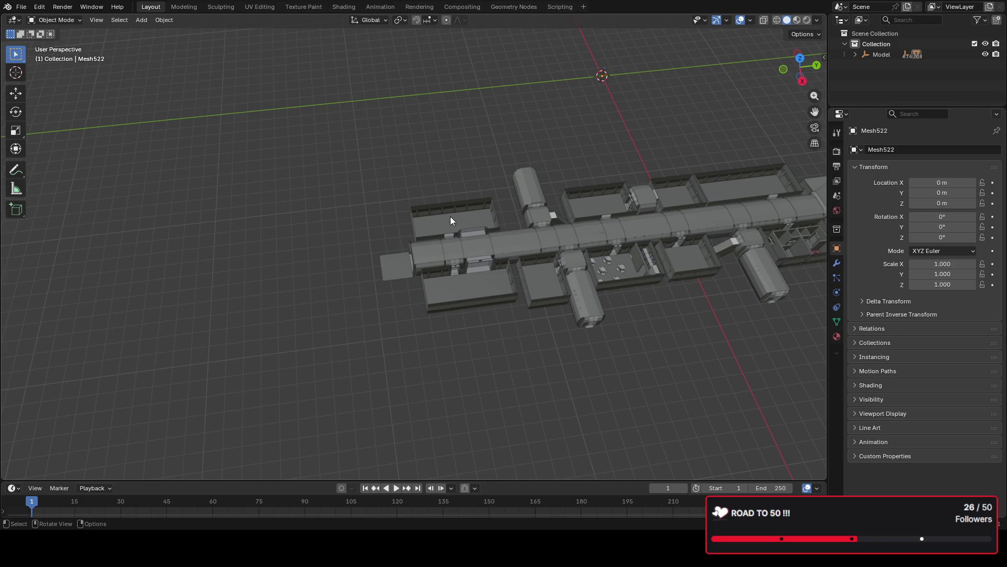
mouse_move(442, 215)
middle_mouse_down()
mouse_move(431, 227)
mouse_move(494, 191)
middle_mouse_up()
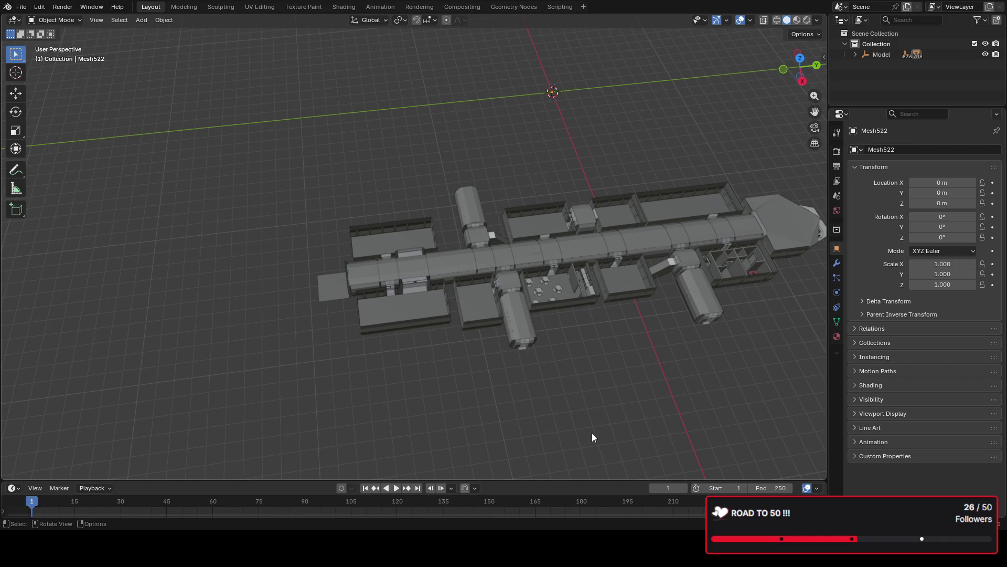
mouse_move(647, 404)
middle_mouse_down()
mouse_move(387, 317)
mouse_move(422, 345)
mouse_move(449, 323)
mouse_move(499, 314)
mouse_move(525, 323)
mouse_move(468, 357)
mouse_move(509, 309)
mouse_move(546, 312)
mouse_move(519, 367)
middle_mouse_up()
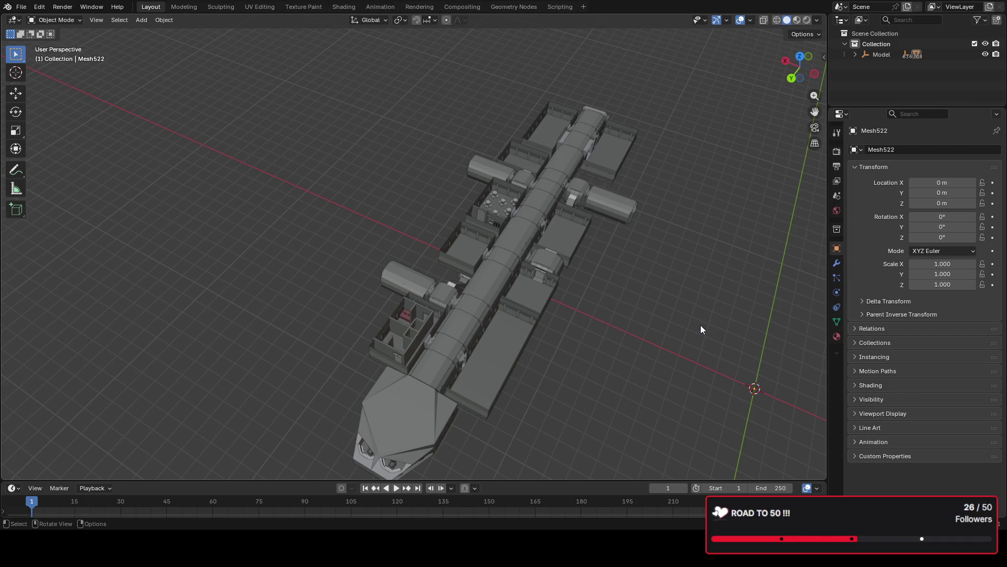
scroll(700, 329, "down", 3)
scroll(696, 331, "down", 2)
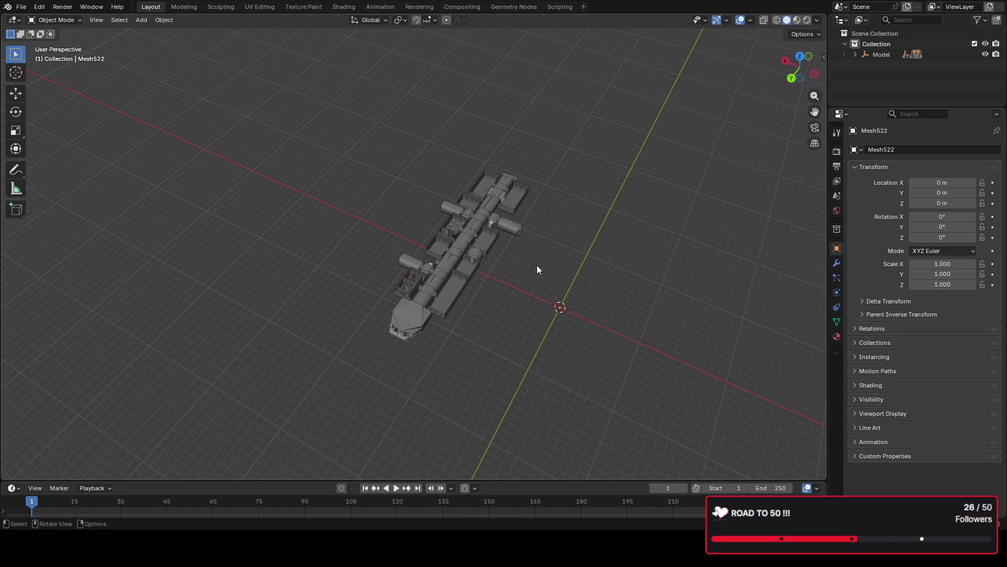
scroll(551, 255, "up", 2)
scroll(556, 256, "up", 2)
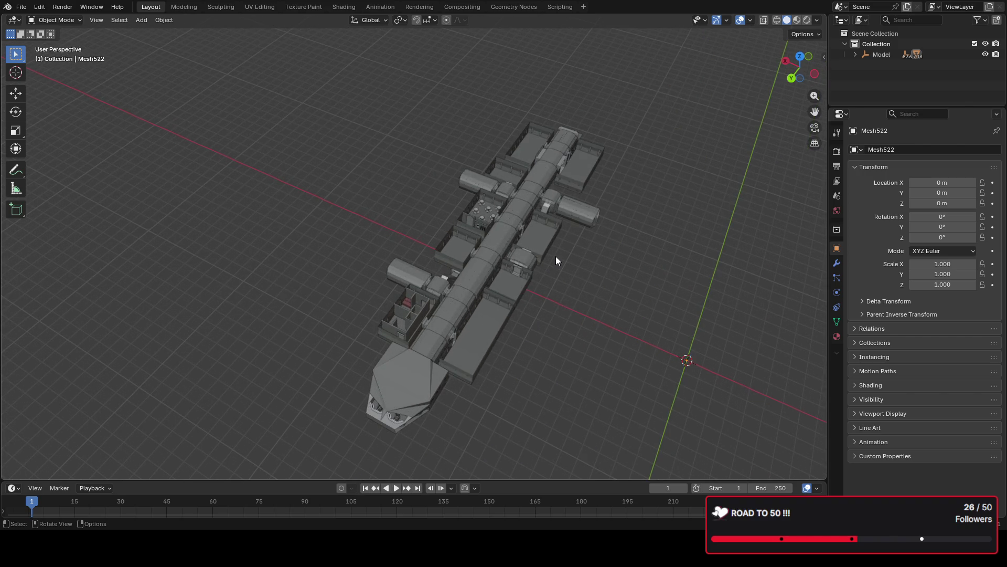
Step: Select several spaceship modules and corridor segments in turn, orbiting to a lower angle
left_click(528, 244)
scroll(529, 244, "up", 4)
left_click(580, 243)
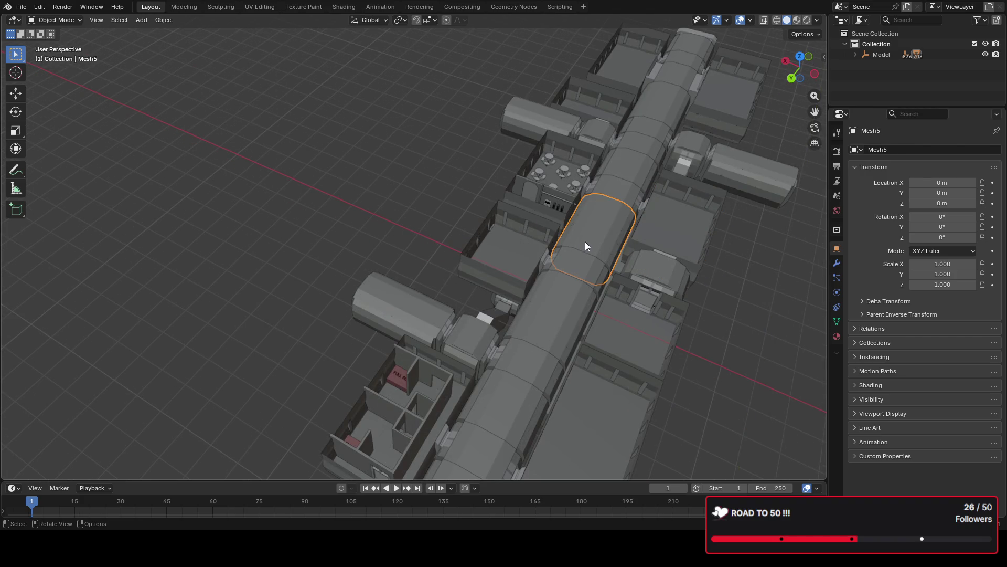
left_click(578, 276)
left_click(564, 293)
mouse_move(563, 320)
middle_mouse_down()
mouse_move(596, 349)
mouse_move(466, 355)
middle_mouse_up()
left_click(403, 384)
mouse_move(403, 383)
middle_mouse_down()
mouse_move(419, 346)
mouse_move(399, 334)
mouse_move(522, 290)
middle_mouse_up()
Step: Select the nose section Mesh470 and orbit to a low front view of it
left_click(306, 292)
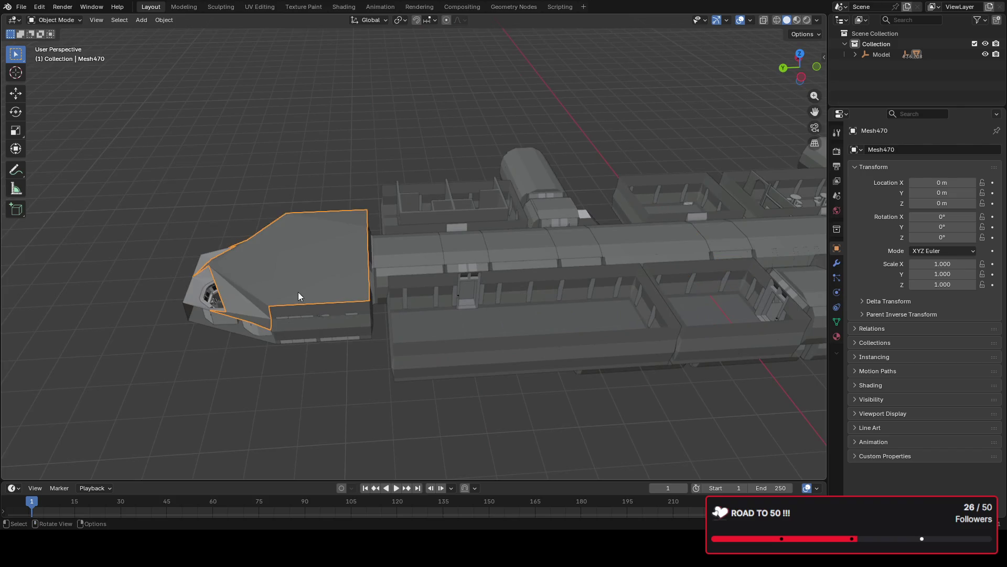
middle_click_drag(306, 291, 310, 303)
scroll(392, 328, "up", 5)
scroll(392, 331, "down", 3)
mouse_move(457, 329)
middle_mouse_down()
mouse_move(450, 299)
mouse_move(504, 296)
mouse_move(593, 225)
mouse_move(457, 304)
mouse_move(498, 275)
mouse_move(530, 194)
mouse_move(519, 245)
mouse_move(521, 225)
mouse_move(512, 233)
mouse_move(541, 263)
middle_mouse_up()
scroll(512, 233, "up", 8)
scroll(291, 319, "up", 3)
scroll(294, 314, "up", 2)
scroll(277, 314, "up", 3)
scroll(221, 316, "down", 4)
scroll(221, 316, "down", 2)
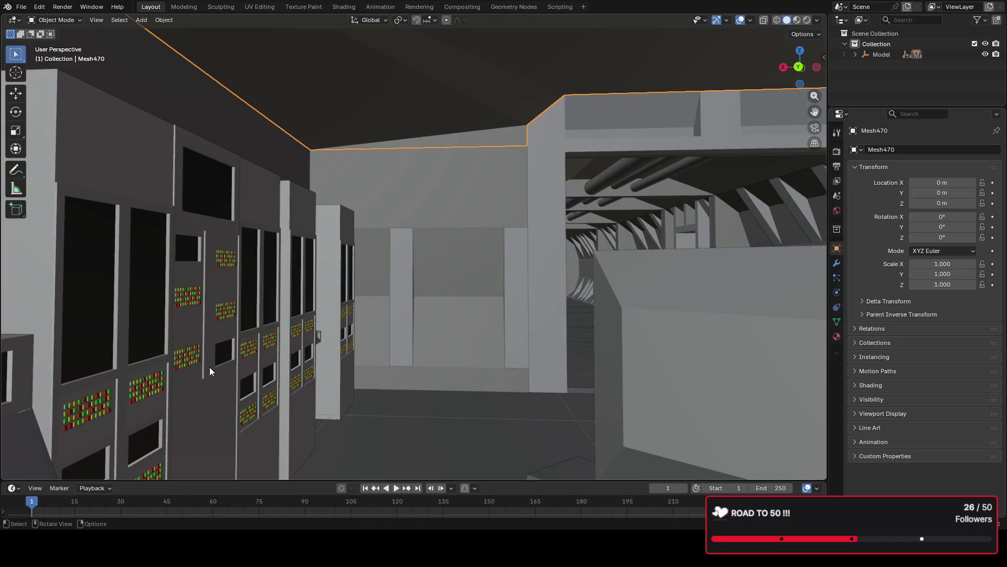
middle_click_drag(193, 355, 206, 353)
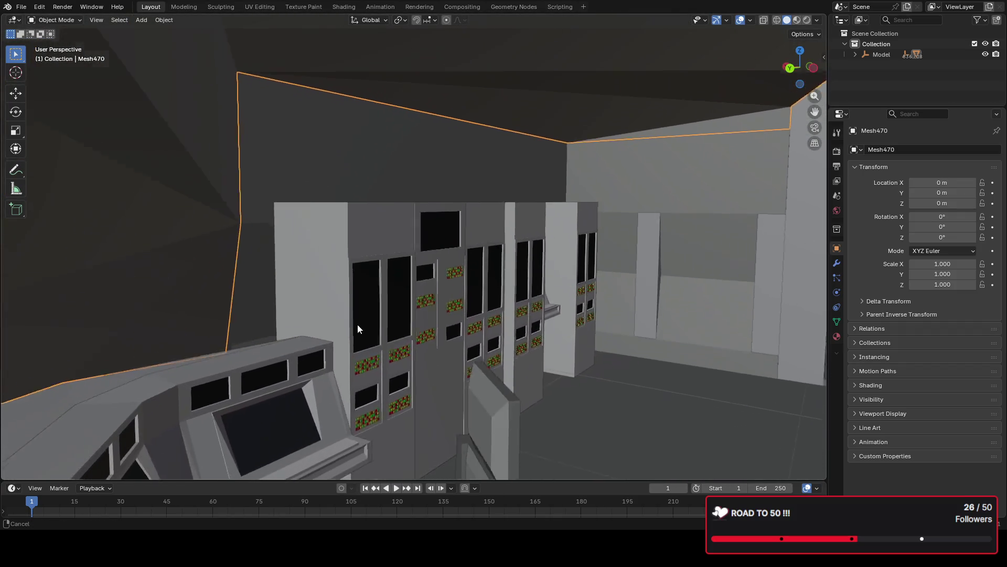
middle_click_drag(206, 349, 364, 309)
scroll(364, 310, "up", 3)
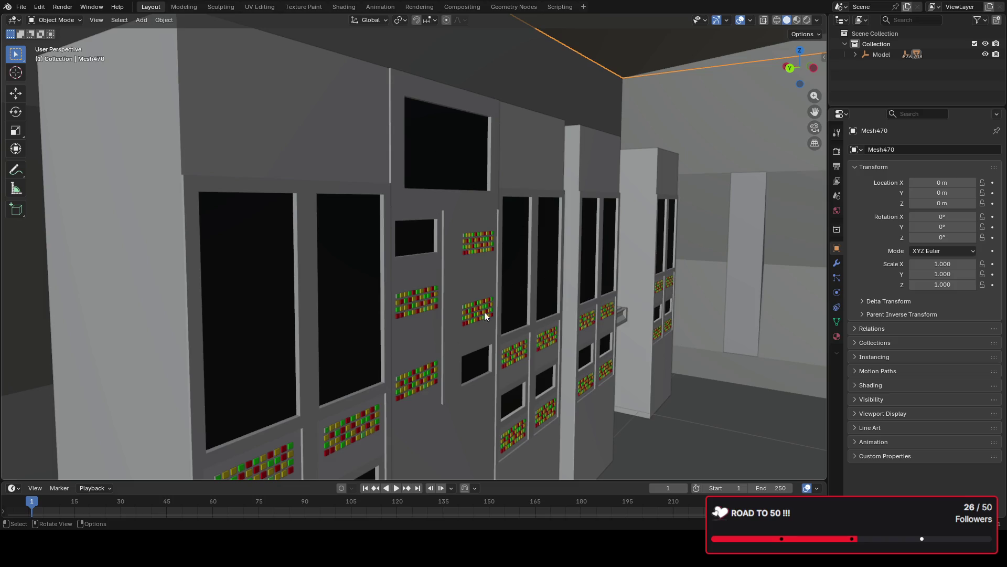
middle_click_drag(529, 317, 415, 317)
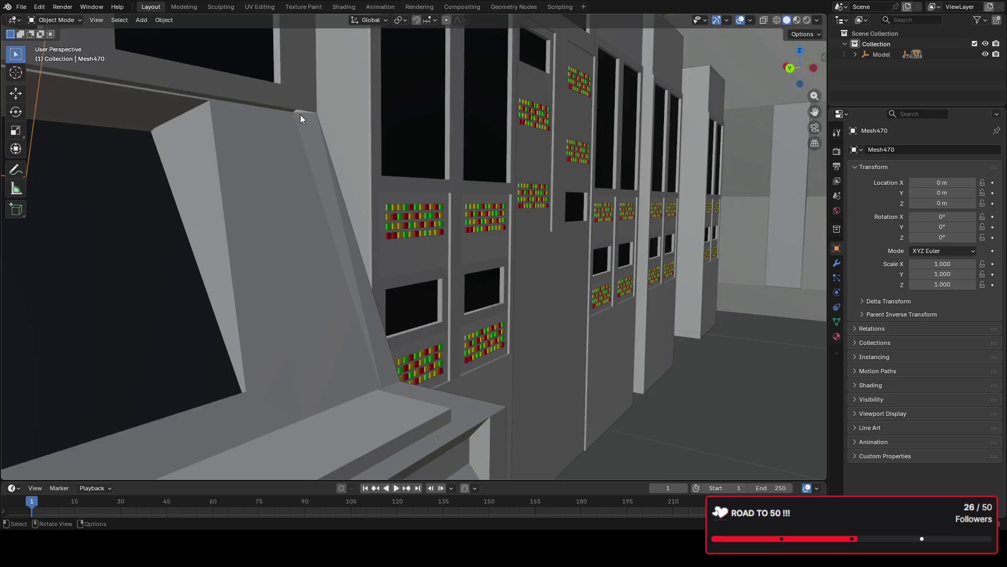
scroll(307, 119, "up", 3)
scroll(297, 115, "down", 5)
middle_click_drag(396, 186, 448, 303)
scroll(449, 306, "down", 3)
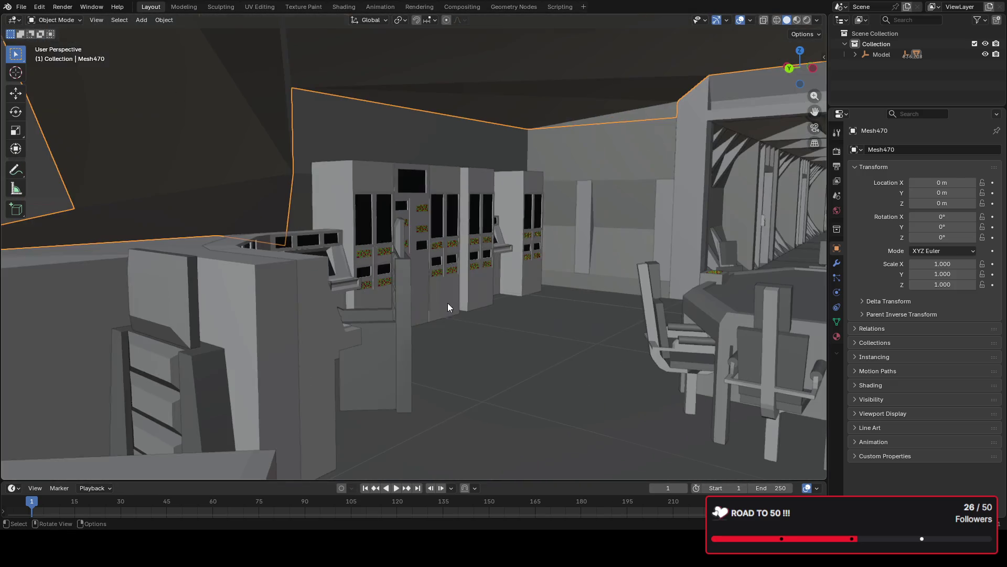
scroll(359, 305, "up", 5)
mouse_move(319, 308)
middle_mouse_down()
mouse_move(245, 373)
mouse_move(227, 310)
mouse_move(474, 350)
mouse_move(354, 203)
mouse_move(378, 280)
mouse_move(388, 283)
mouse_move(344, 278)
middle_mouse_up()
scroll(343, 278, "up", 2)
scroll(379, 321, "up", 2)
scroll(393, 274, "up", 2)
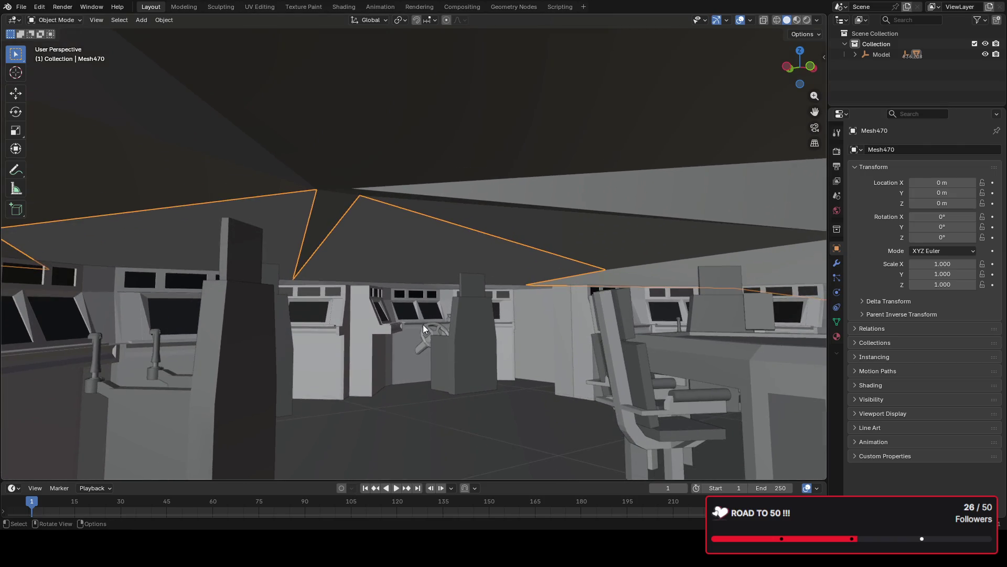
scroll(422, 324, "up", 2)
scroll(426, 331, "up", 1)
mouse_move(408, 341)
middle_mouse_down()
mouse_move(428, 275)
mouse_move(397, 333)
mouse_move(402, 315)
middle_mouse_up()
scroll(429, 299, "up", 1)
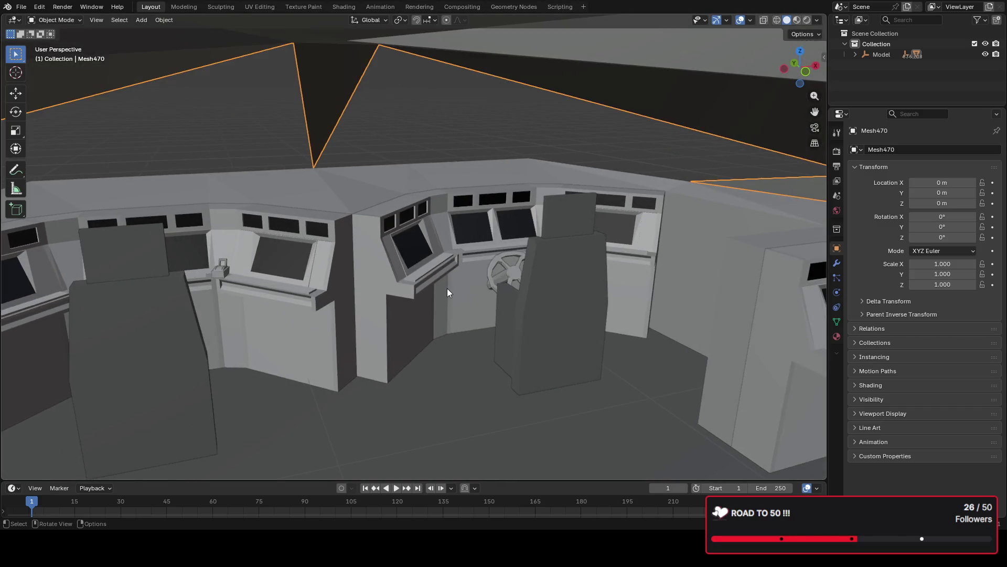
scroll(448, 289, "up", 1)
scroll(454, 294, "up", 1)
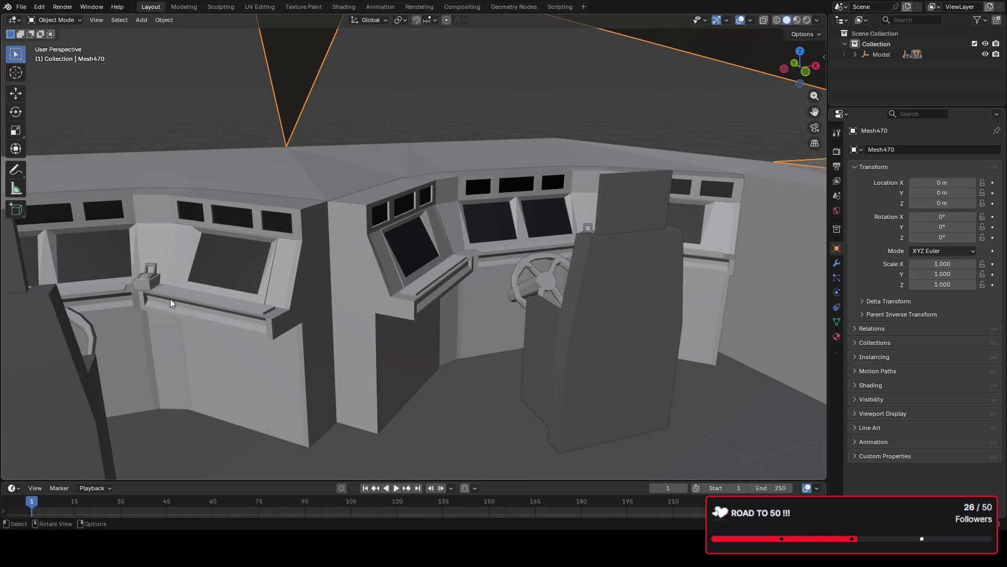
mouse_move(565, 266)
middle_mouse_down()
mouse_move(575, 265)
mouse_move(509, 249)
middle_mouse_up()
scroll(509, 248, "up", 1)
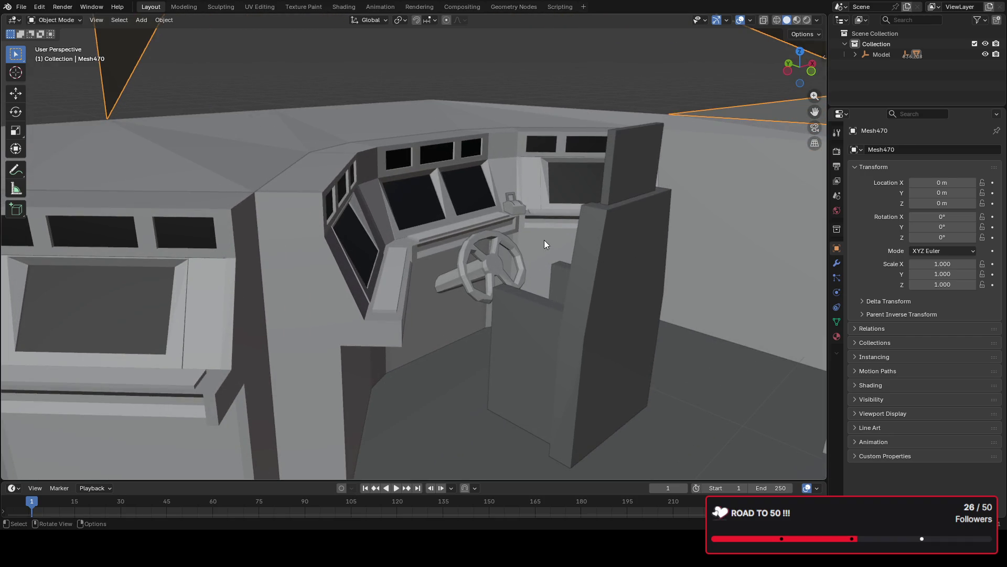
scroll(547, 254, "up", 1)
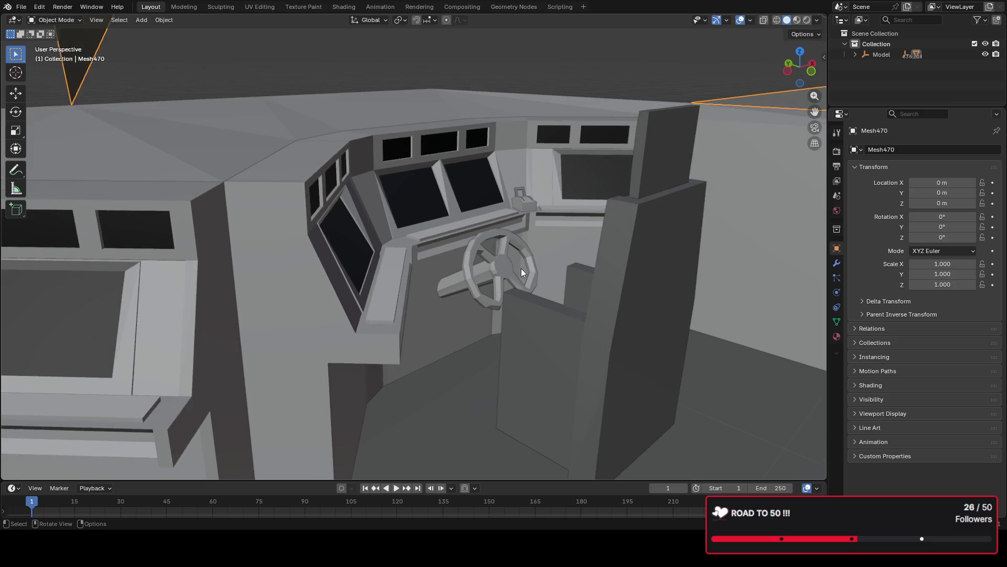
scroll(521, 268, "up", 2)
mouse_move(529, 269)
middle_mouse_down()
mouse_move(537, 279)
mouse_move(527, 260)
middle_mouse_up()
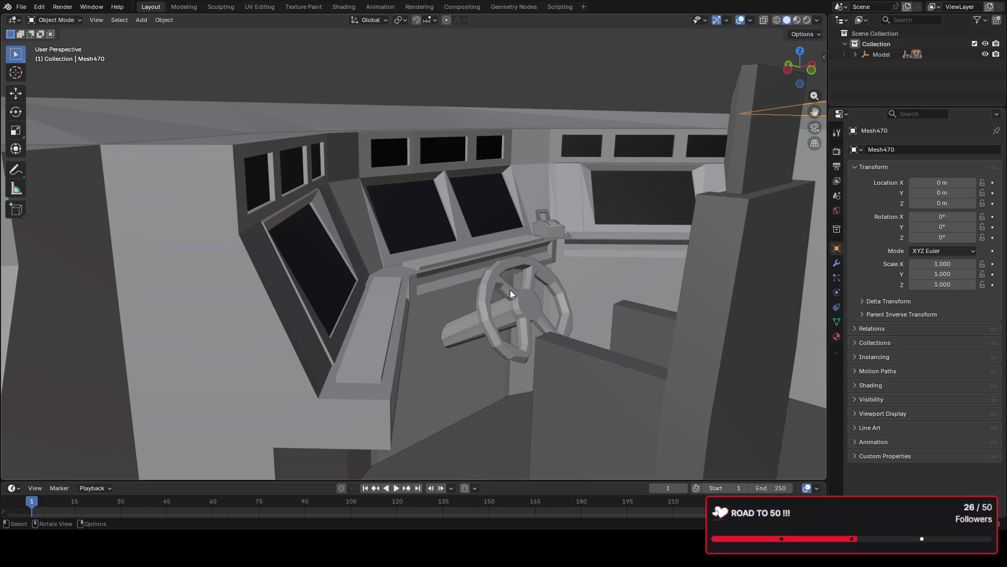
middle_click_drag(505, 271, 555, 330)
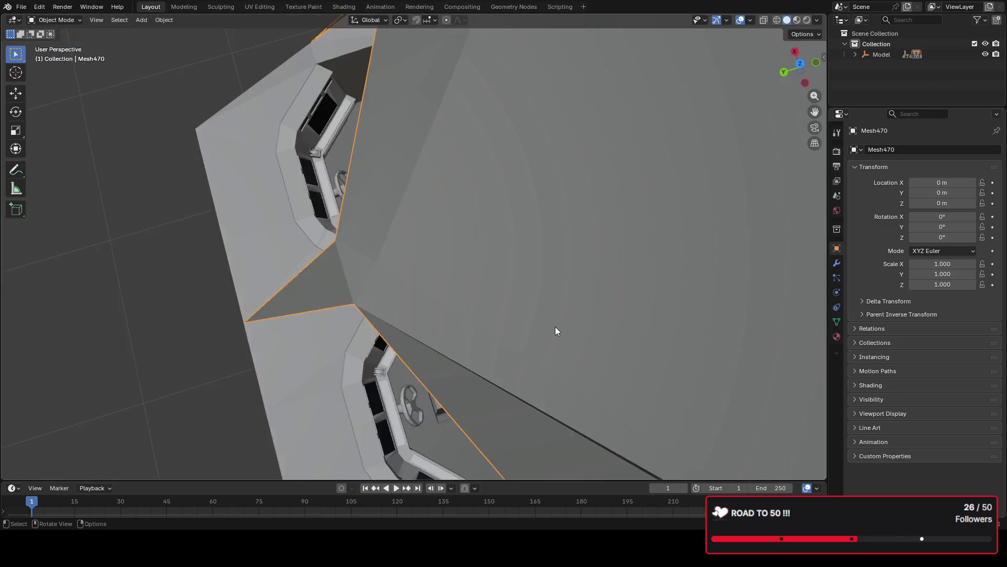
scroll(555, 332, "down", 5)
middle_click_drag(631, 198, 495, 229)
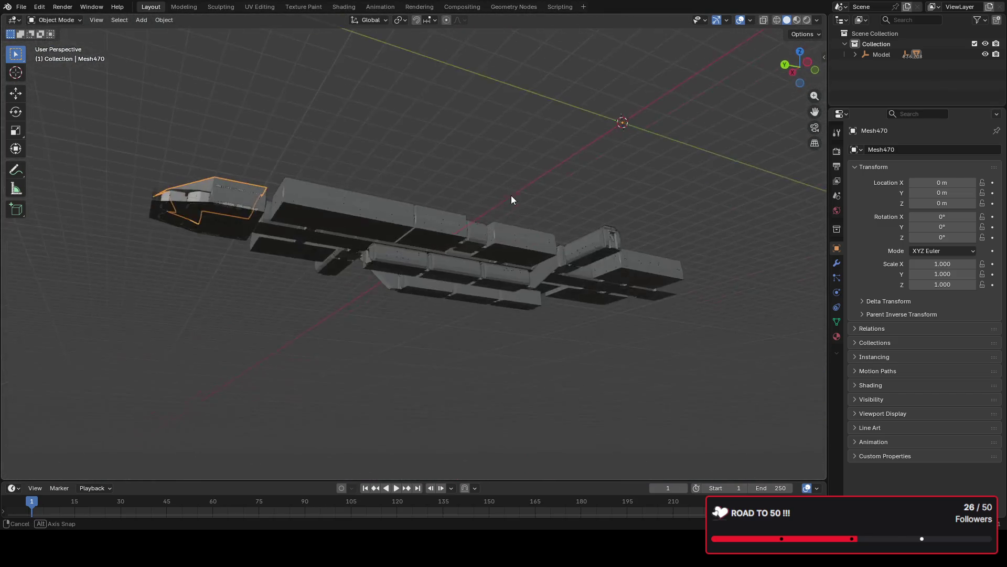
scroll(498, 252, "up", 5)
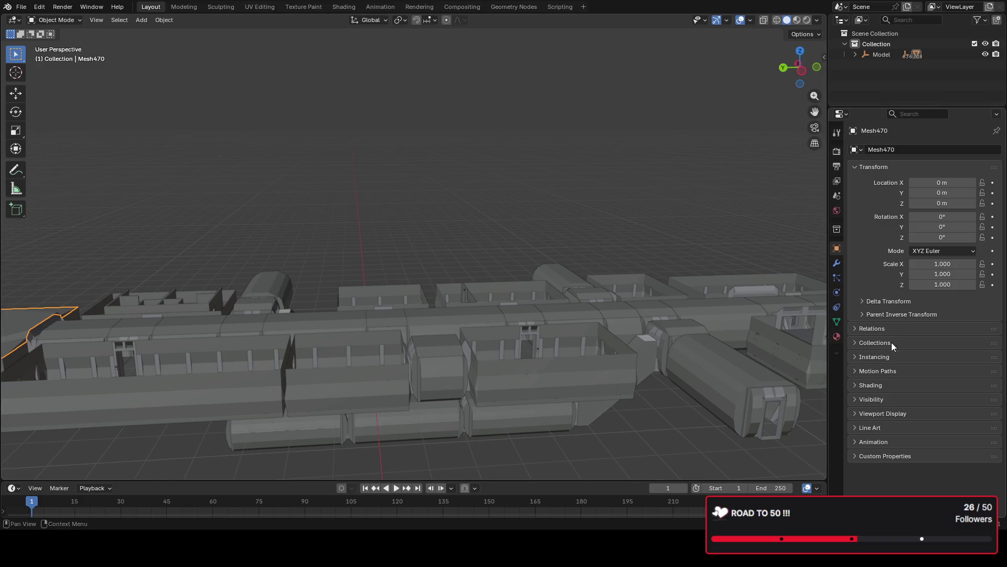
scroll(611, 330, "down", 5)
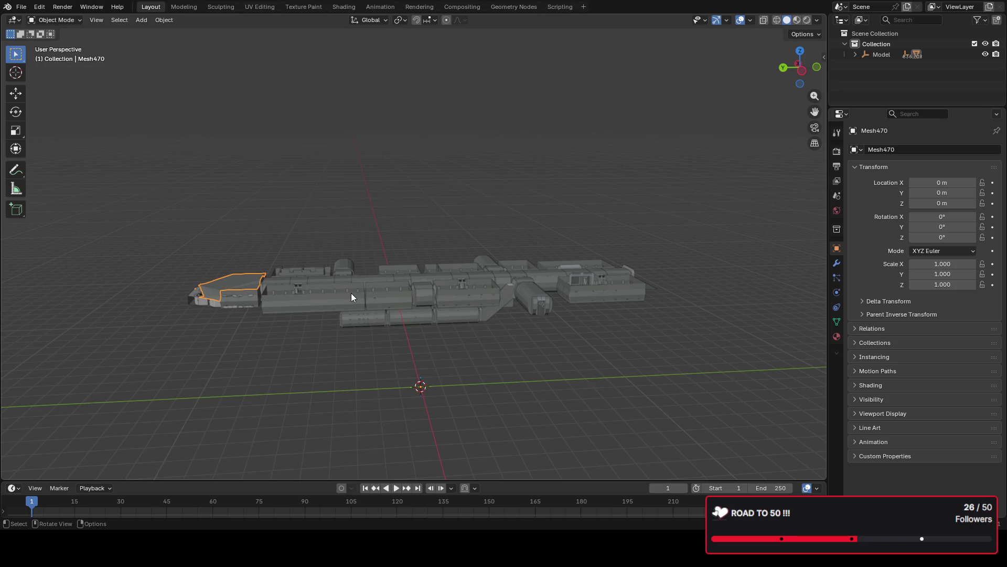
scroll(372, 297, "up", 3)
scroll(375, 316, "up", 4)
middle_click_drag(356, 320, 350, 356)
scroll(423, 329, "down", 3)
scroll(394, 331, "down", 3)
scroll(479, 308, "up", 2)
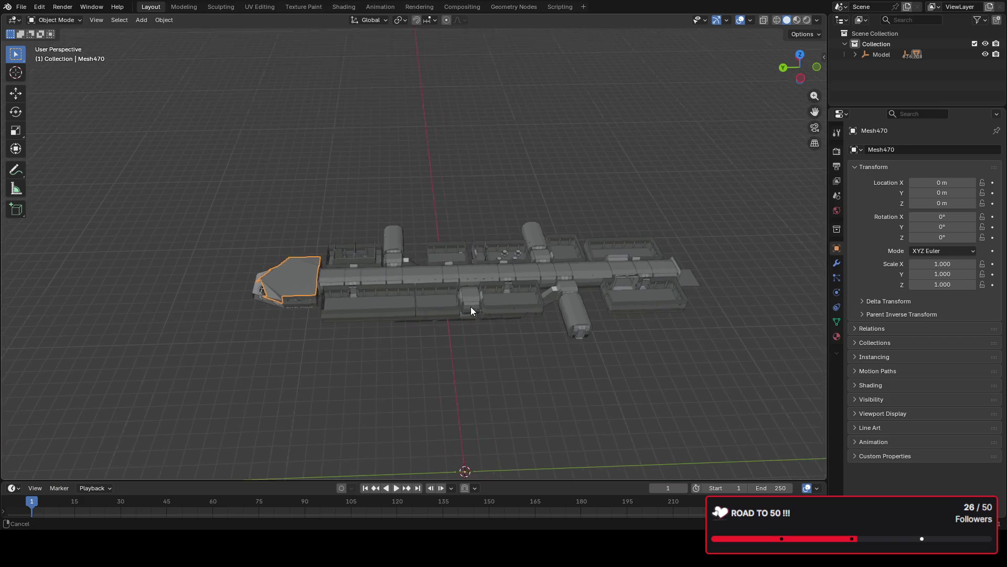
scroll(412, 305, "up", 3)
mouse_move(411, 301)
middle_mouse_down()
mouse_move(329, 284)
mouse_move(375, 261)
mouse_move(436, 323)
mouse_move(446, 287)
middle_mouse_up()
left_click(520, 272)
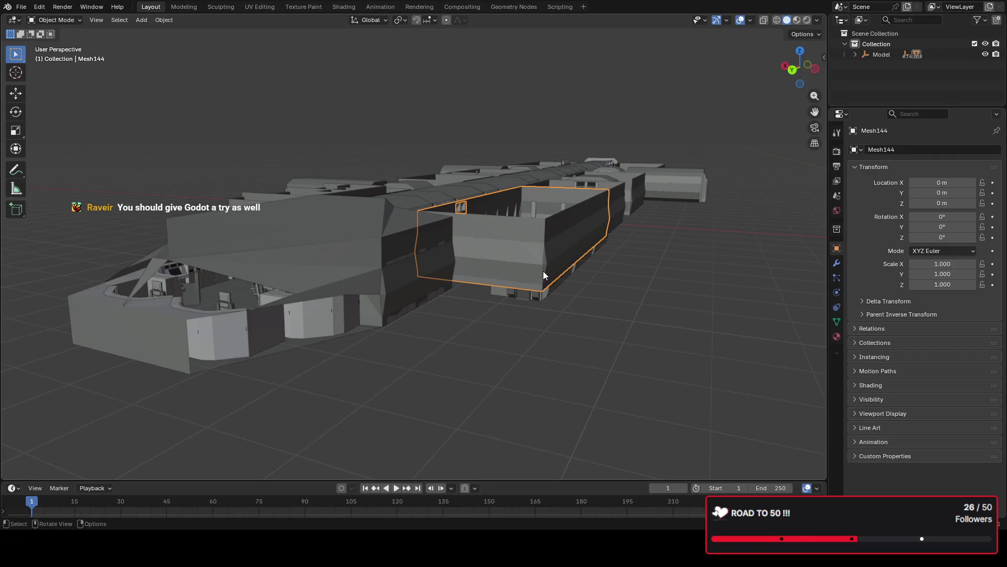
mouse_move(552, 337)
middle_mouse_down()
mouse_move(631, 367)
mouse_move(385, 341)
middle_mouse_up()
middle_click_drag(531, 360, 459, 301)
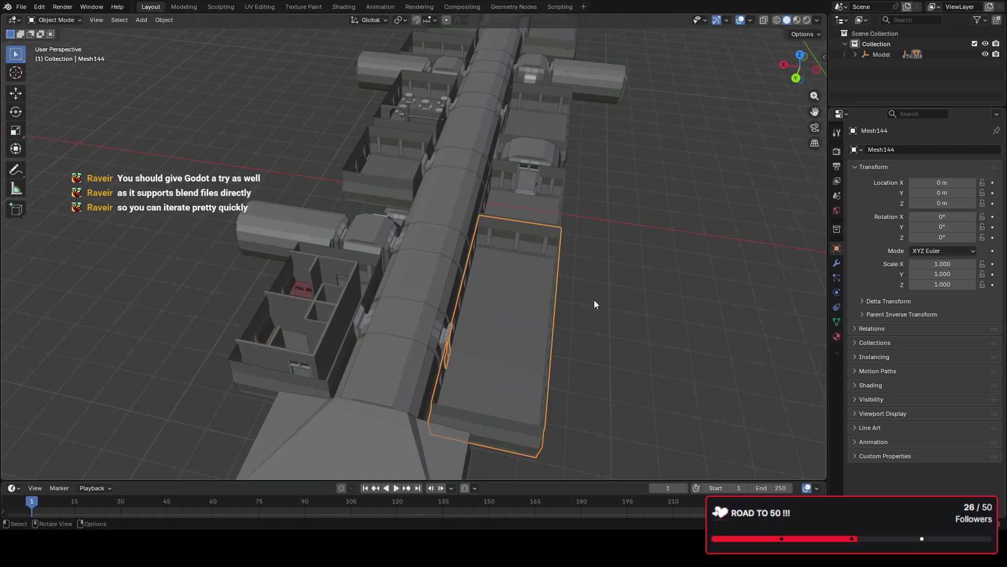
left_click(990, 3)
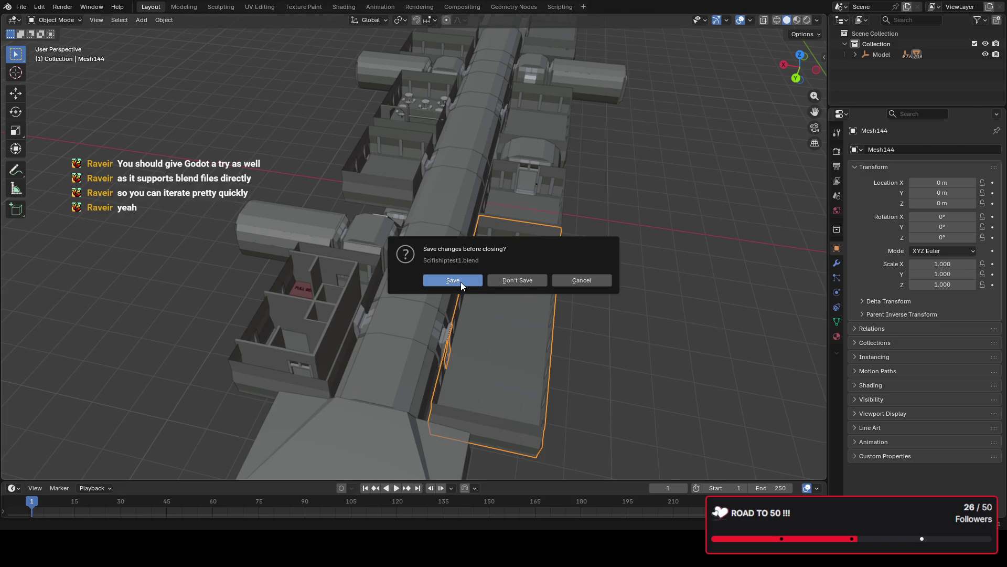
Step: Save the spaceship file from the close prompt so Blender quits
left_click(511, 281)
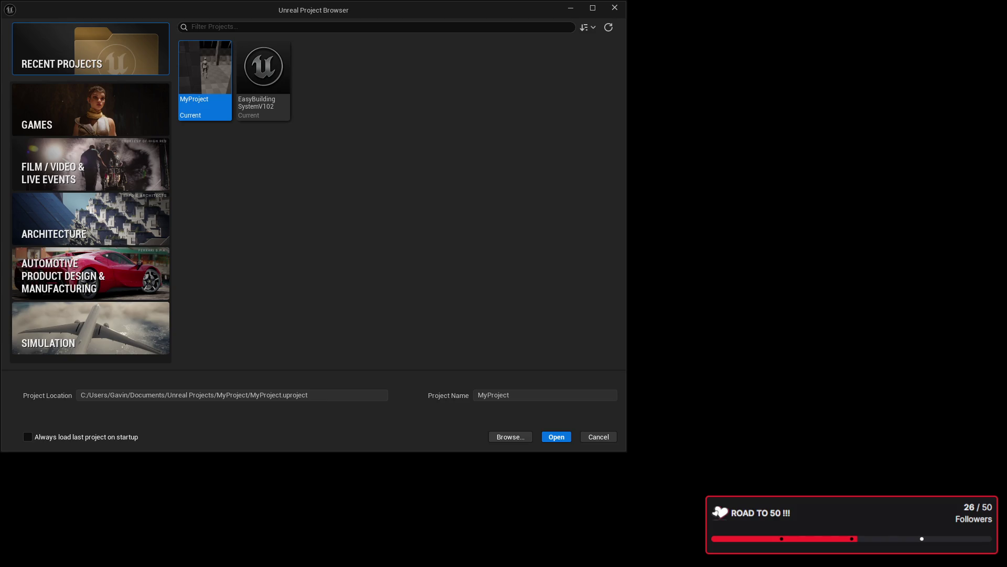
Step: Open MyProject from the Project Browser into the Lvl_ThirdPerson level
double_click(212, 89)
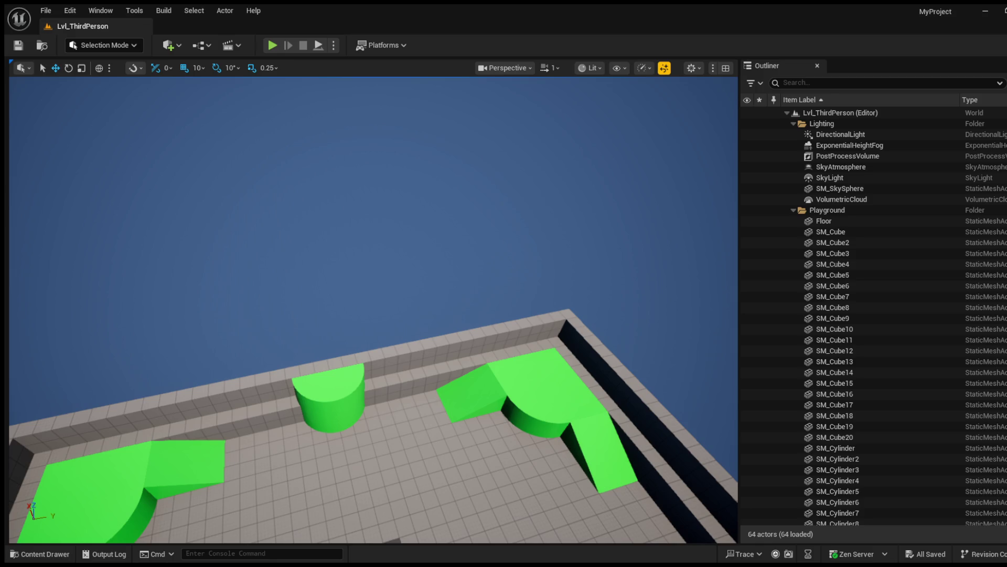
Step: Delete the playground's far wall and the green half cylinder from the level
mouse_move(560, 360)
right_mouse_down()
mouse_move(434, 490)
mouse_move(481, 304)
right_mouse_up()
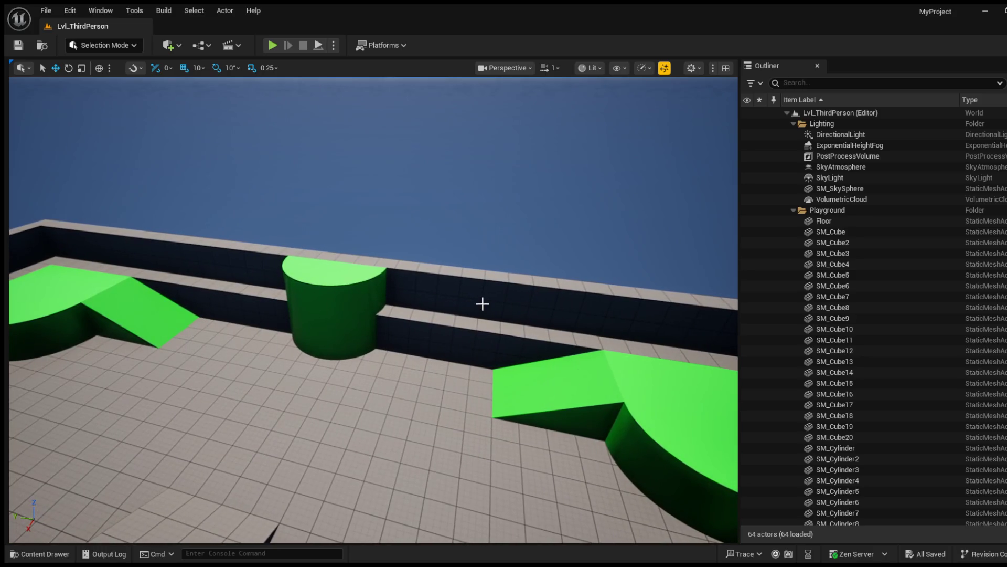
left_click(481, 303)
key("Delete")
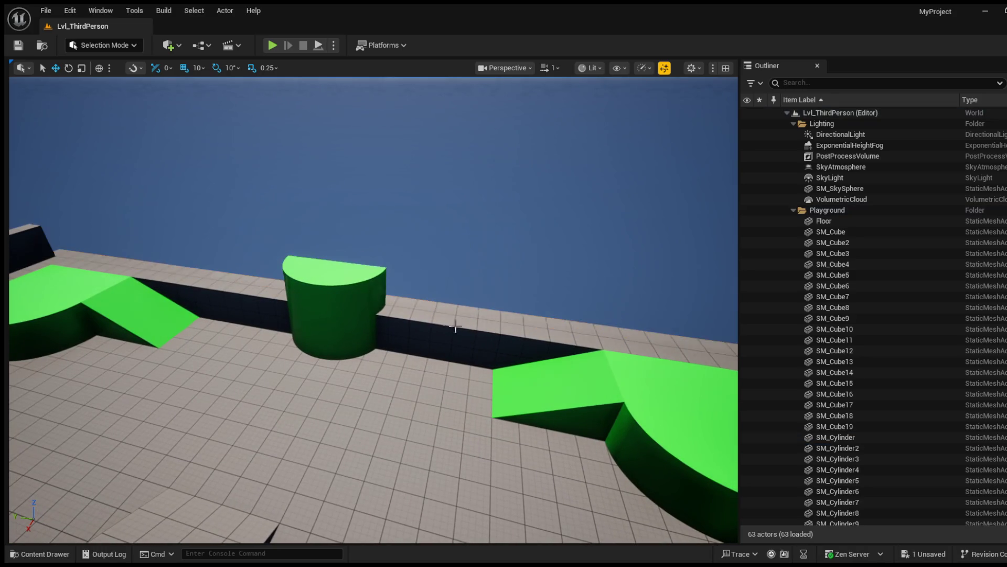
left_click(375, 299)
right_click_drag(443, 337, 444, 337)
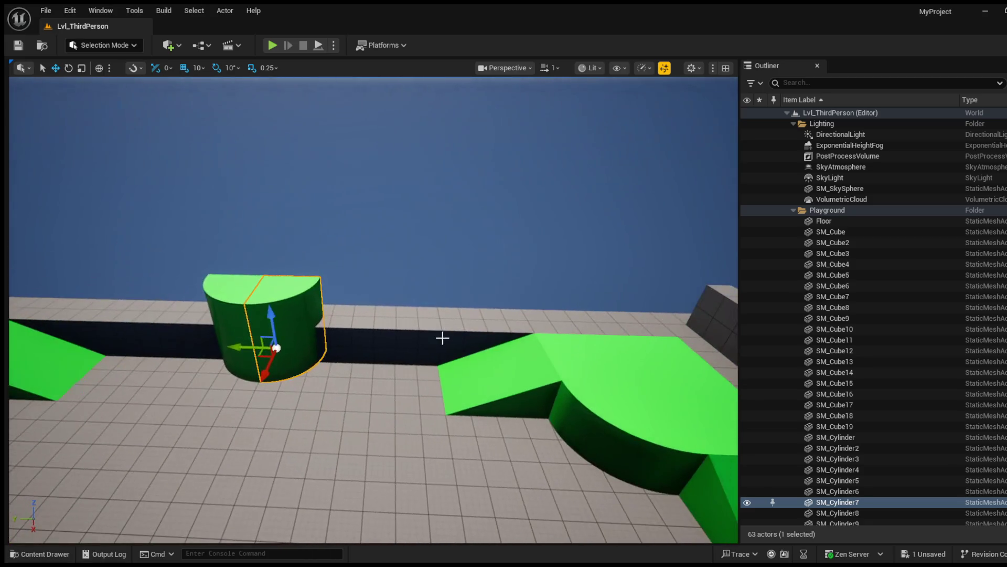
key("Delete")
Step: Delete the second green shape and the dark floor block, leaving 60 actors
left_click(259, 311)
key("Delete")
left_click(287, 323)
key("Delete")
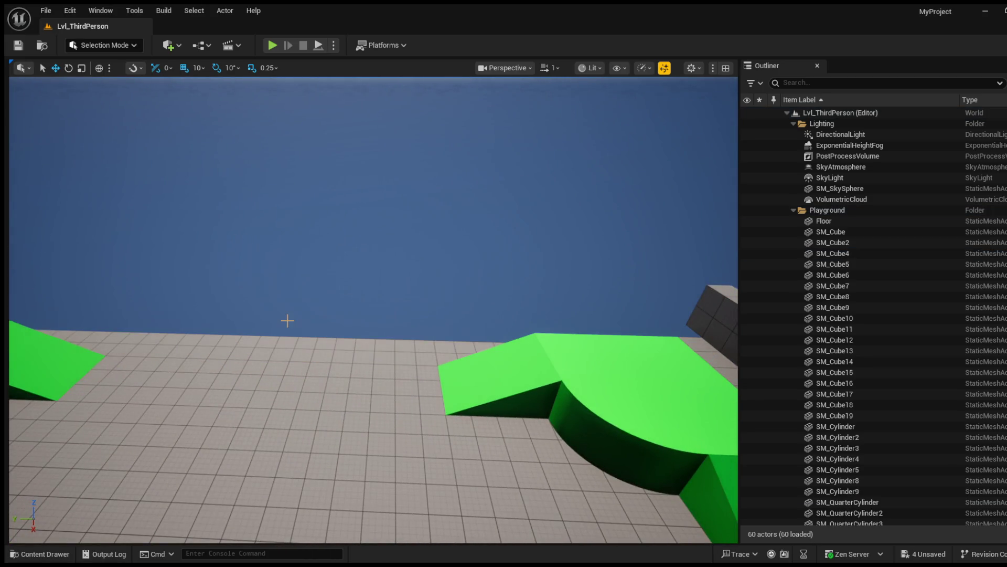
right_click_drag(331, 302, 331, 302)
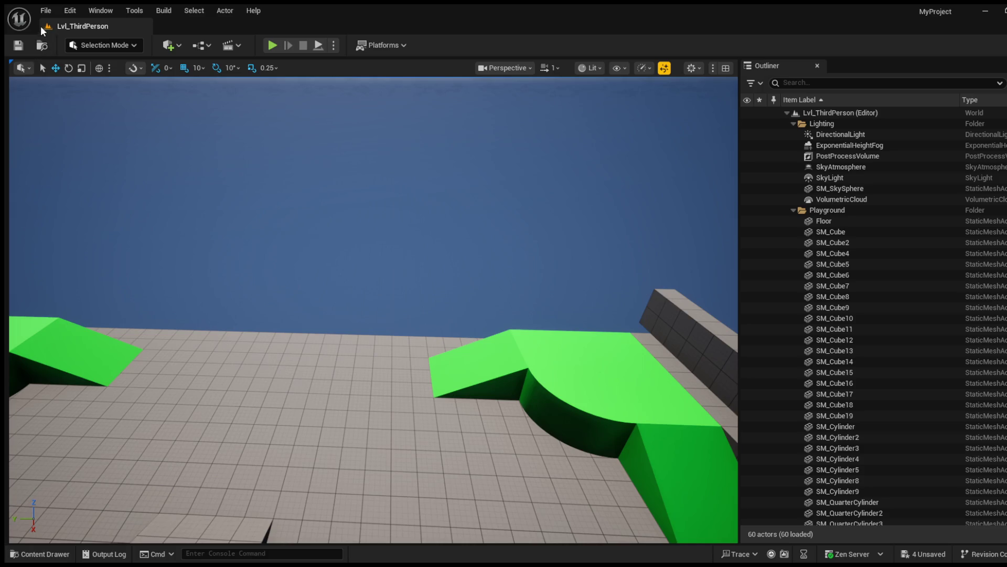
left_click(43, 554)
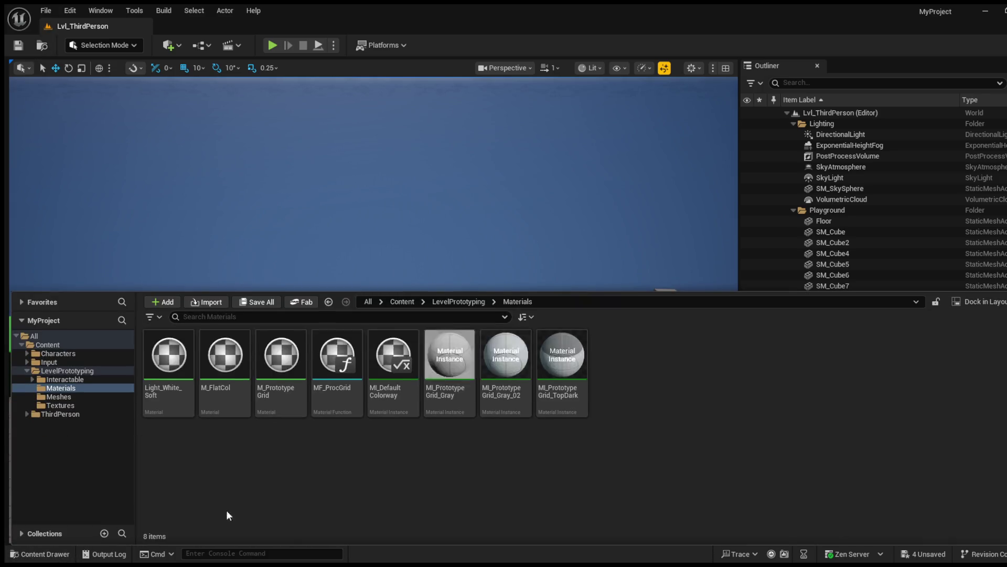
Step: Import the Blender ship FBX into LevelPrototyping Meshes as Scifishiptest BLENDER1
left_click(93, 397)
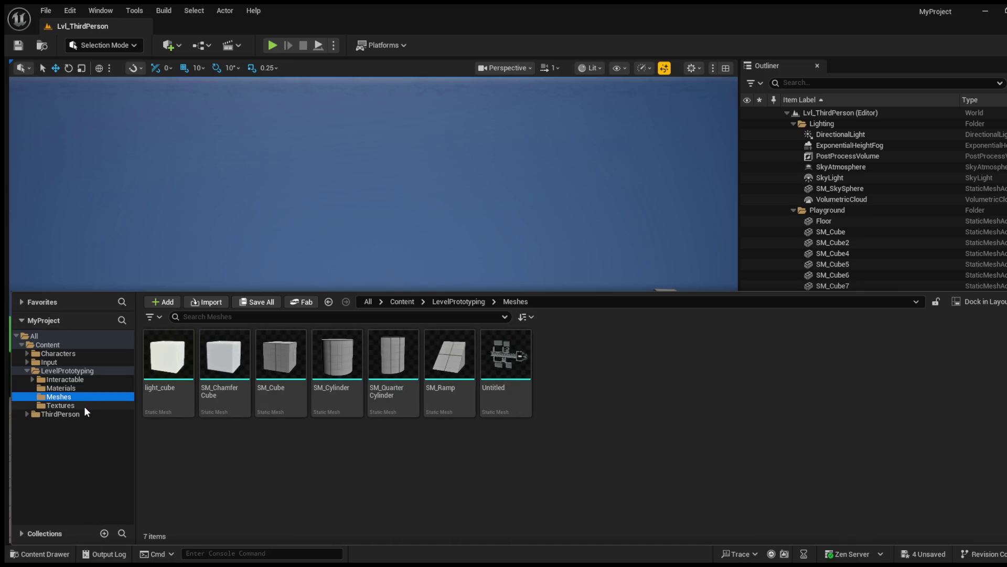
left_click(527, 398)
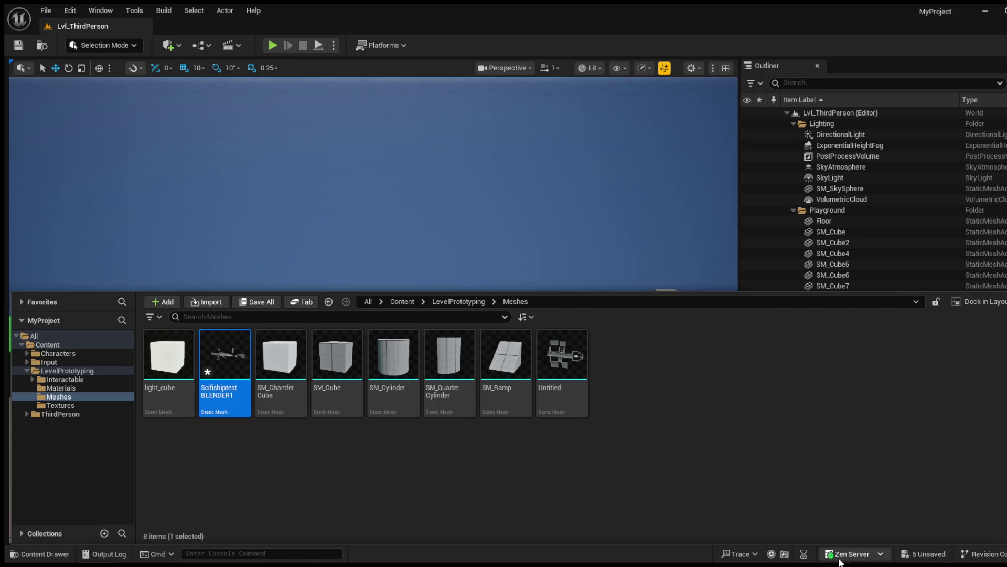
left_click(151, 554)
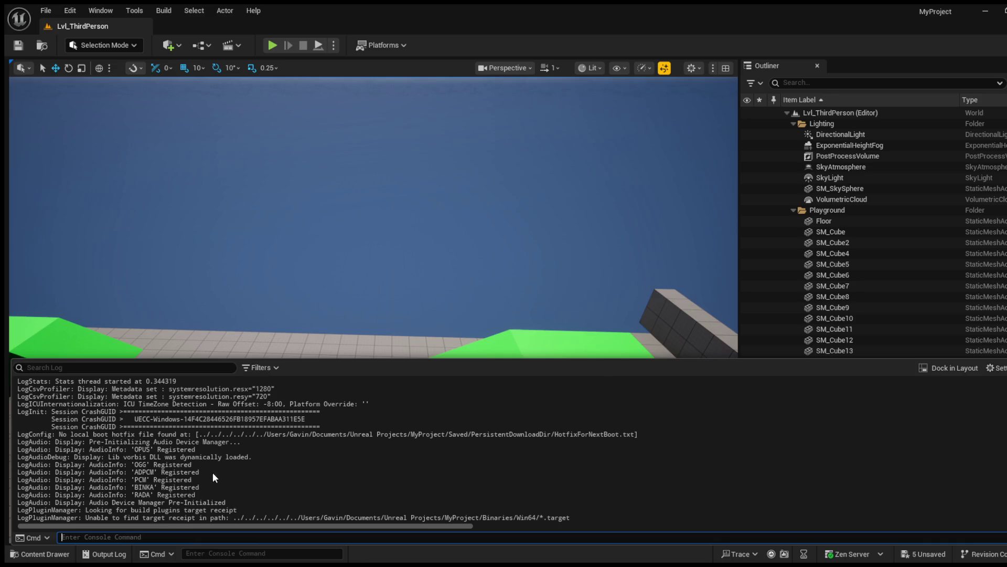
Step: Leave the console input and hide the output log beneath the level view
left_click(311, 431)
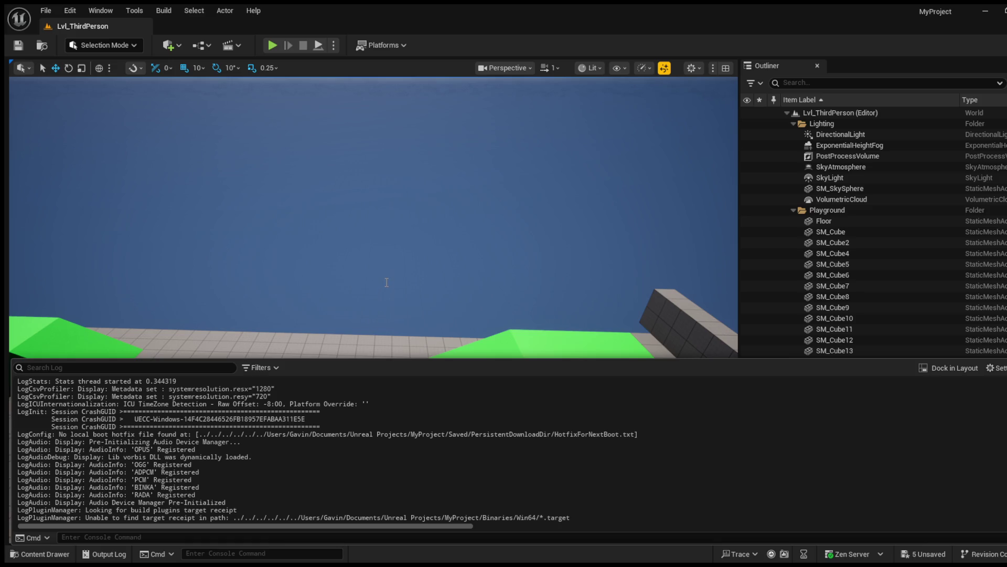
left_click(346, 291)
Step: Drag ScifishiptestBLENDER1 from Meshes into the level high above the playground
left_click(44, 553)
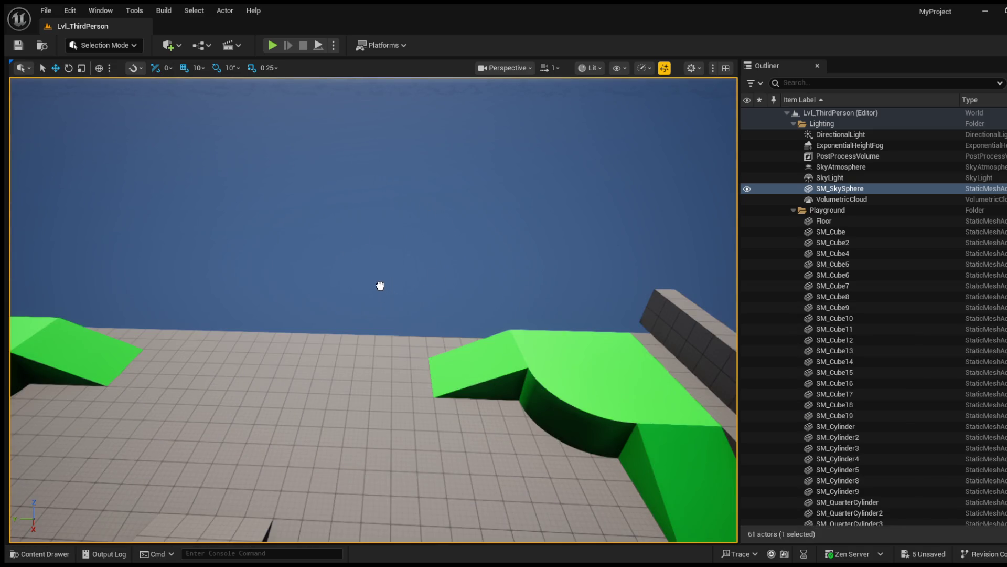
left_click_drag(220, 359, 379, 290)
scroll(379, 290, "down", 3)
scroll(381, 299, "down", 3)
scroll(383, 311, "down", 3)
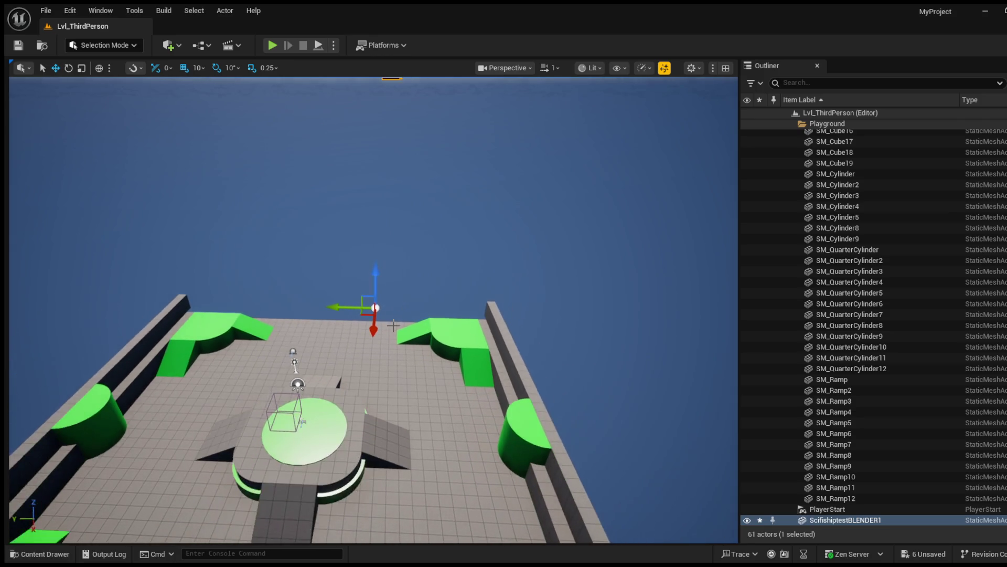
scroll(384, 321, "down", 2)
scroll(384, 320, "down", 3)
scroll(384, 320, "down", 3)
scroll(384, 320, "down", 3)
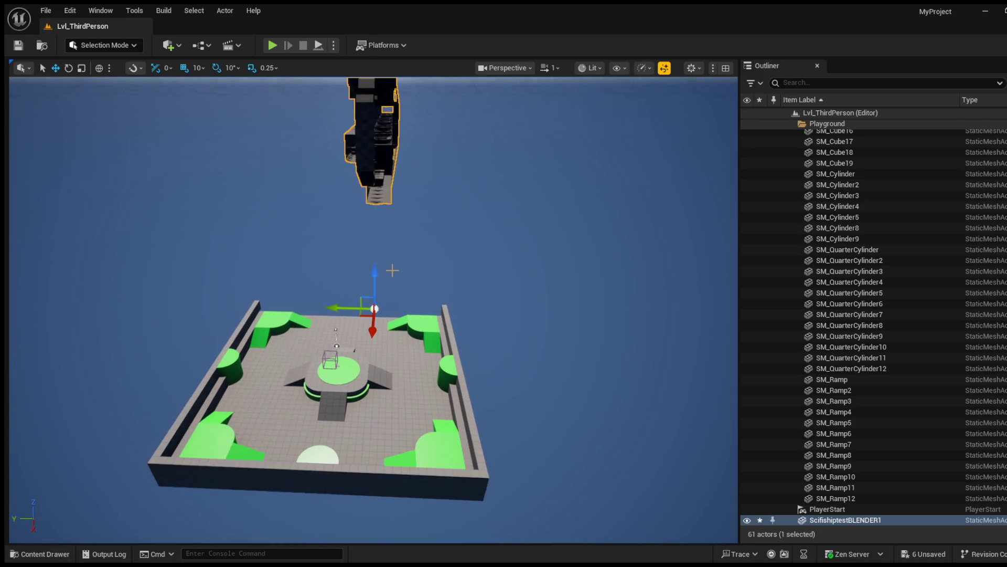
scroll(384, 320, "down", 2)
mouse_move(384, 320)
right_mouse_down()
mouse_move(384, 236)
mouse_move(380, 250)
right_mouse_up()
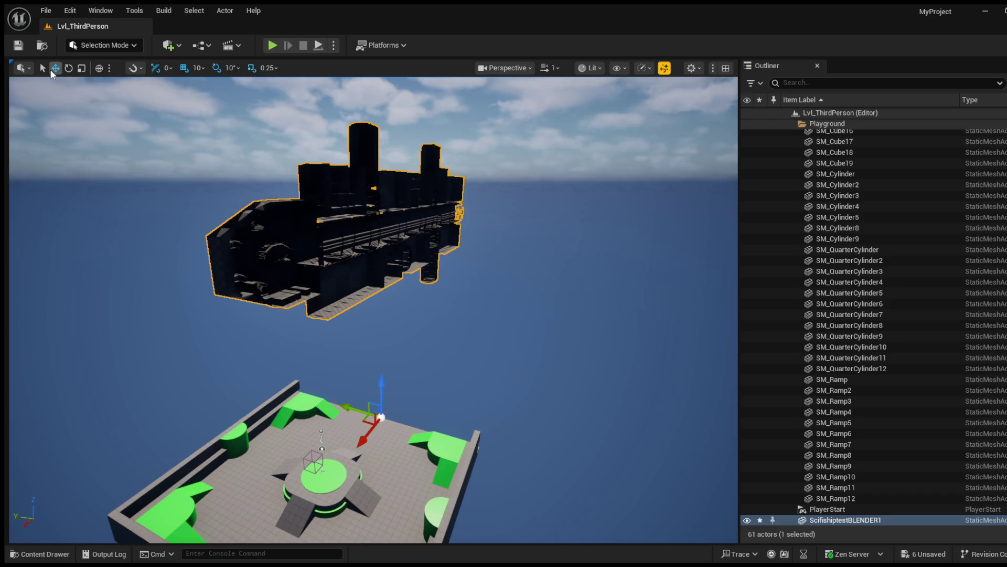
Step: Rotate the placed ship 90 degrees so it lies lengthwise
left_click(69, 69)
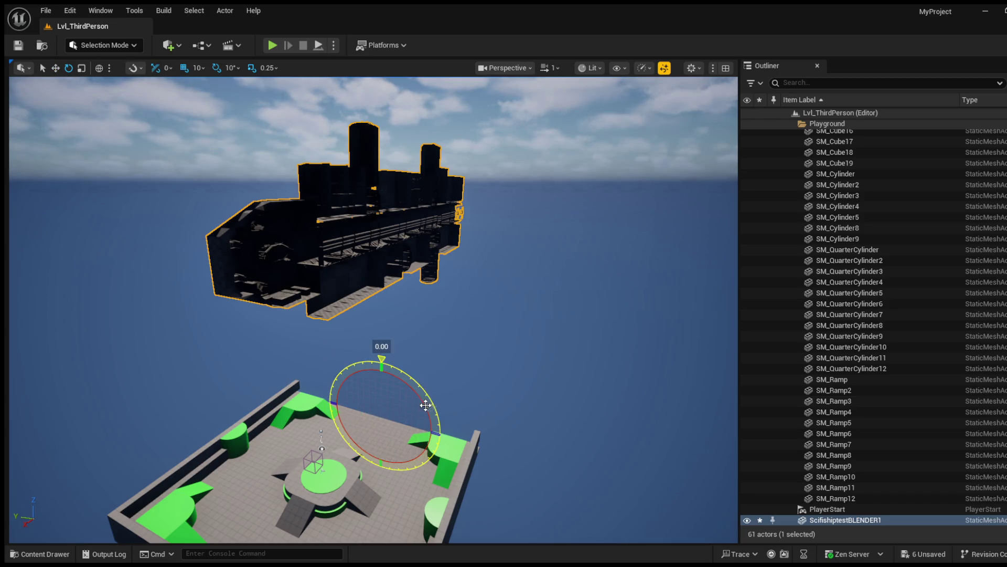
left_click_drag(427, 404, 429, 370)
mouse_move(356, 345)
left_mouse_down()
mouse_move(314, 401)
mouse_move(331, 426)
left_mouse_up()
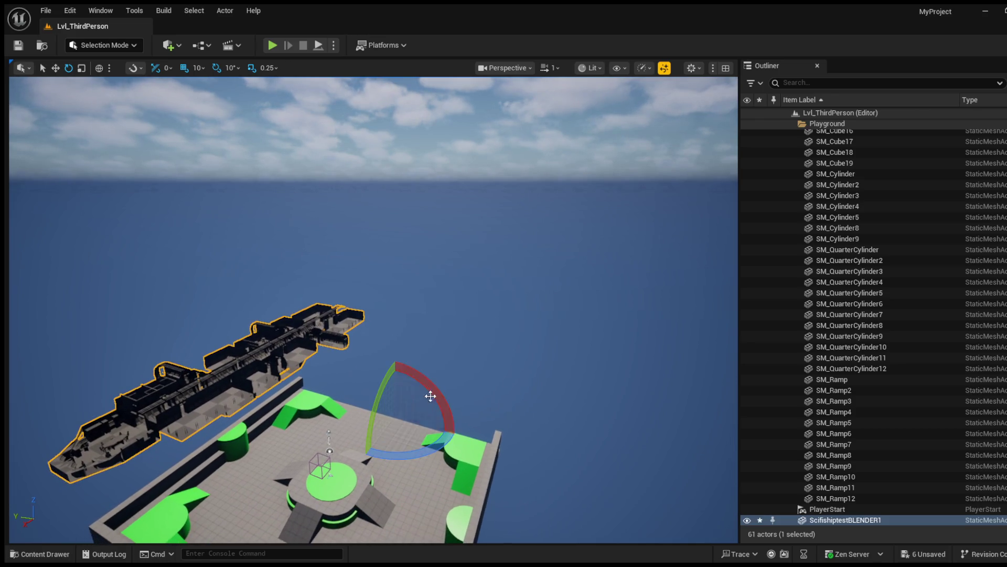